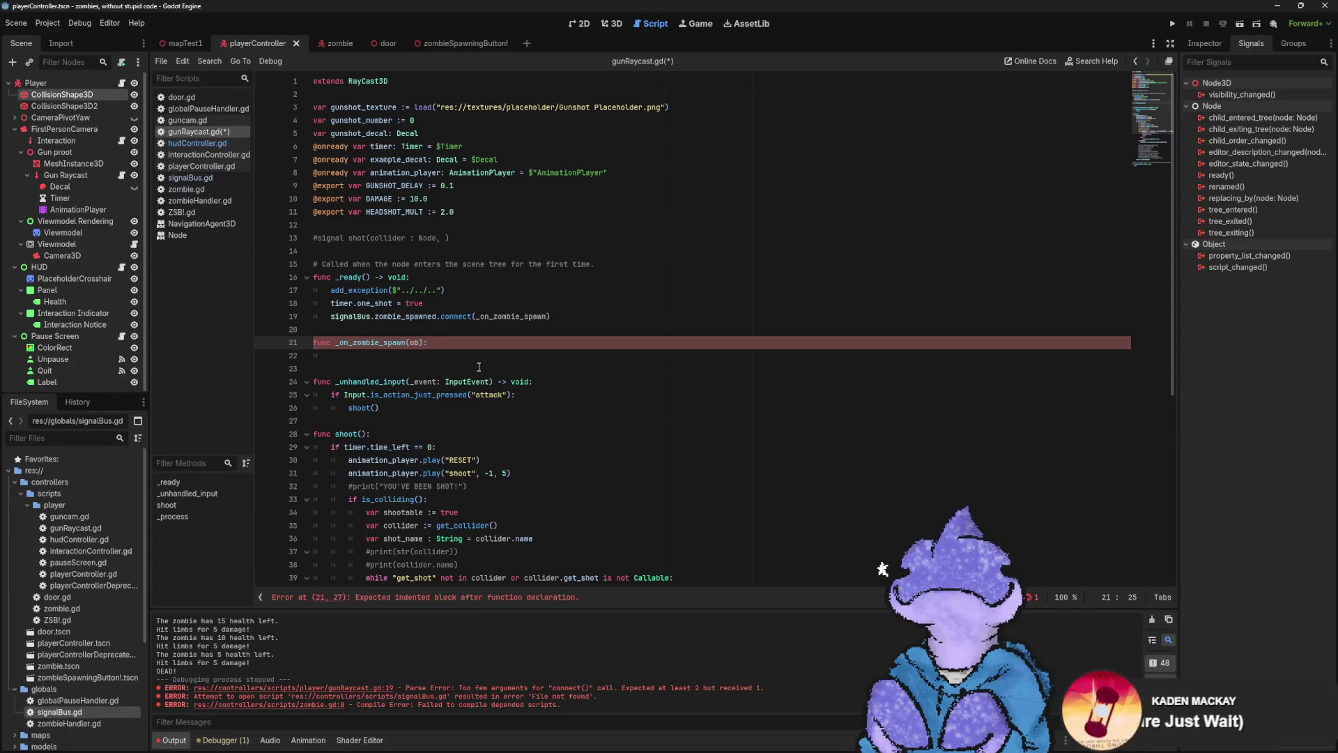
Add add_exception(obj) to the _on_zombie_spawn handler in gunRaycast.gd and run the project
key(Down)
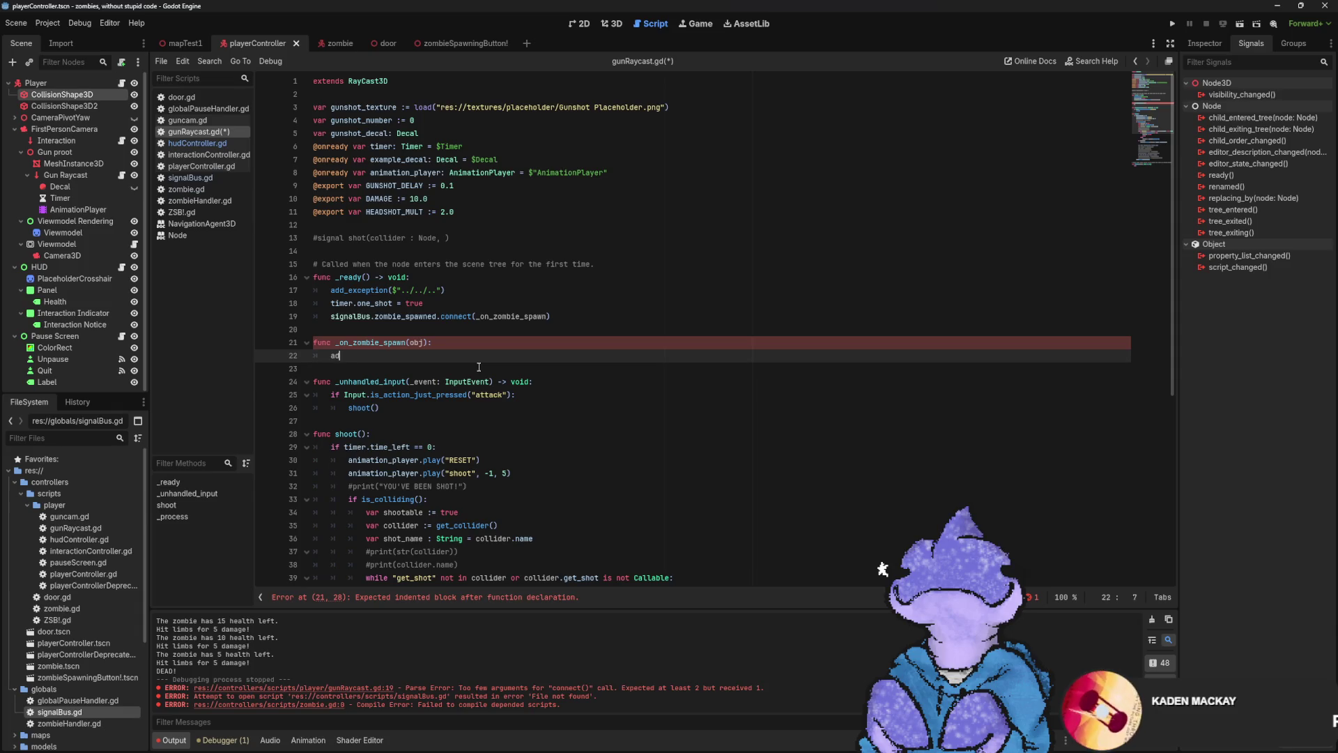
key(Return)
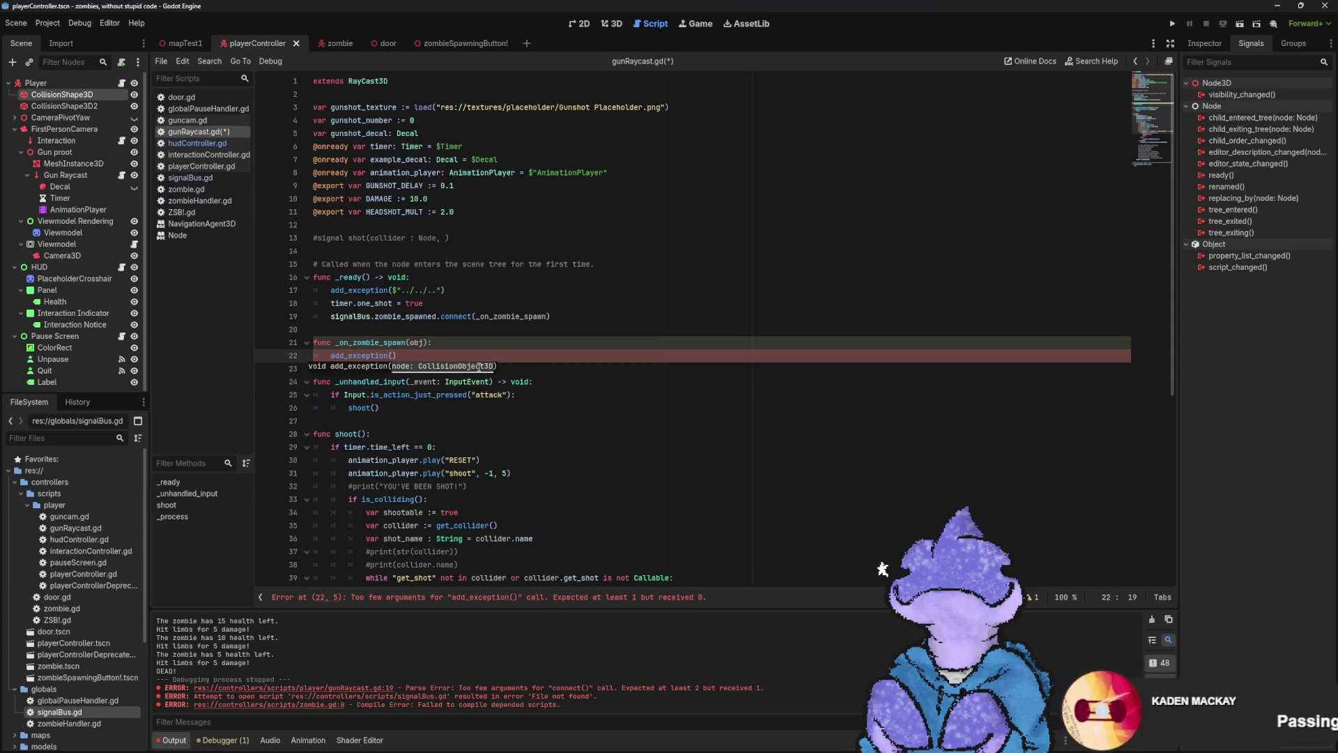
text(ob)
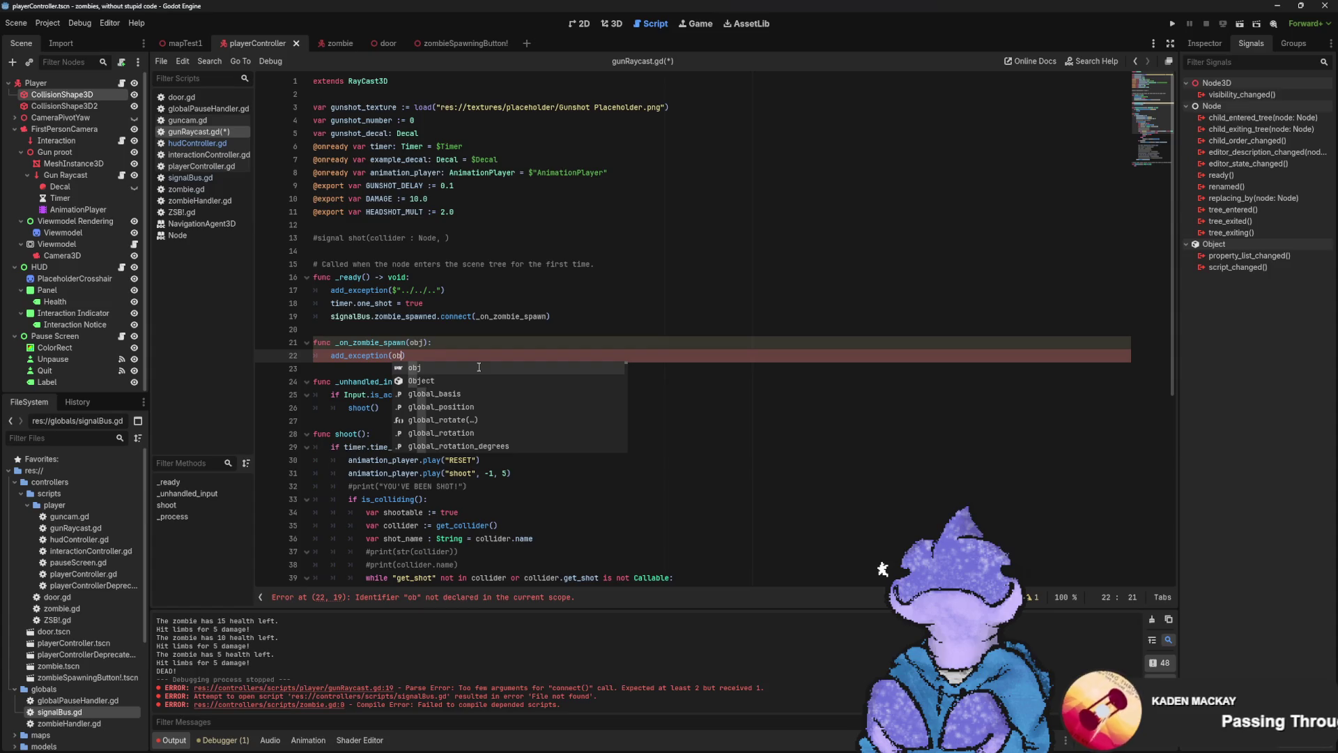
key(Return)
click(607, 350)
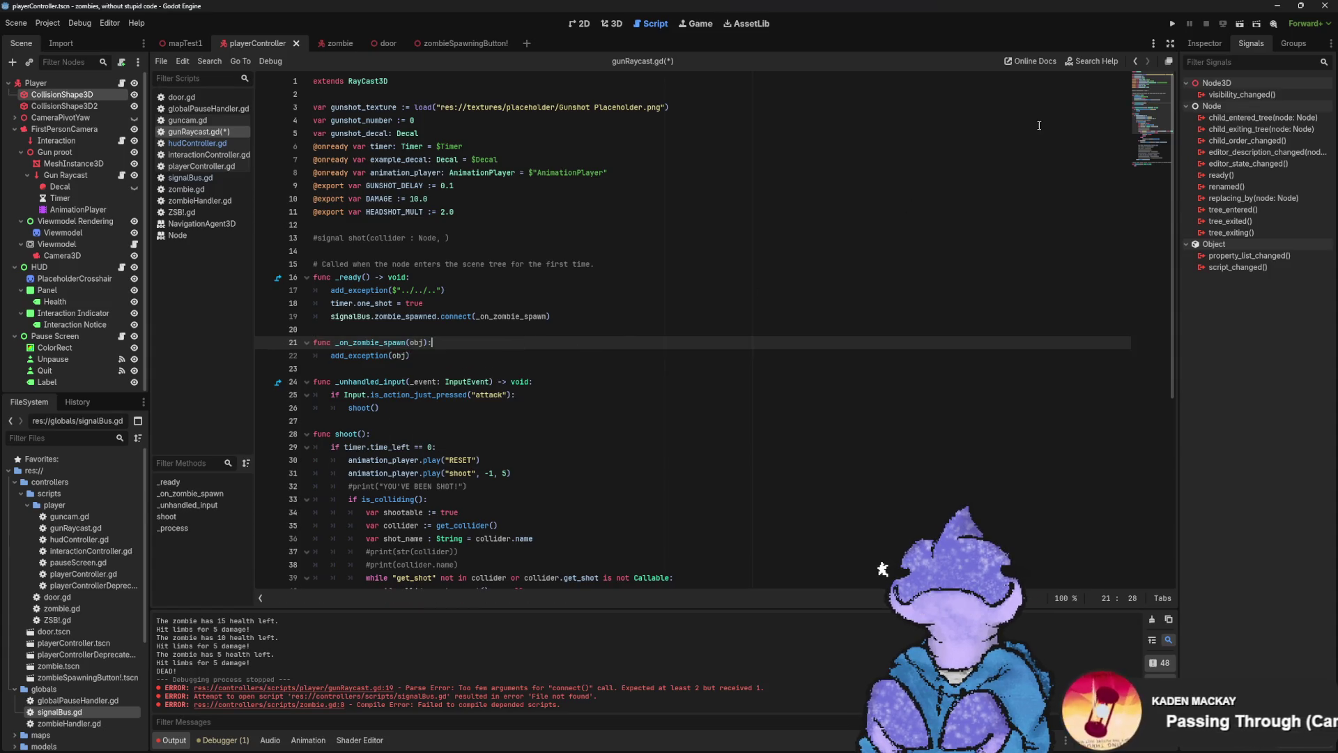
click(1173, 23)
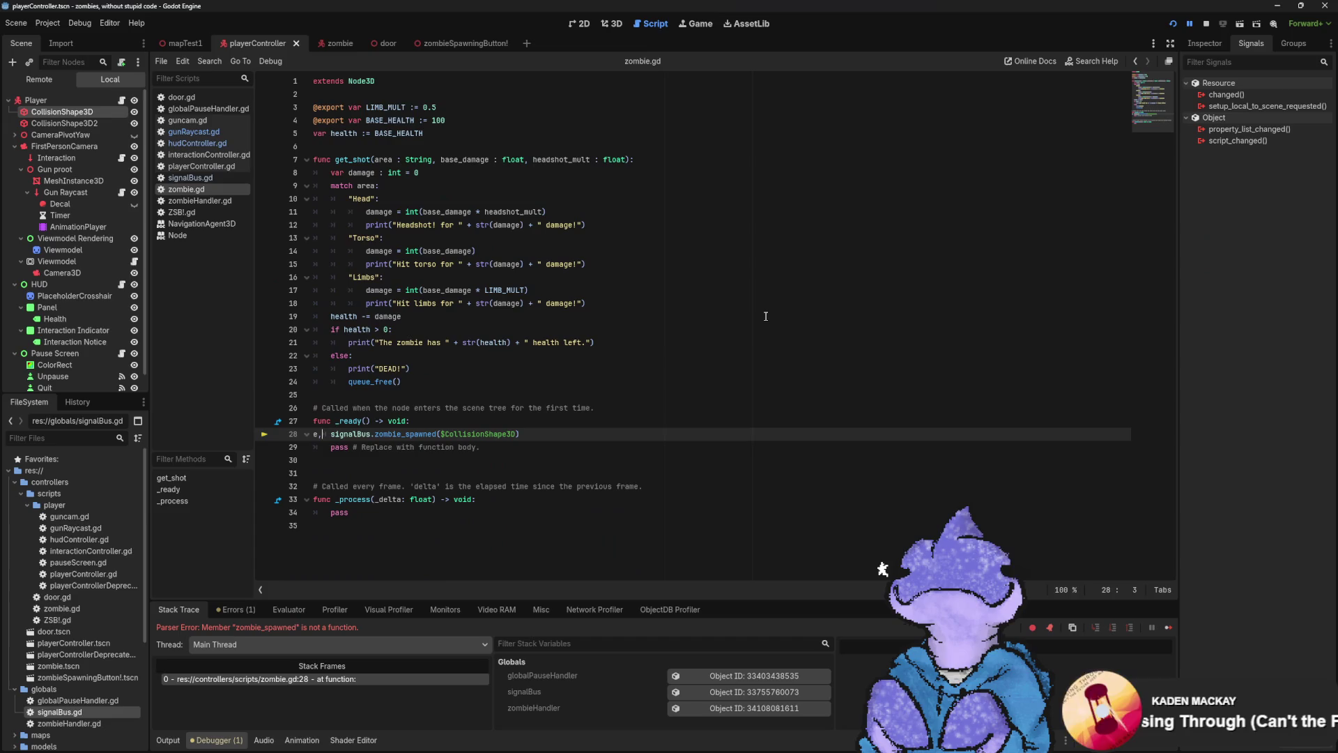
Remove the stray 'e' on zombie.gd line 28 and check signalBus.gd and other scripts
key(BackSpace)
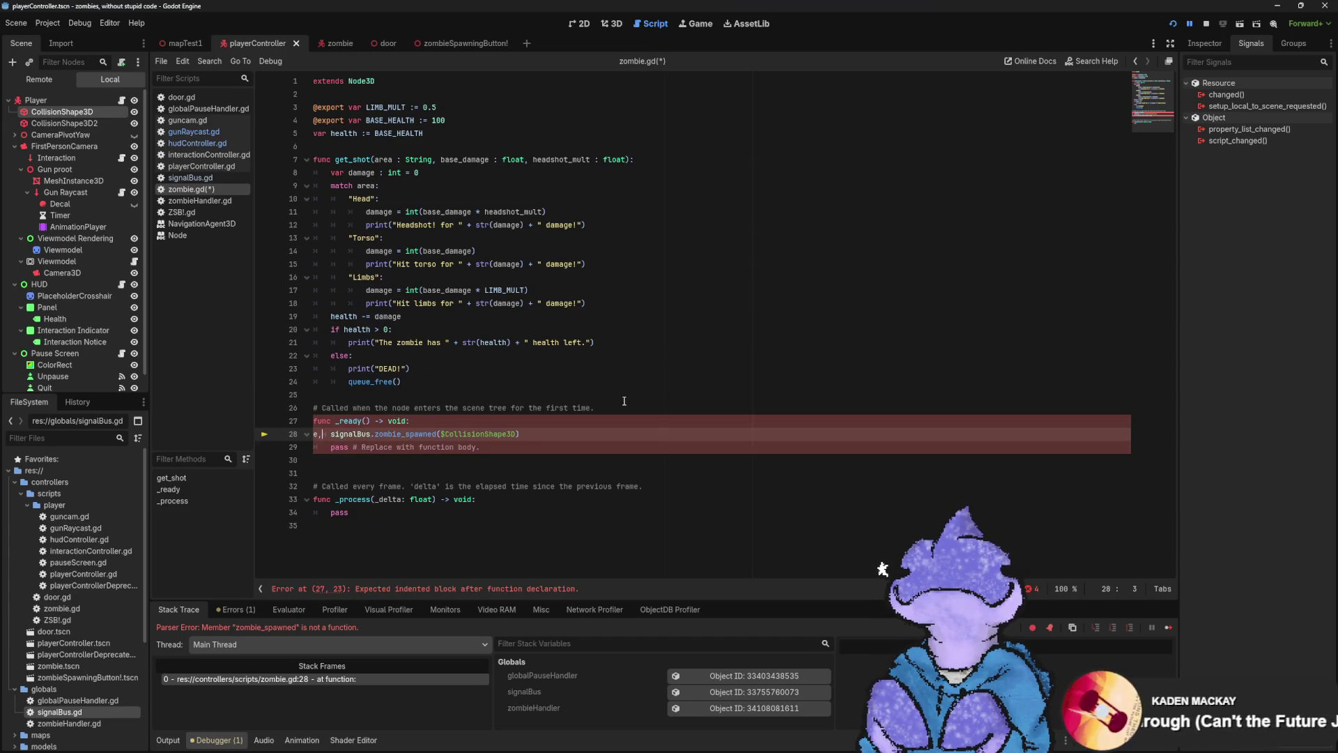
key(BackSpace)
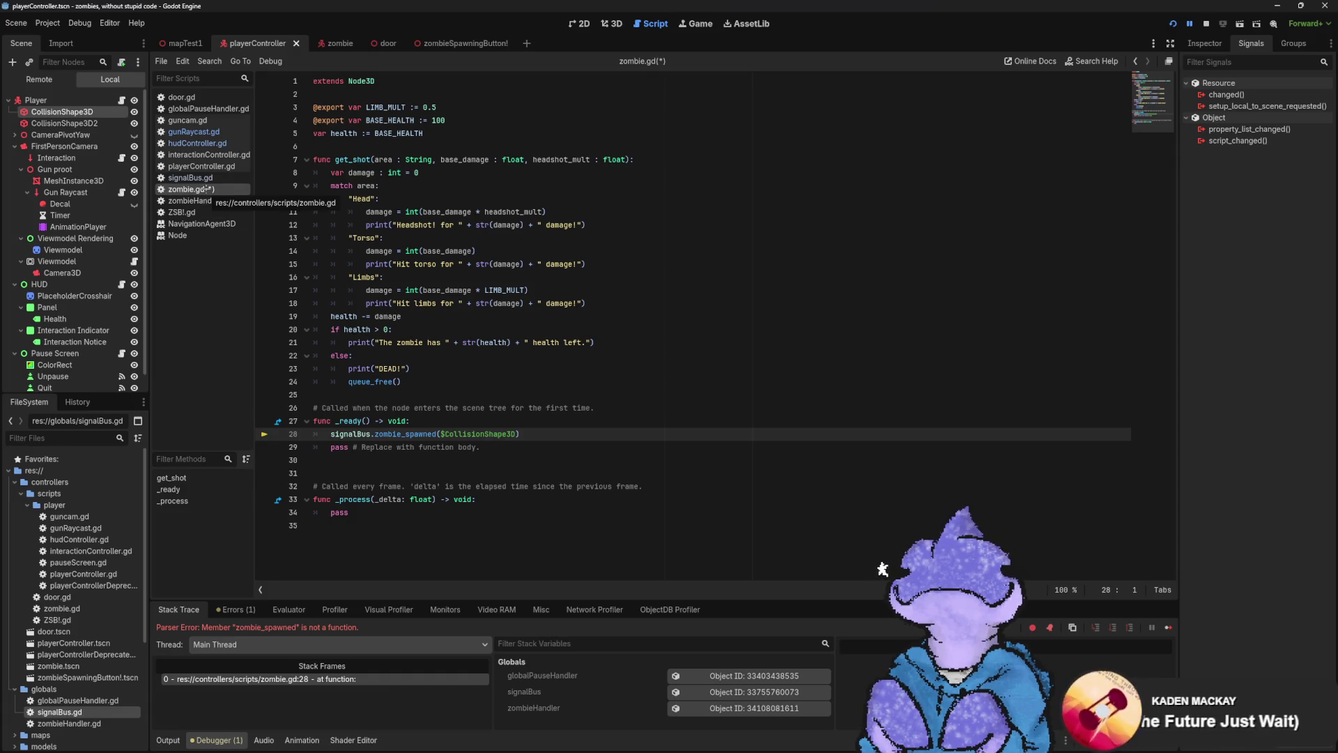
click(201, 131)
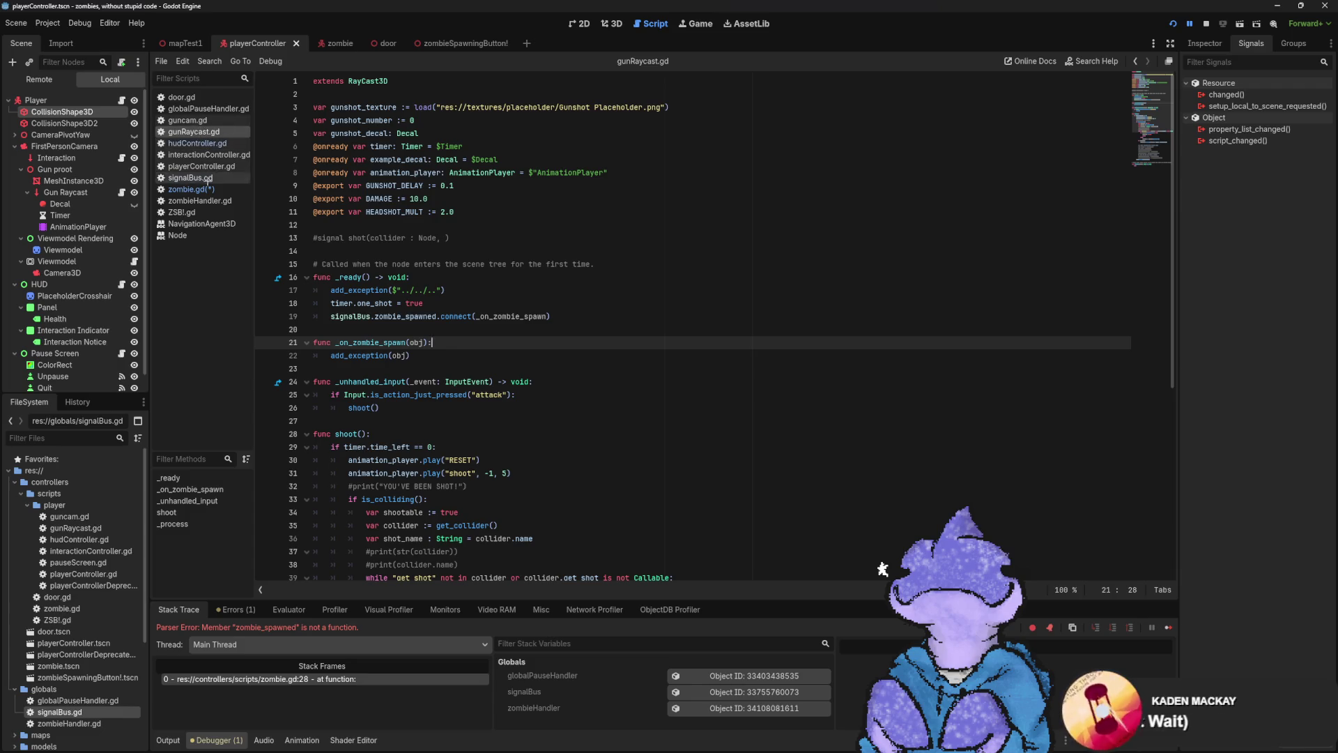
click(208, 189)
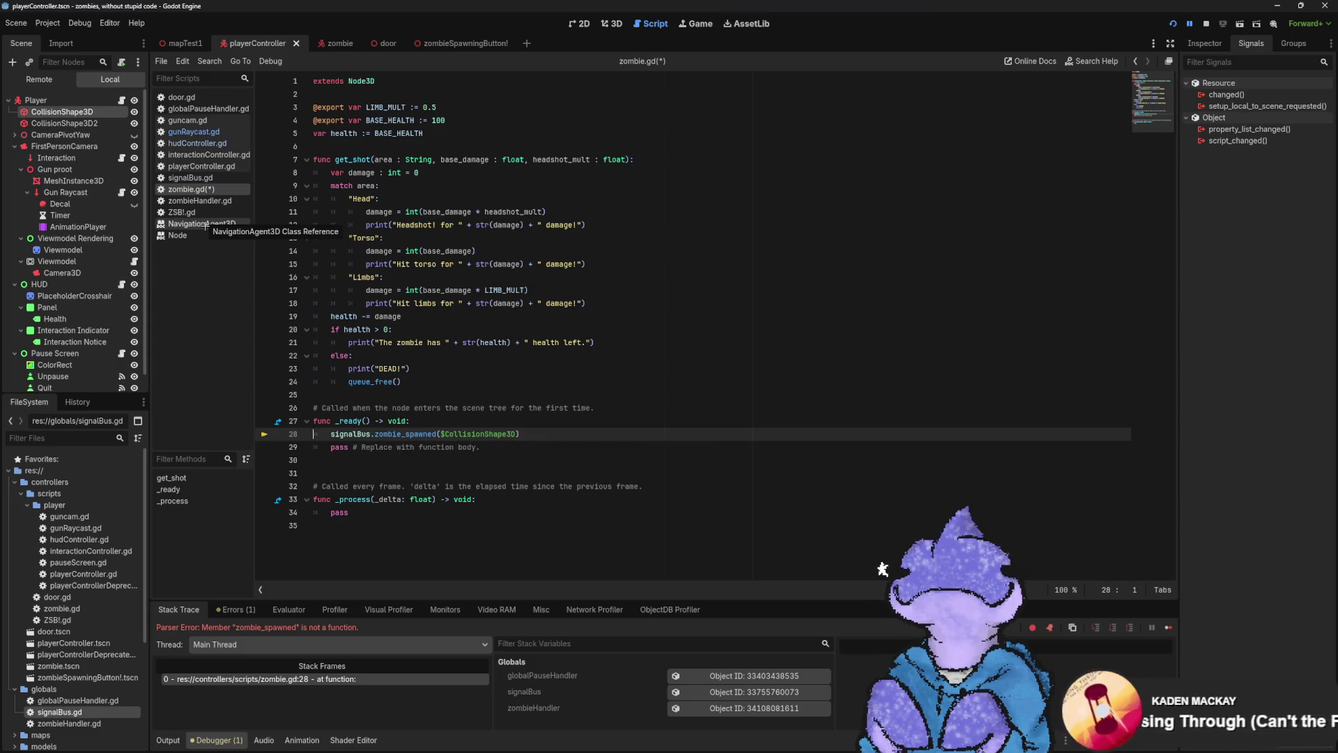
click(204, 177)
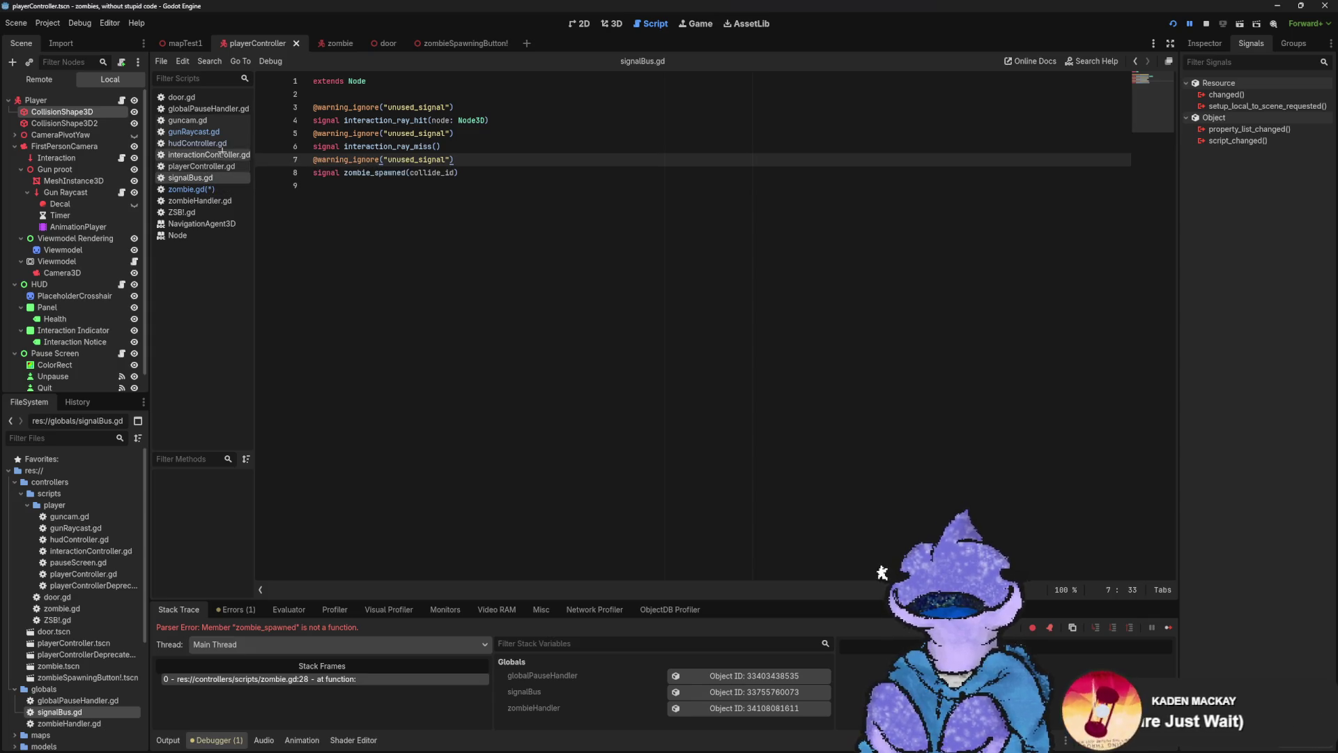
click(207, 154)
Append .emit to the zombie_spawned call in zombie.gd, then save and run the game
mouse_move(382, 233)
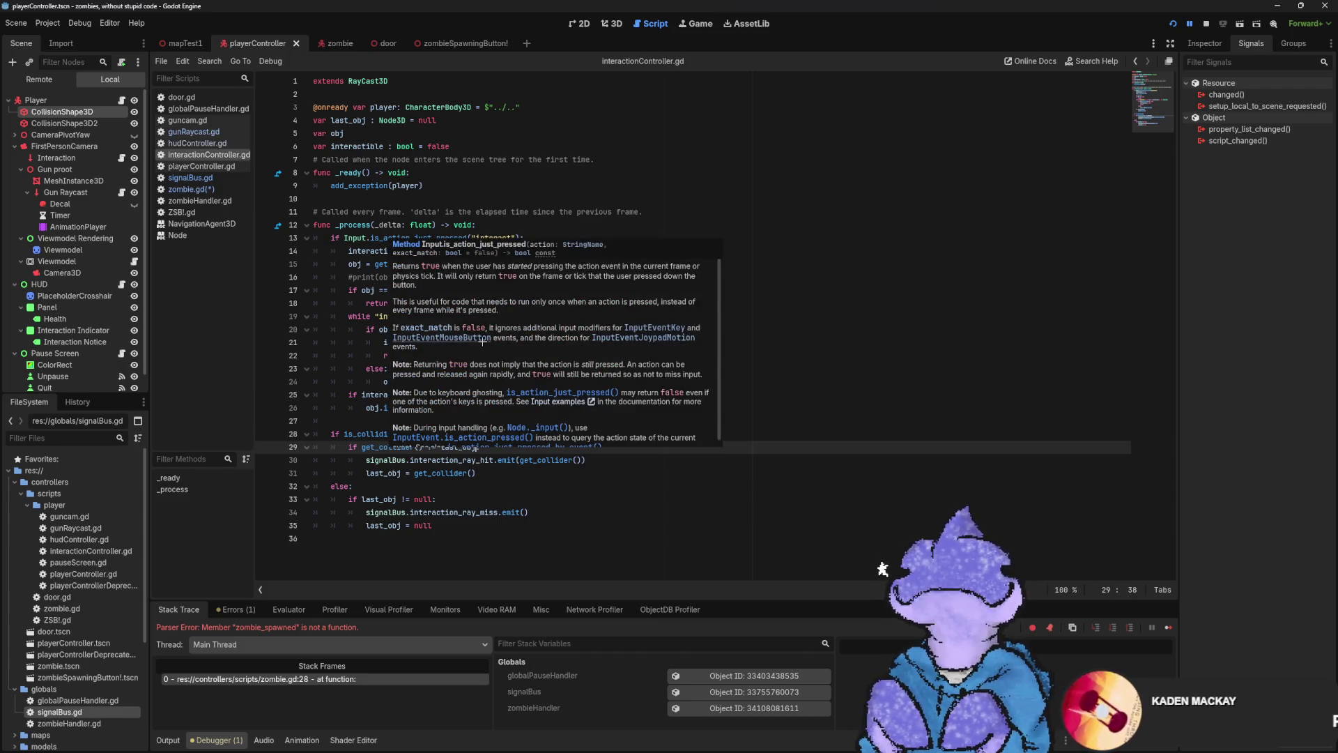
click(200, 121)
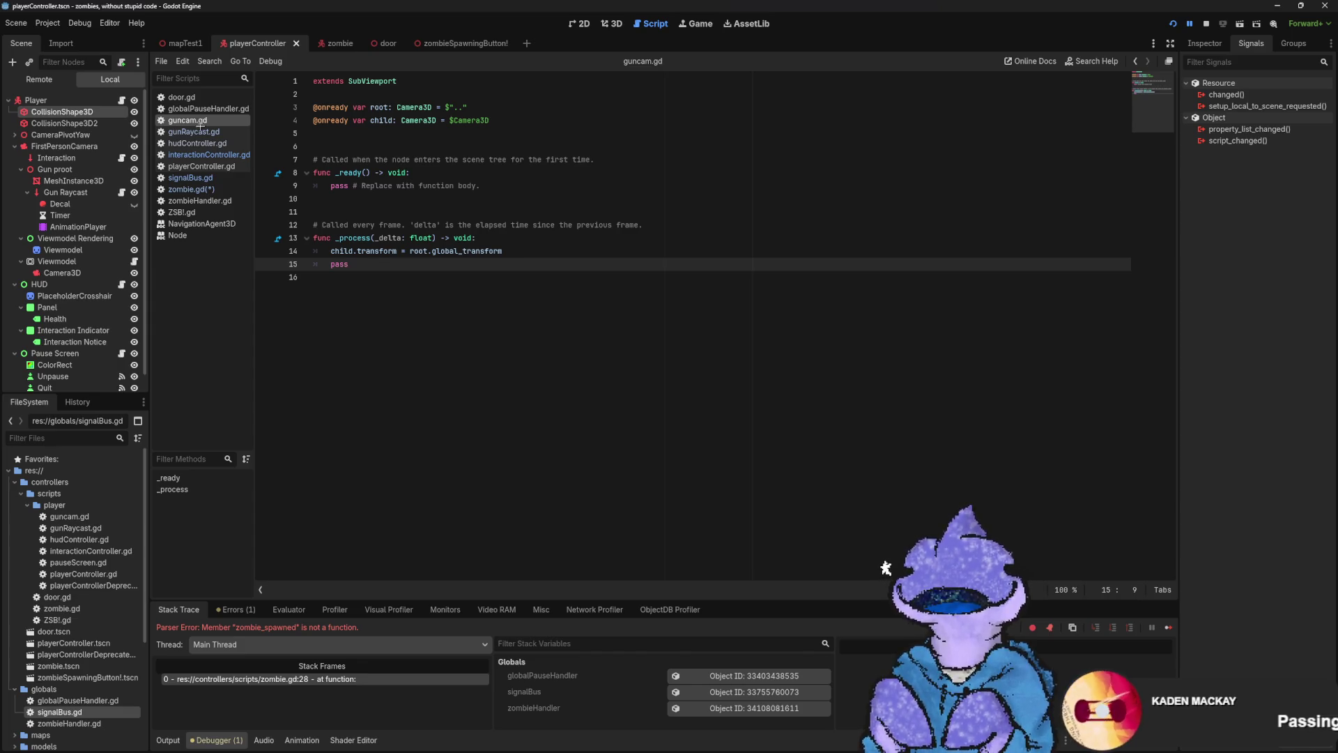
click(194, 131)
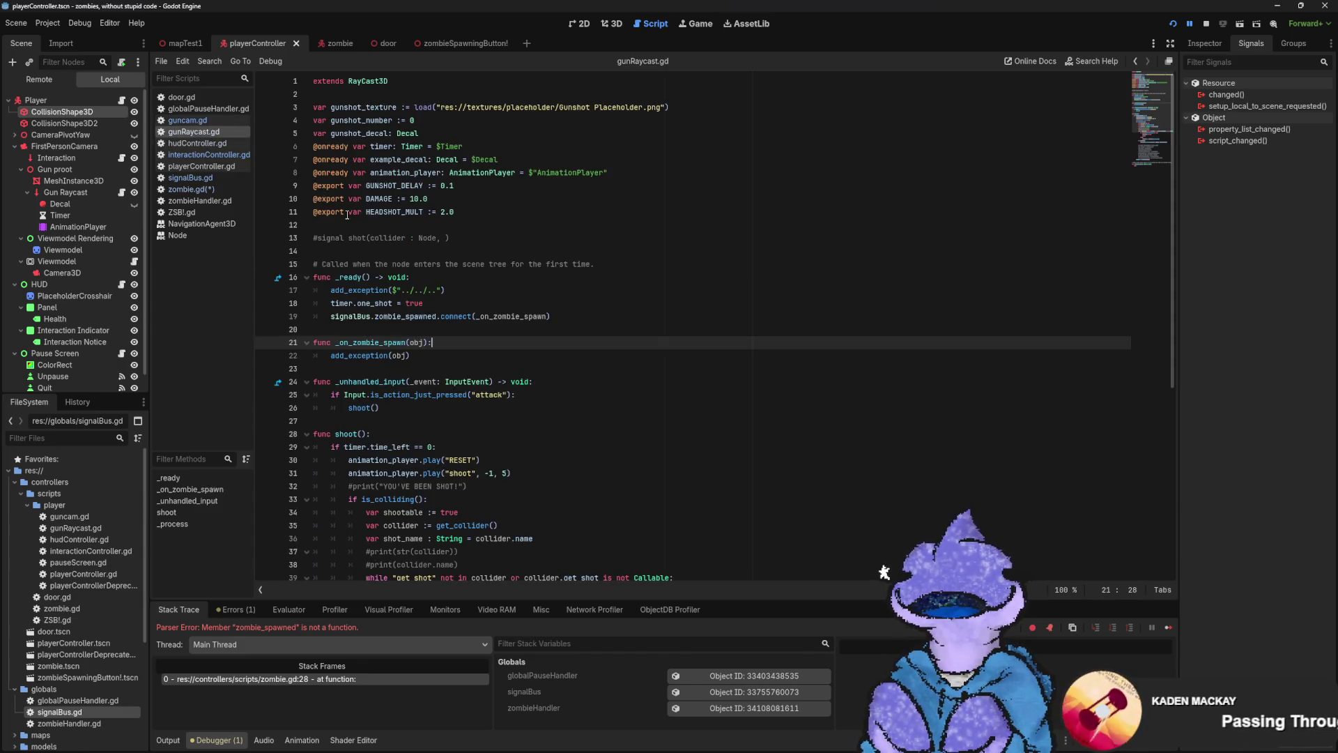
click(189, 189)
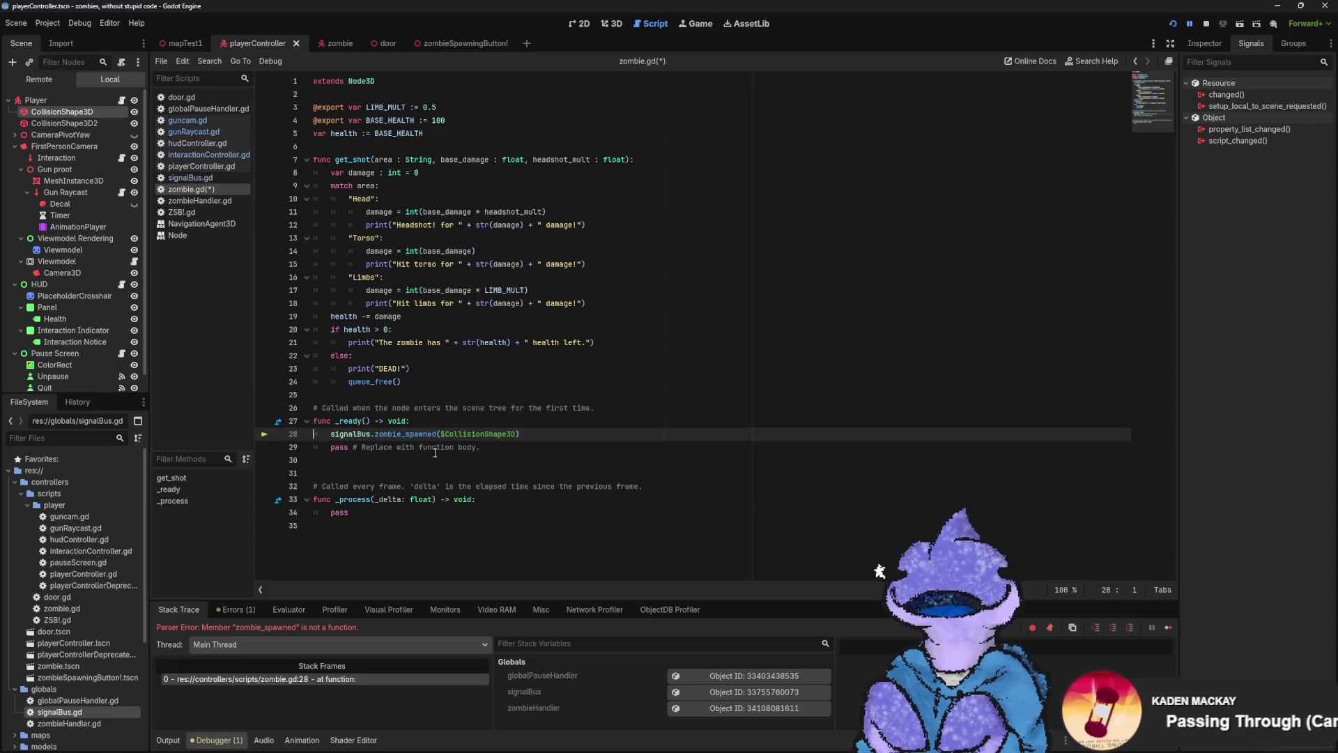
text(.emit)
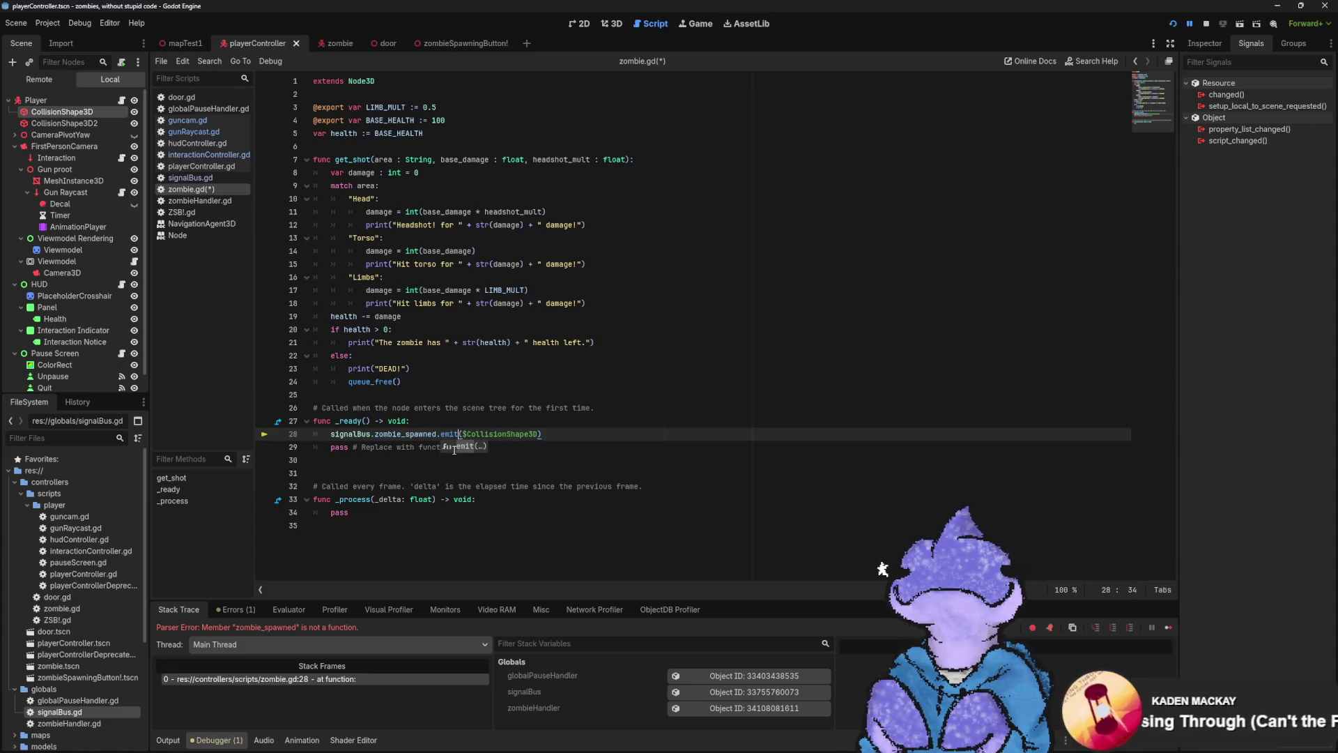
key(Up)
key(F5)
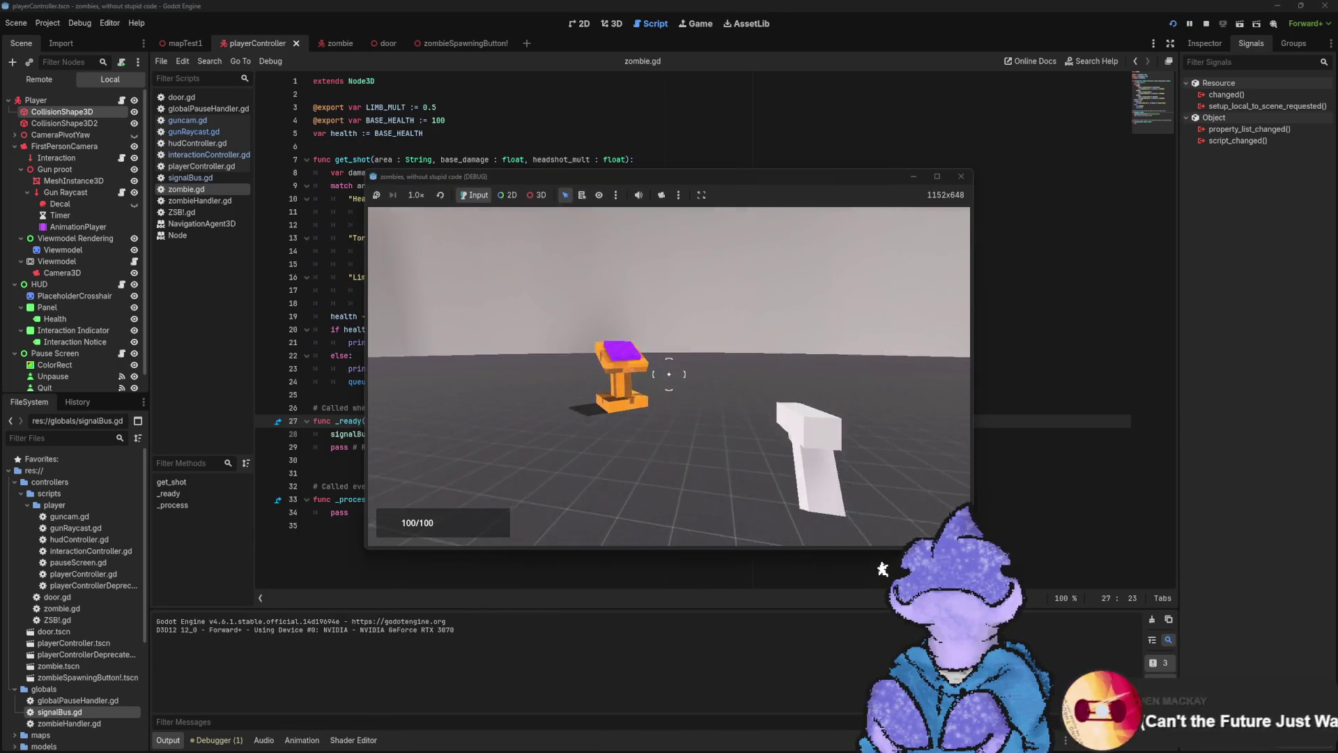
Spawn a zombie with E and fire repeatedly at it
key(e)
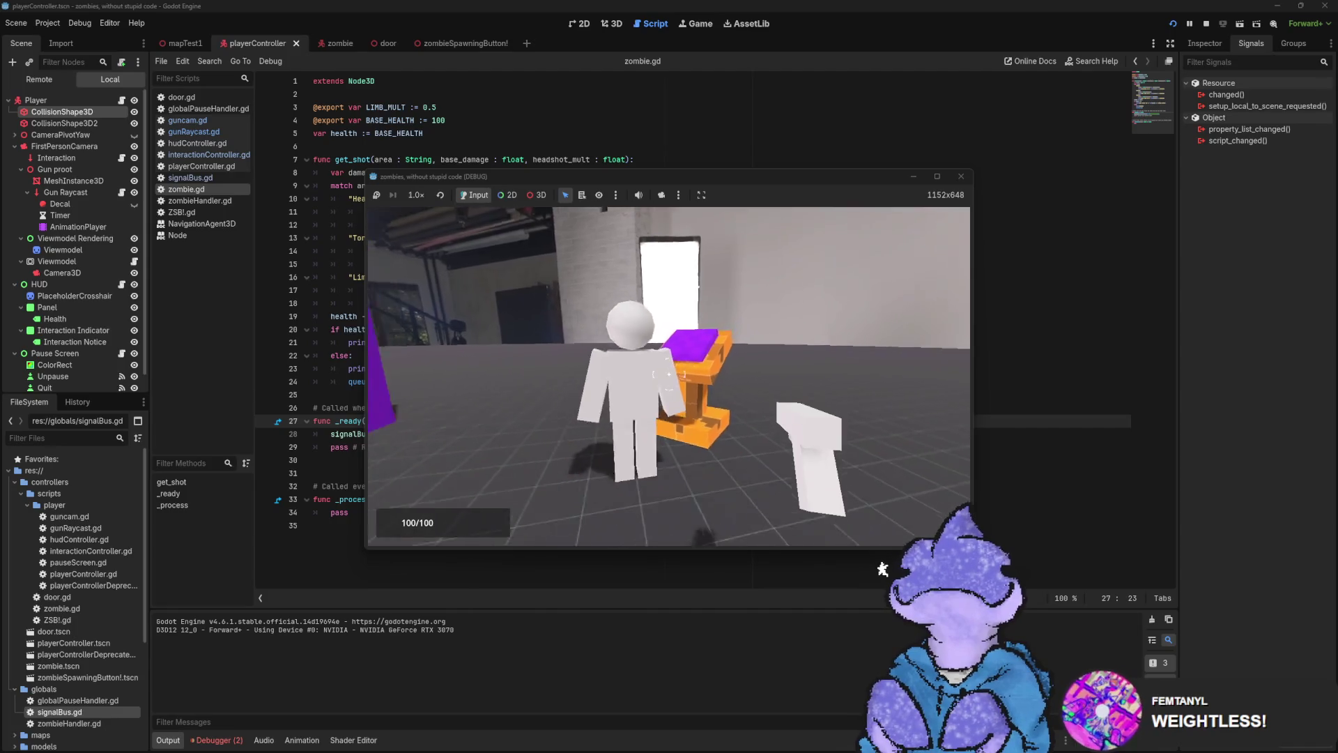
click(669, 377)
click(669, 376)
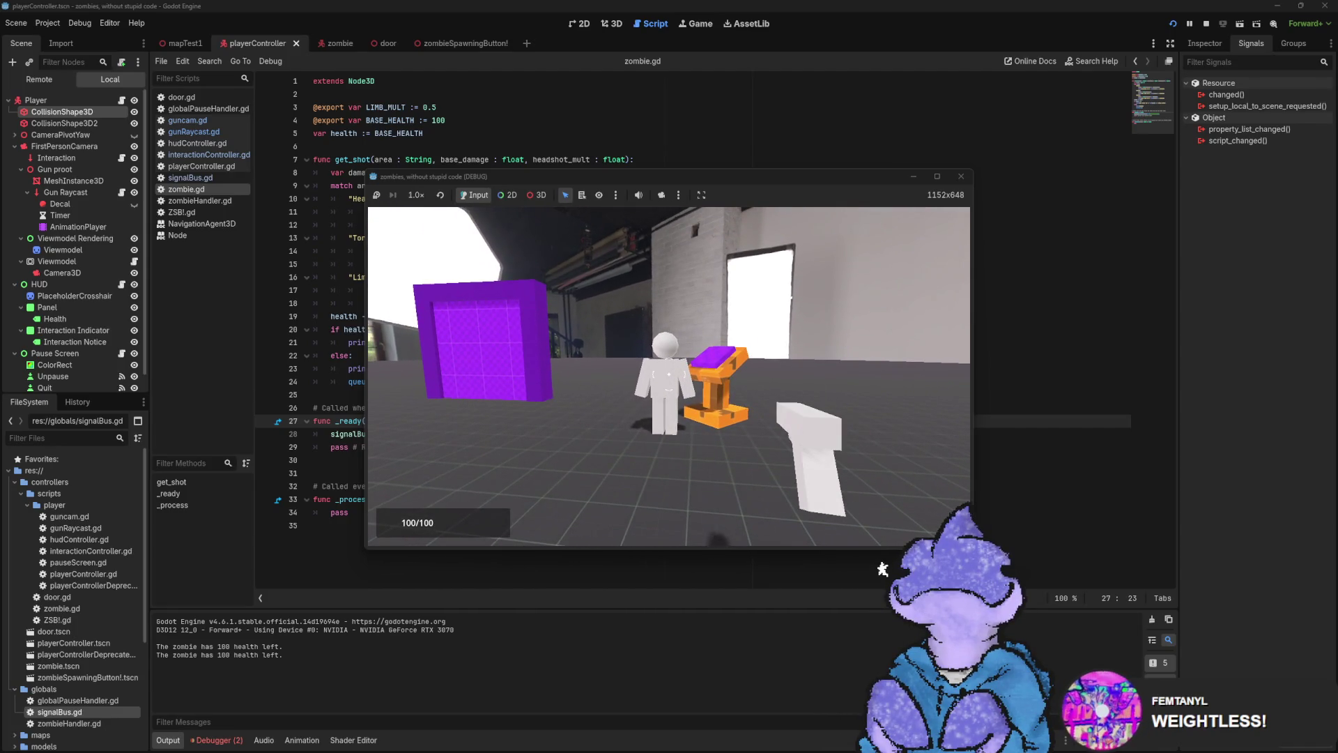
click(669, 376)
click(669, 377)
click(669, 376)
click(669, 376)
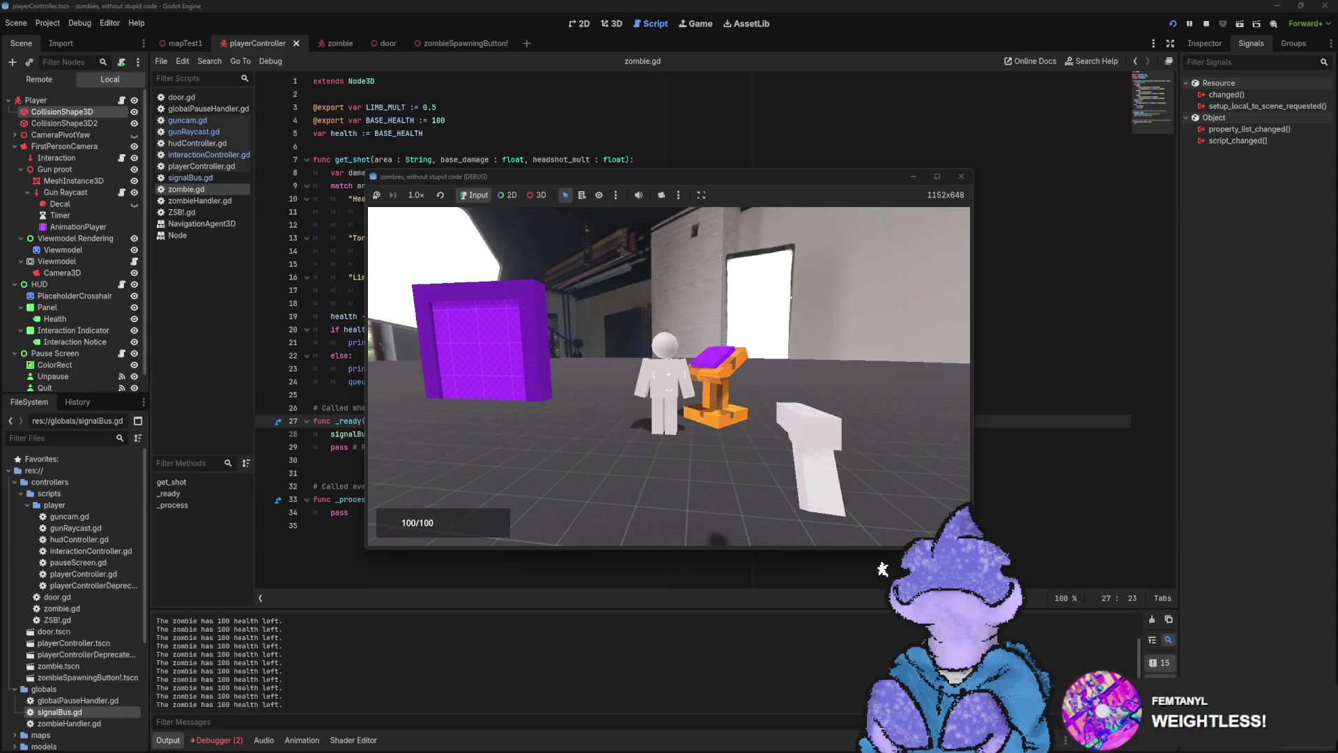
click(669, 376)
click(669, 377)
click(669, 377)
click(669, 376)
click(669, 376)
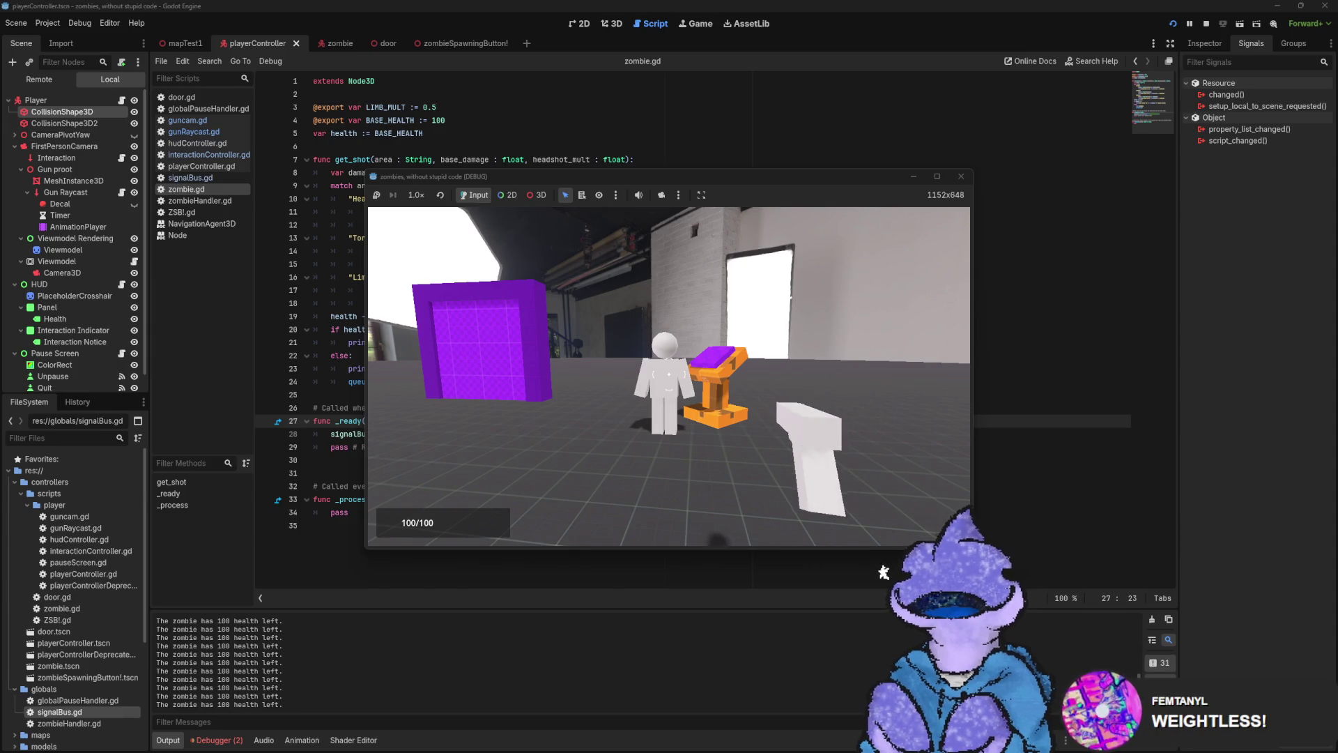
click(669, 377)
click(669, 376)
click(669, 376)
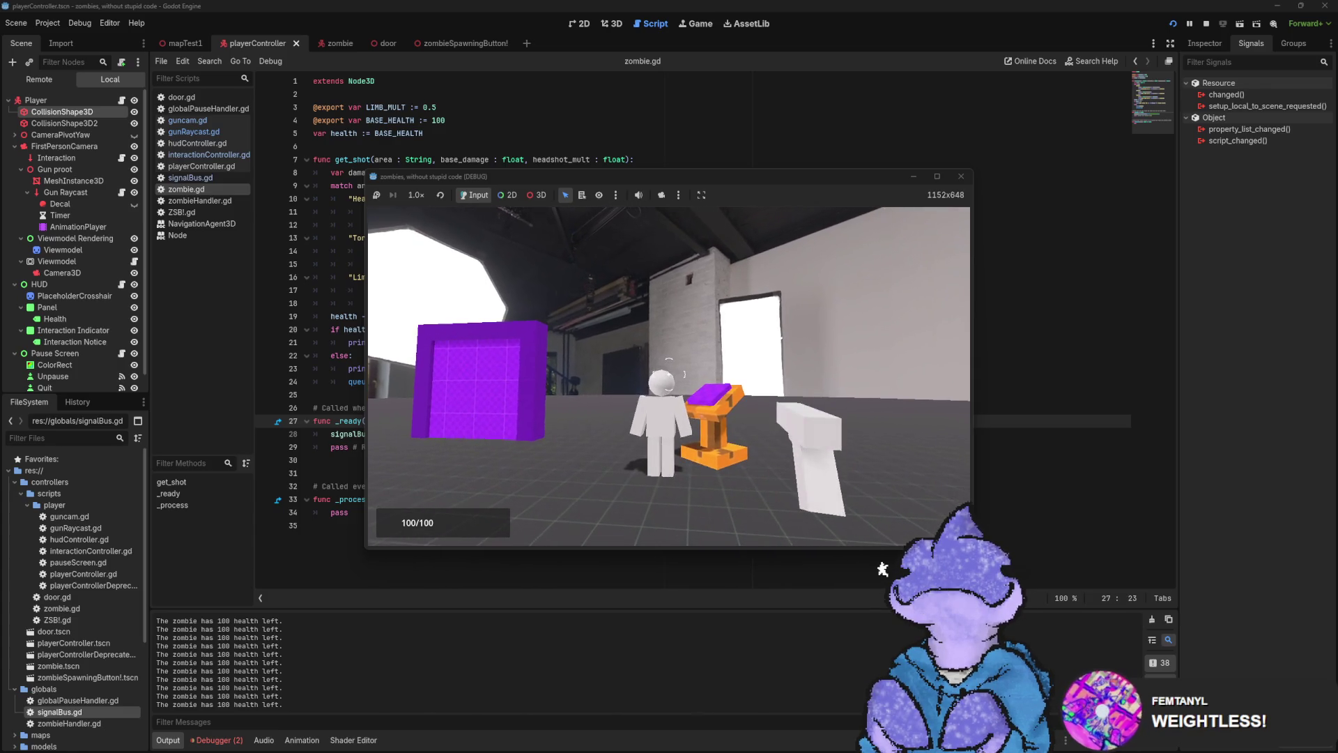
click(669, 377)
click(669, 377)
Reposition around the zombie, shoot its limbs until it is DEAD, and stop the game
key(w)
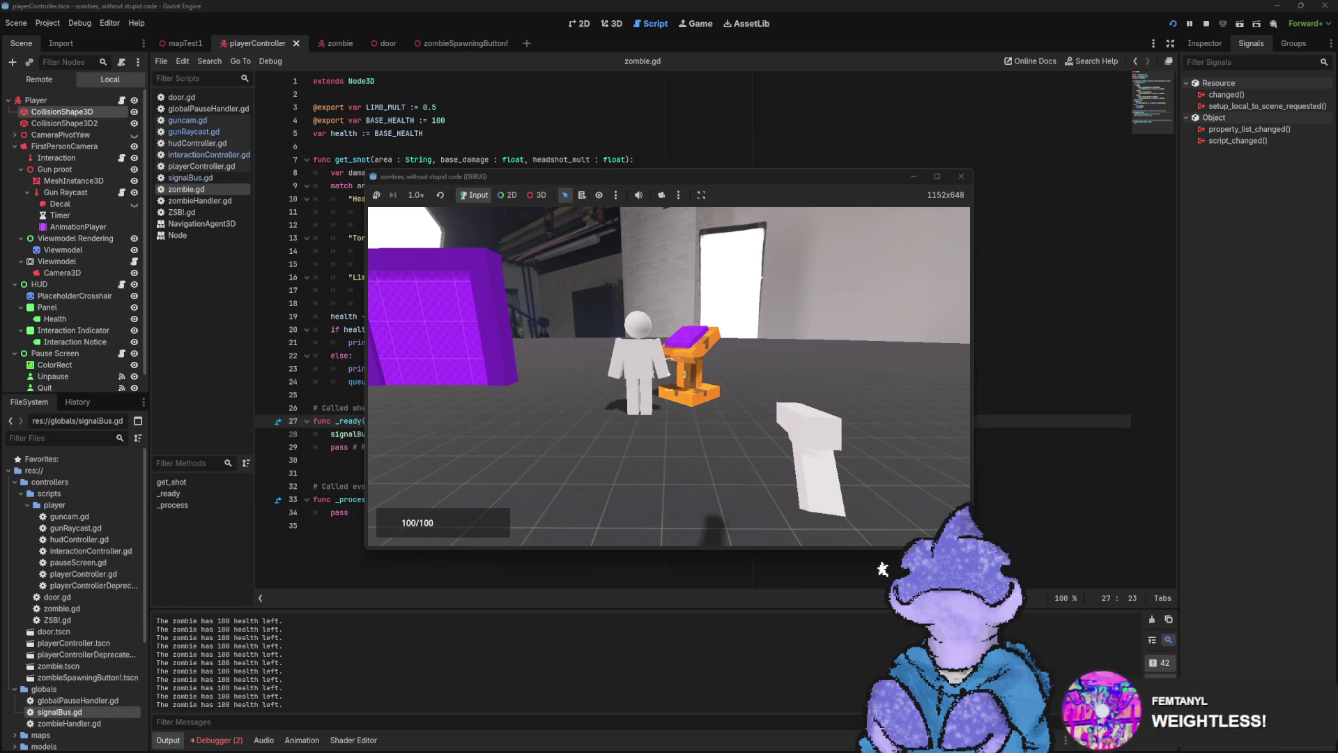
key(w)
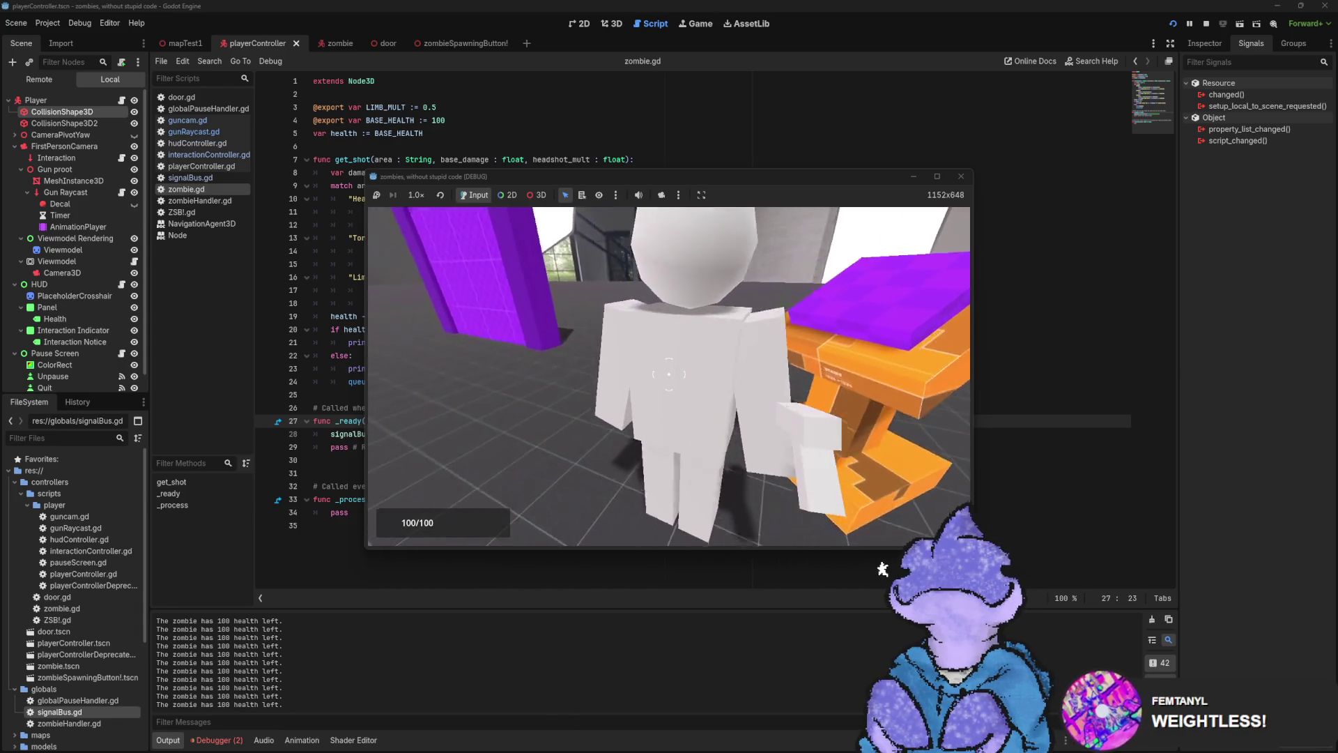
key(d)
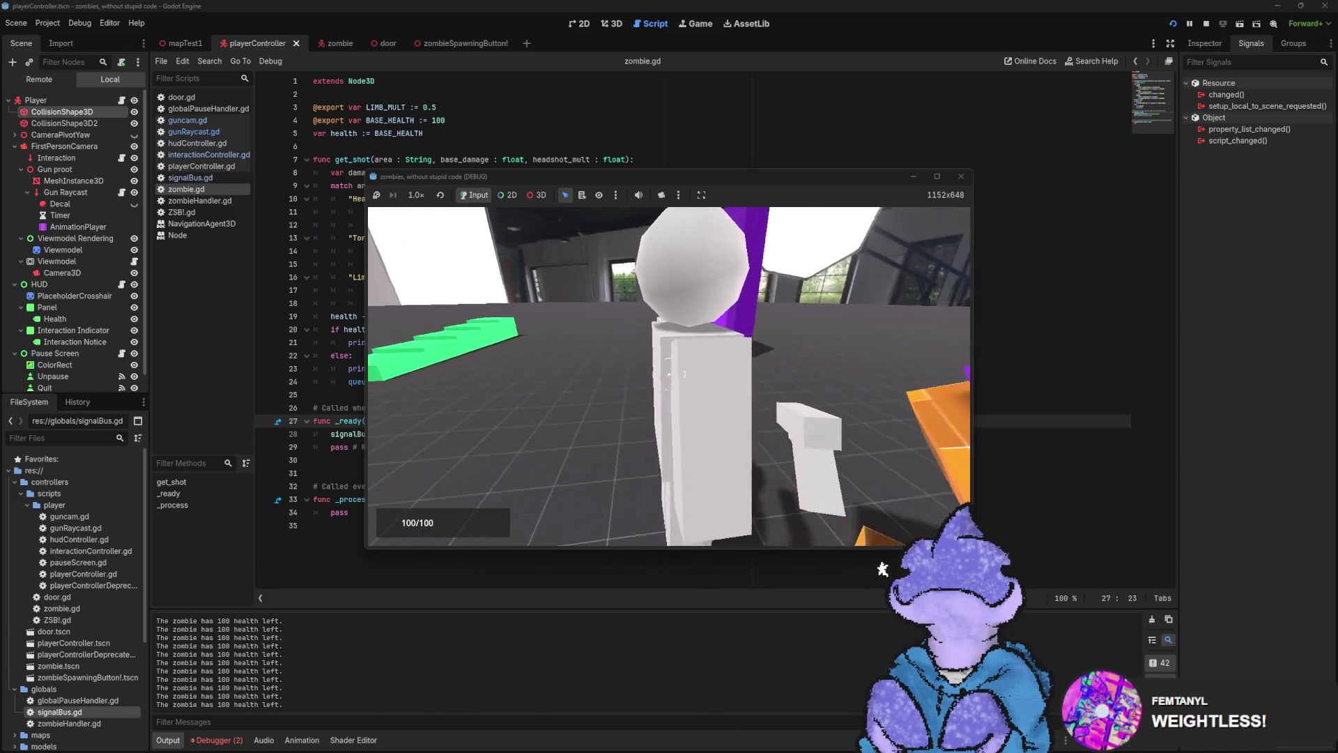
key(s)
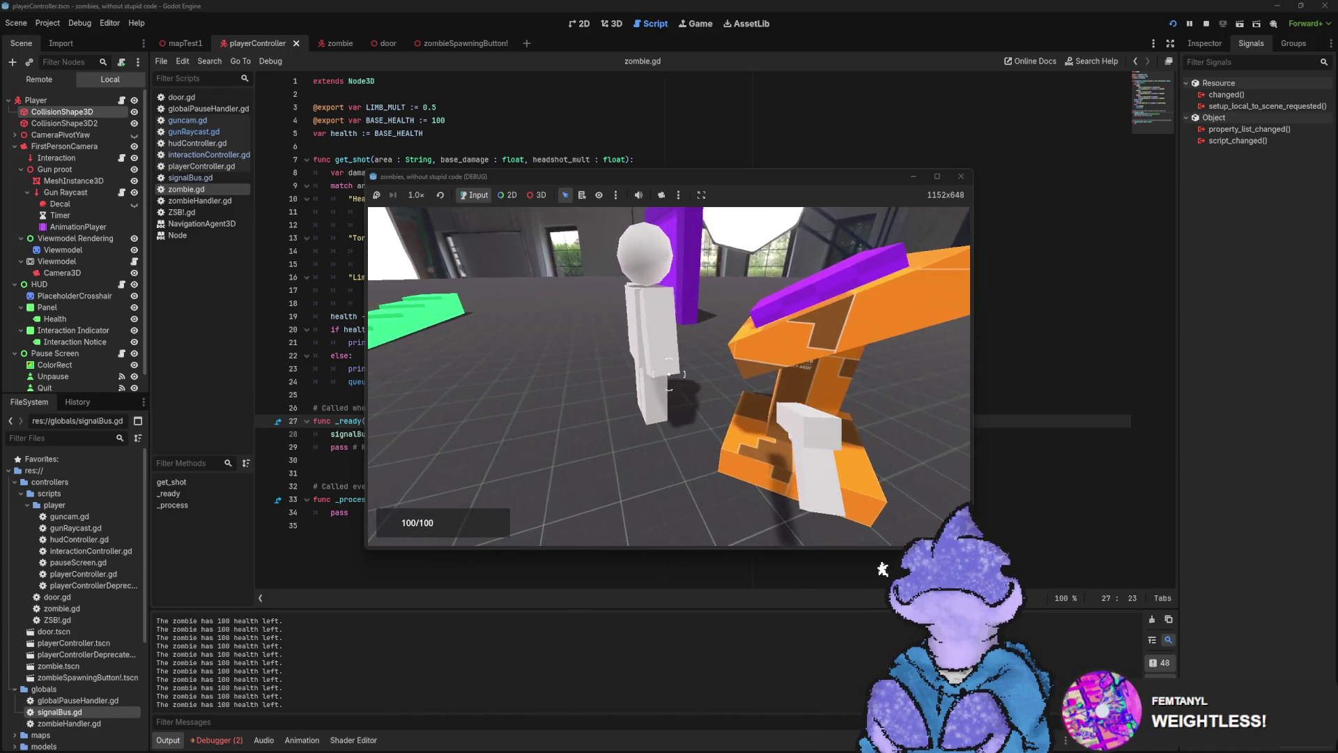
key(w)
click(883, 569)
click(882, 569)
click(883, 570)
click(883, 570)
click(884, 571)
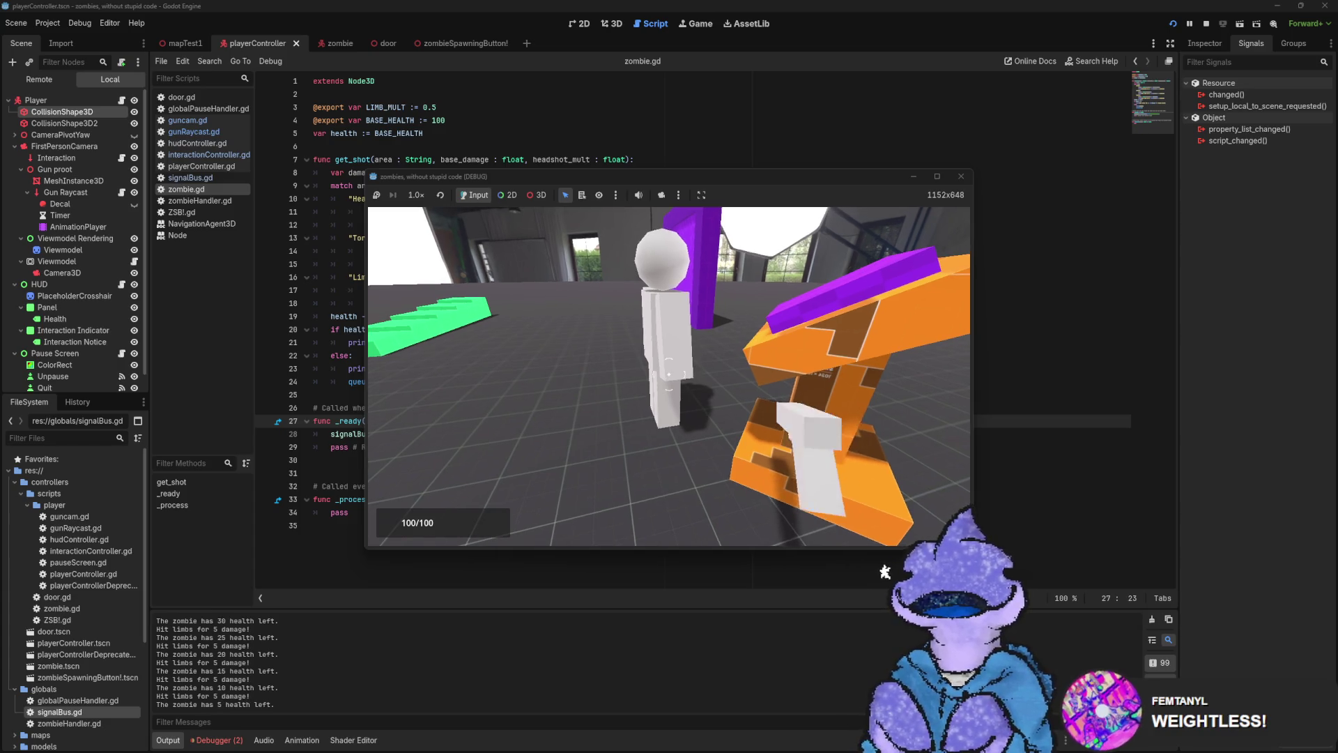
click(884, 571)
key(F8)
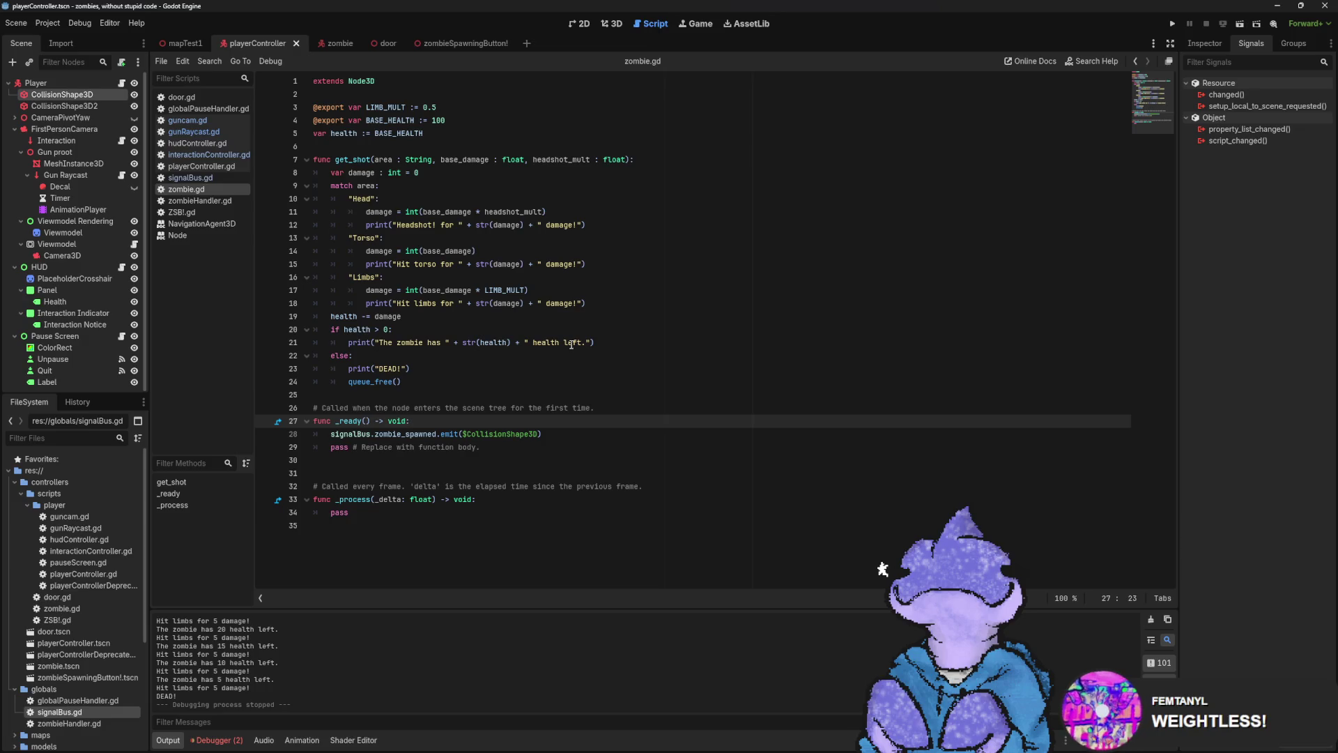
Browse the zombie, door and playerController scenes, review gunRaycast.gd line 22, then open signalBus.gd
click(341, 44)
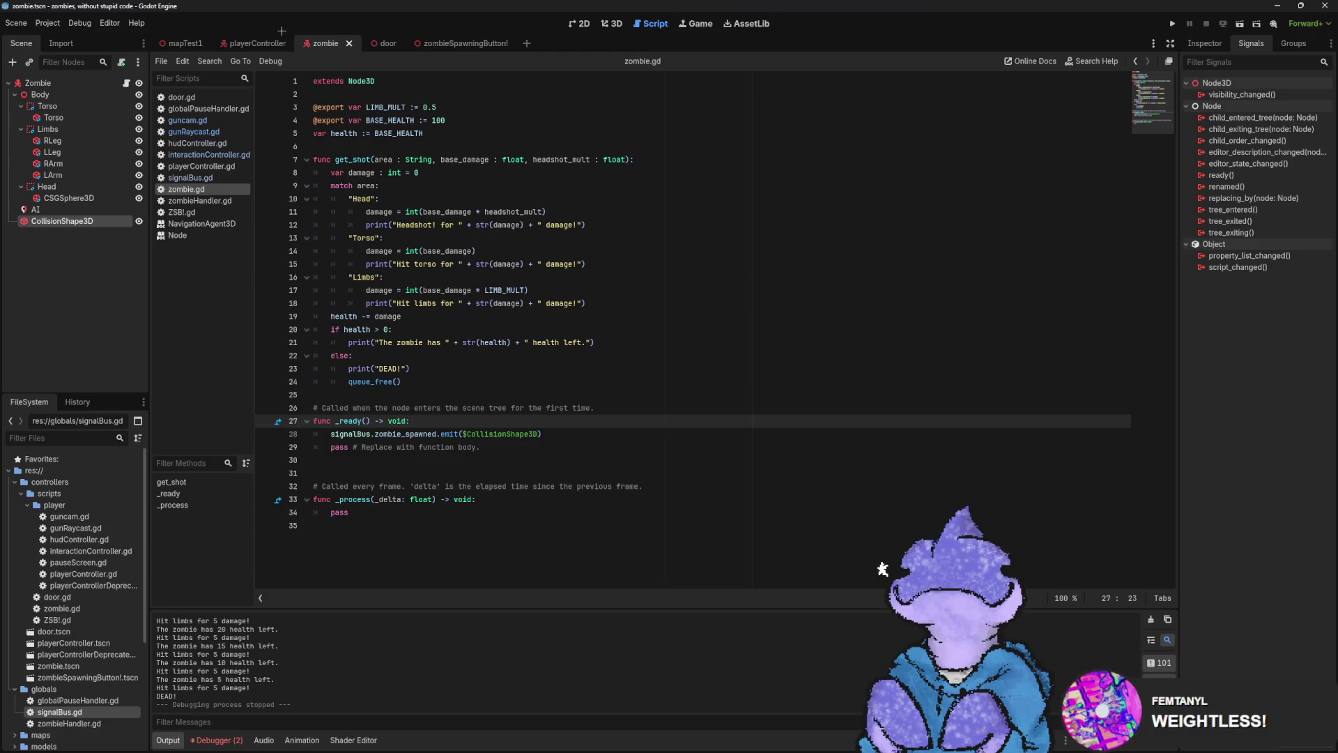
click(260, 43)
click(382, 44)
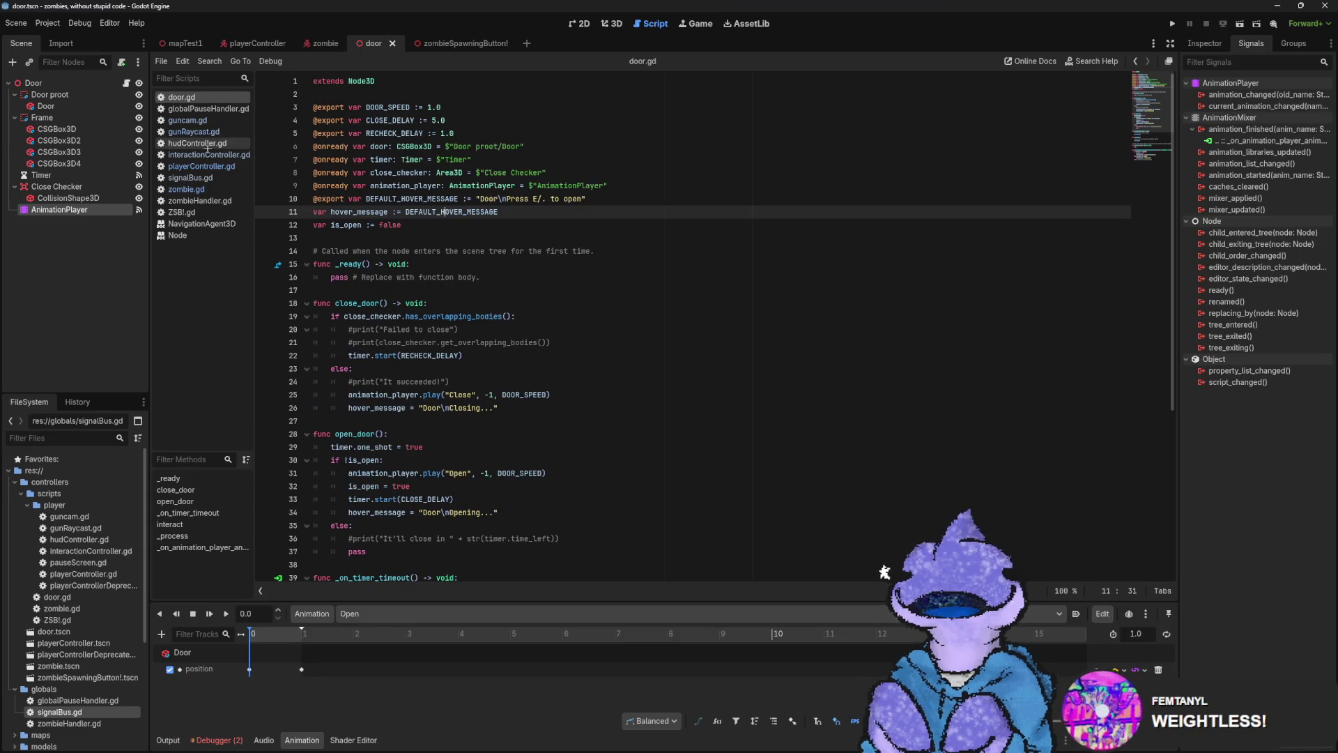
click(238, 44)
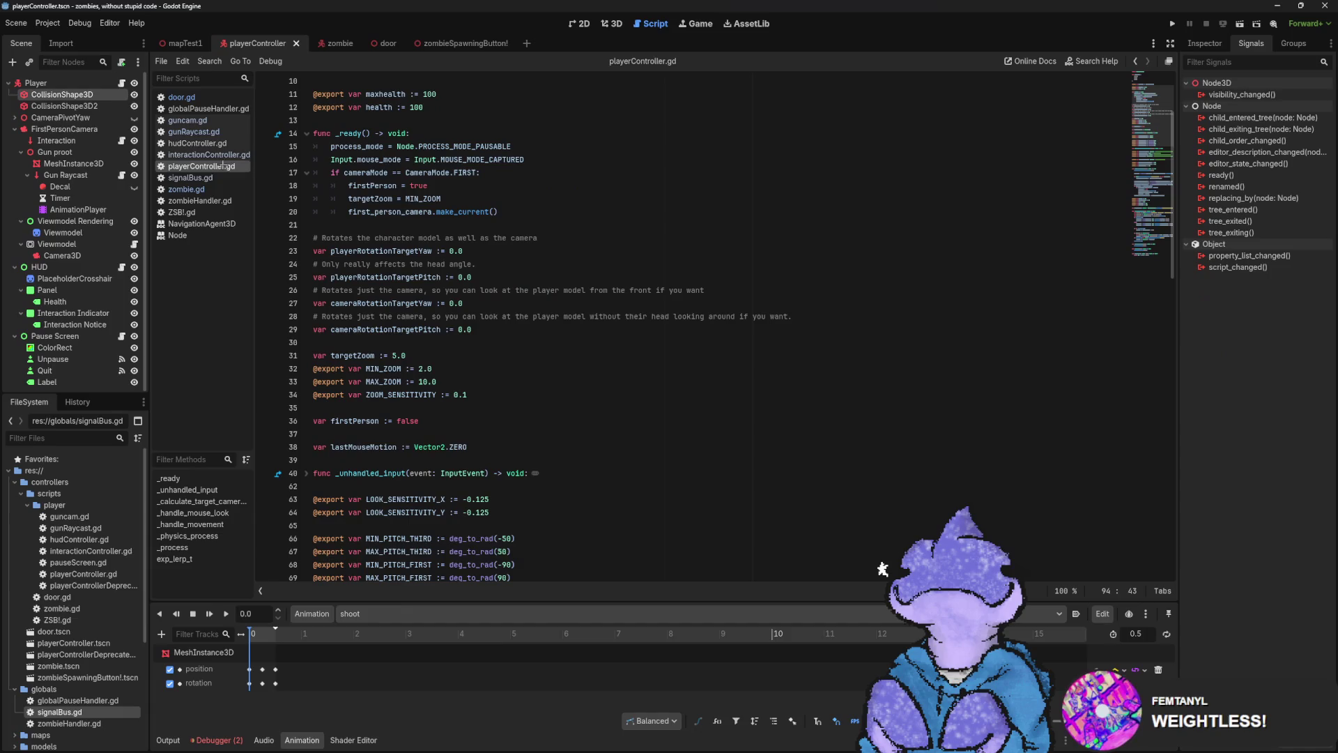
click(222, 132)
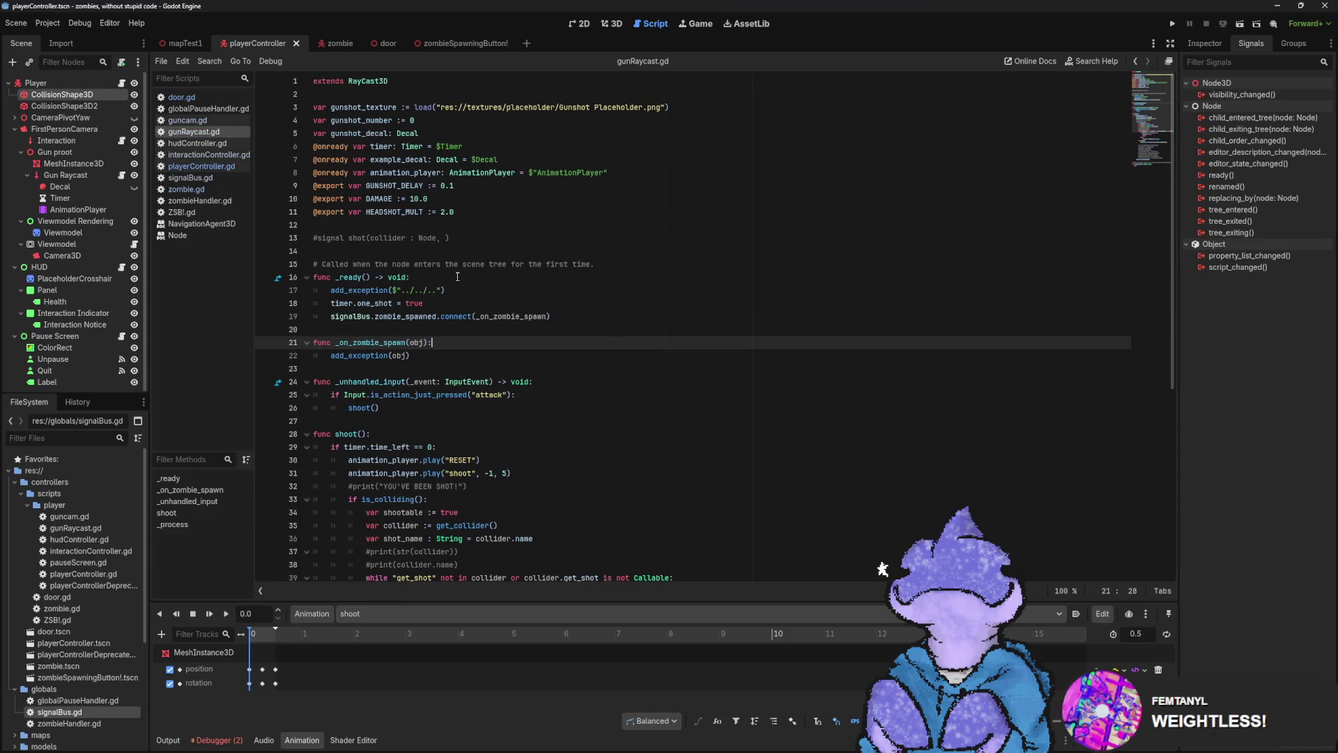
click(422, 362)
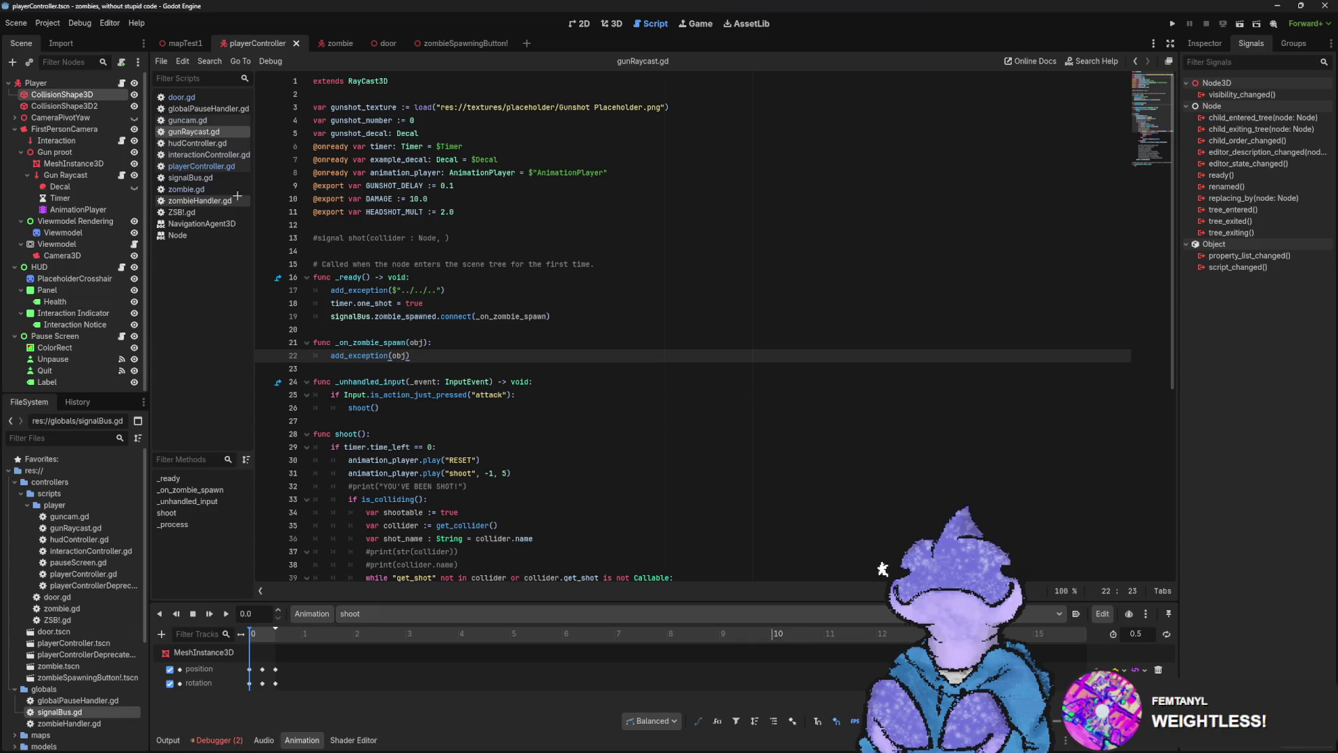
click(223, 180)
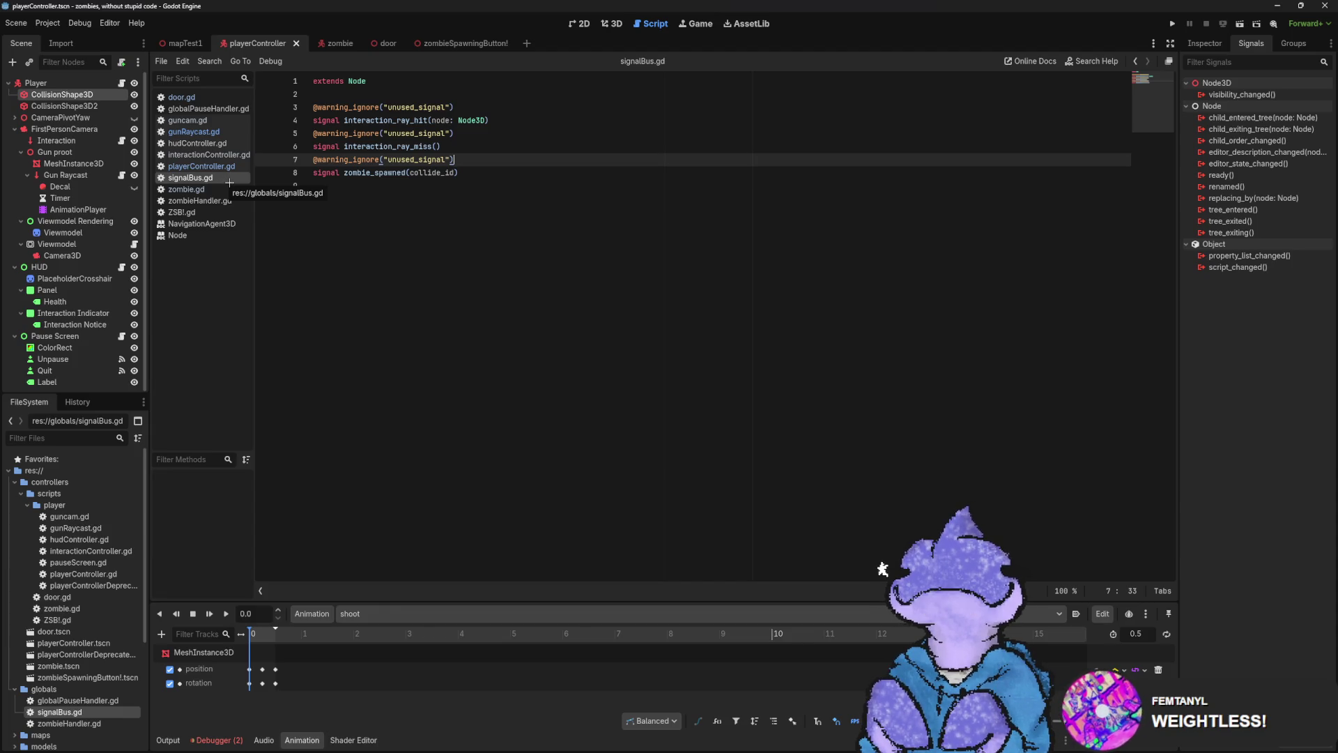
Type the zombie_spawned signal's collide_id parameter as Node3D and launch the game
key(Down)
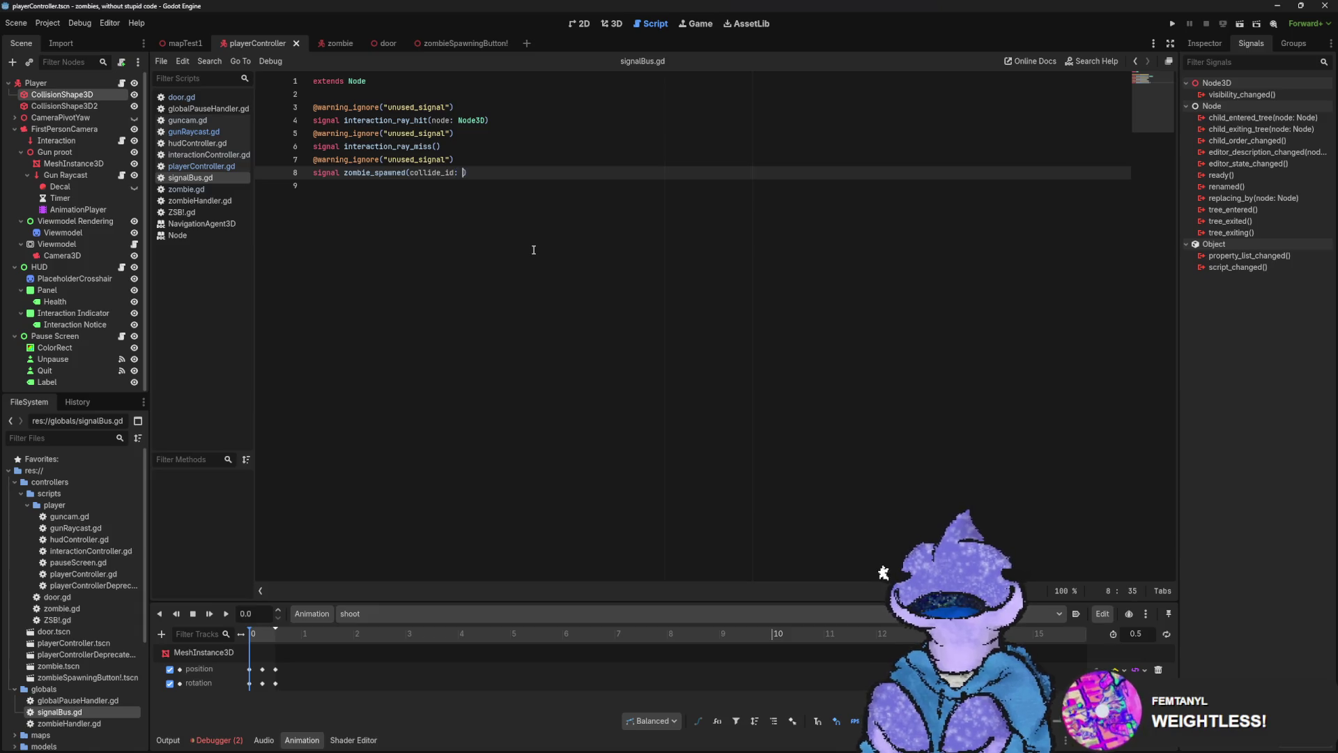
key(Down)
key(Down)
key(Return)
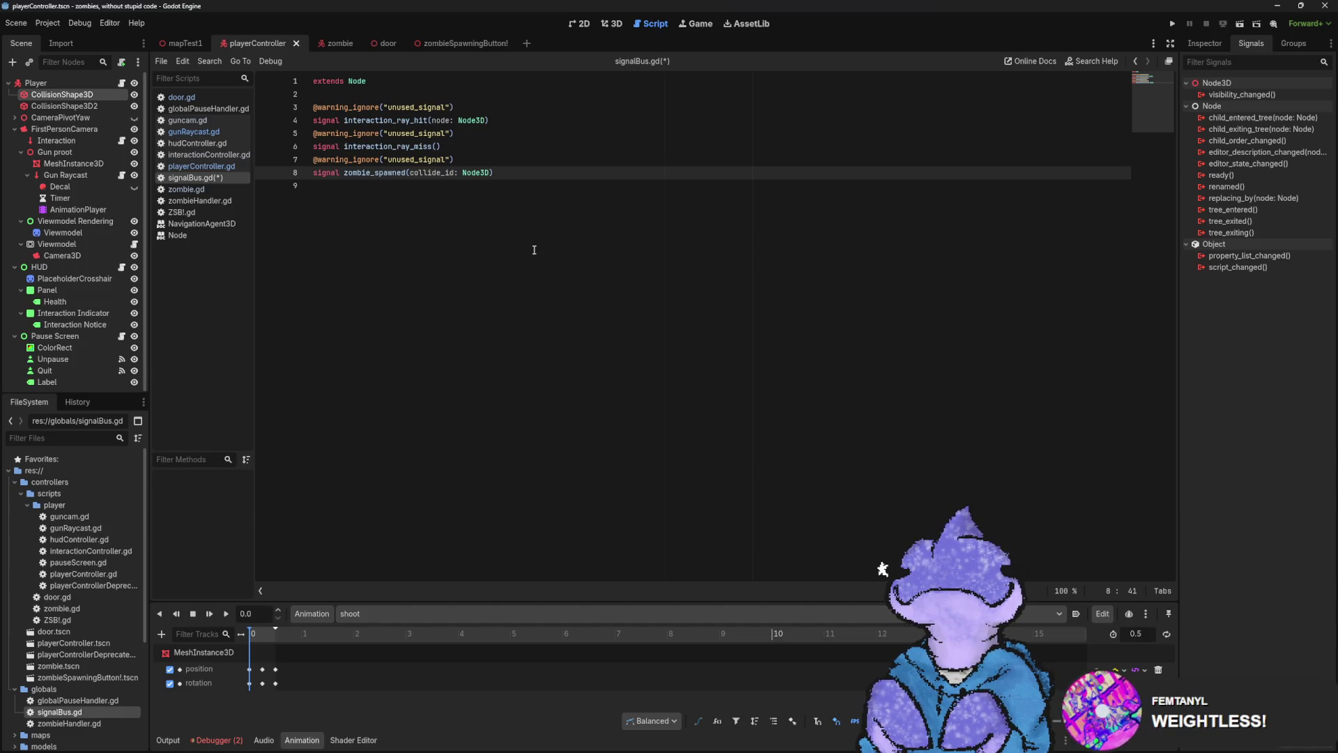
click(1177, 27)
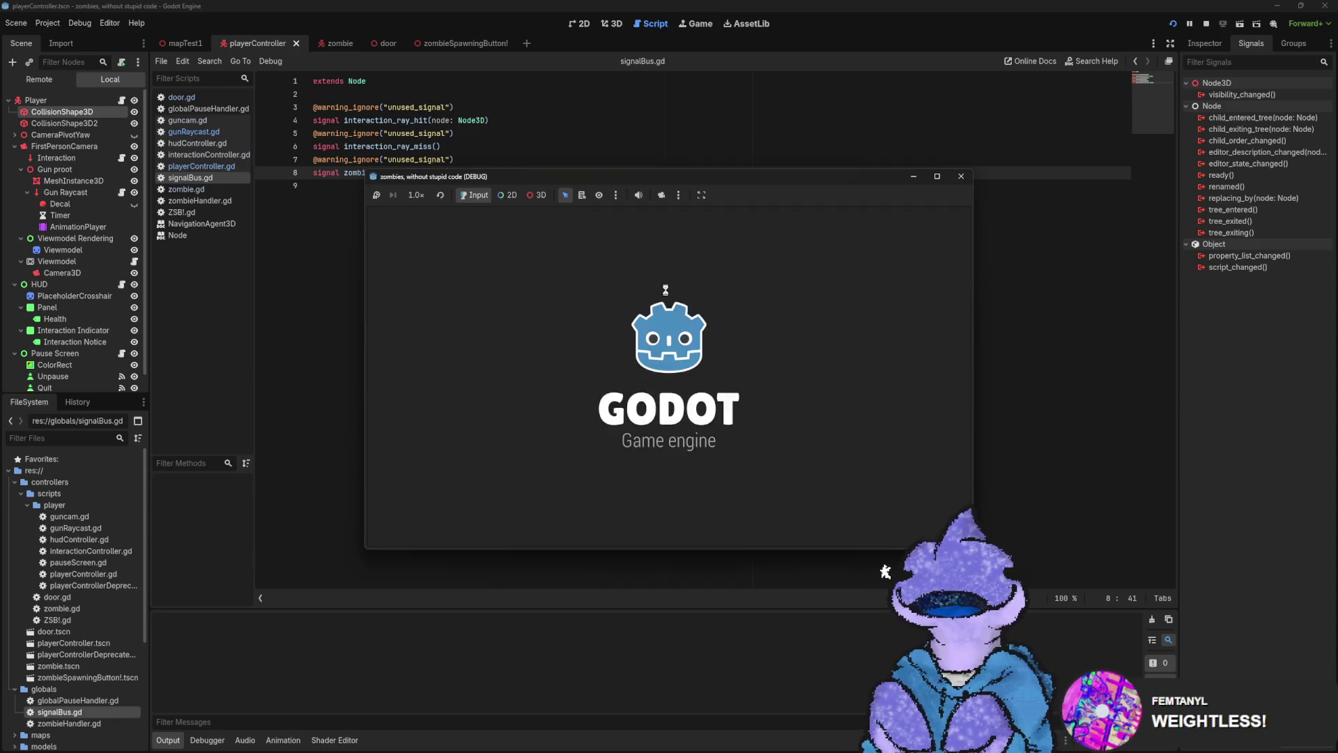
Walk to the pedestal, spawn a zombie with E and shoot it twice
key(w)
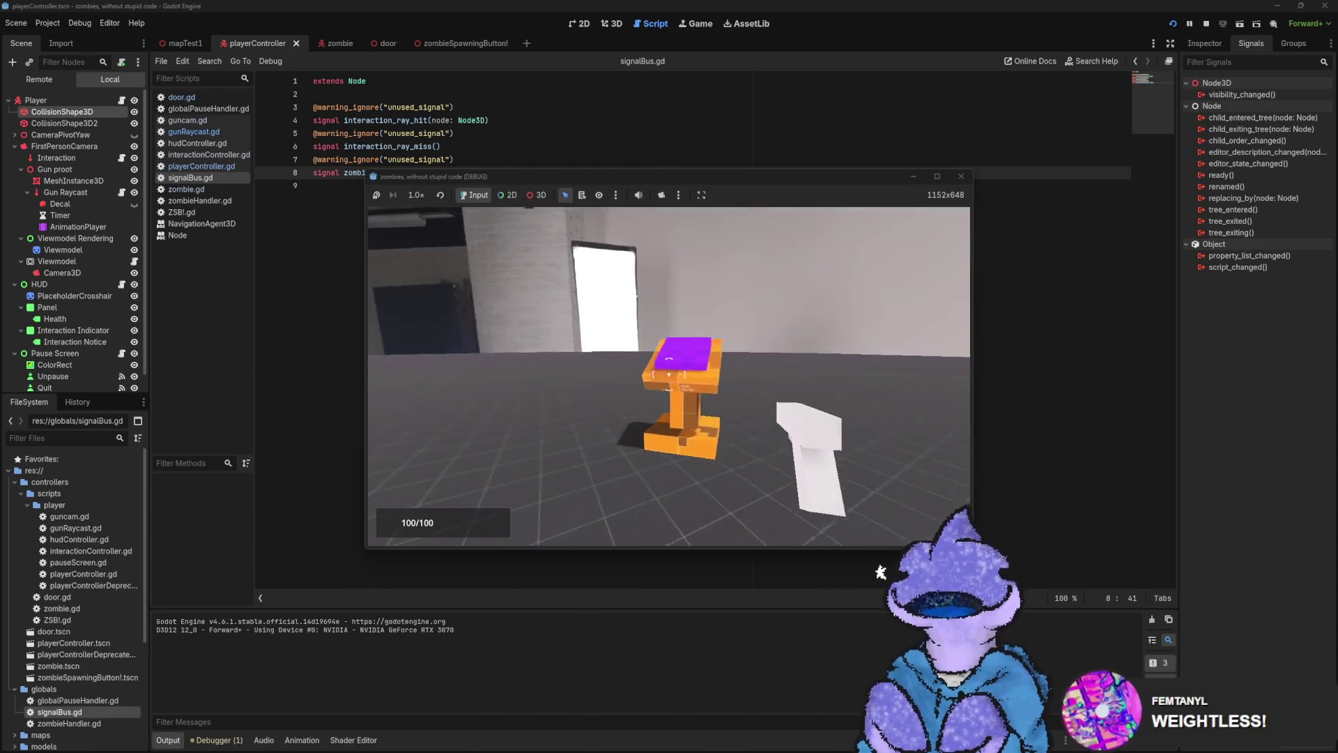
key(e)
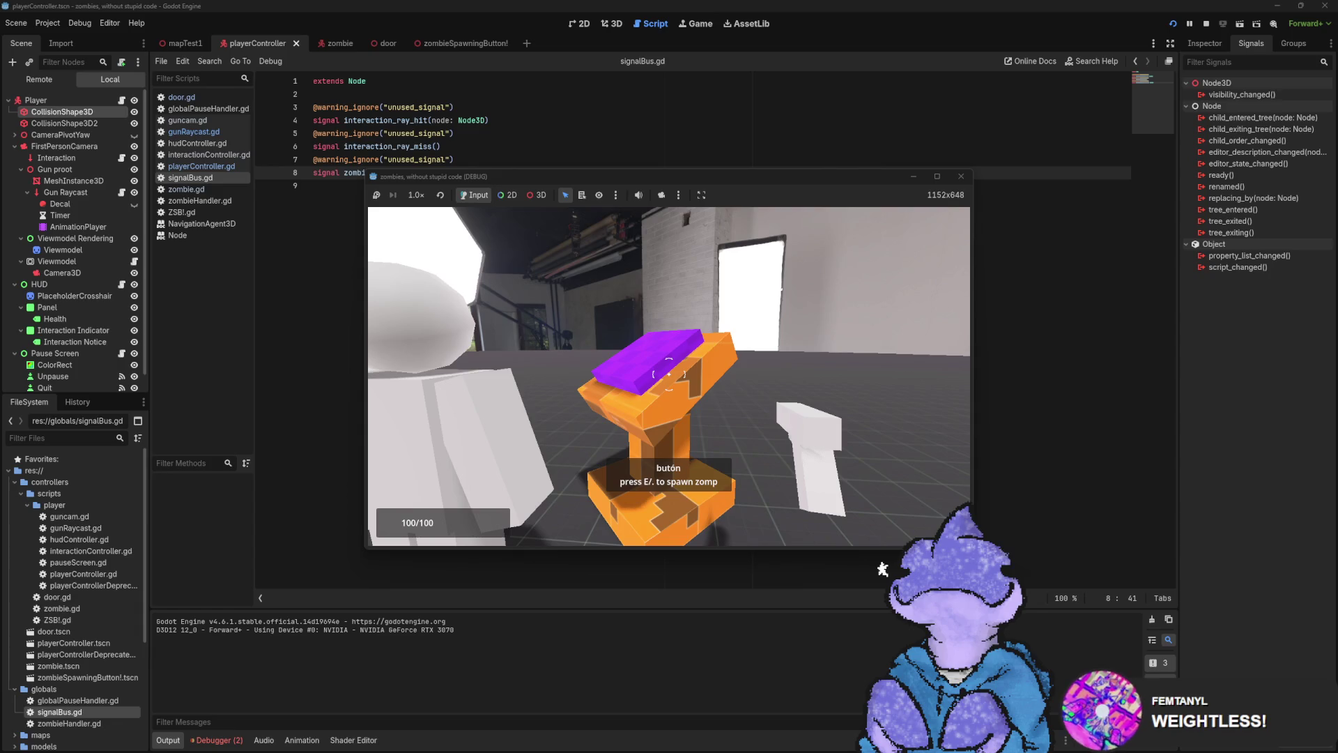
key(s)
click(881, 570)
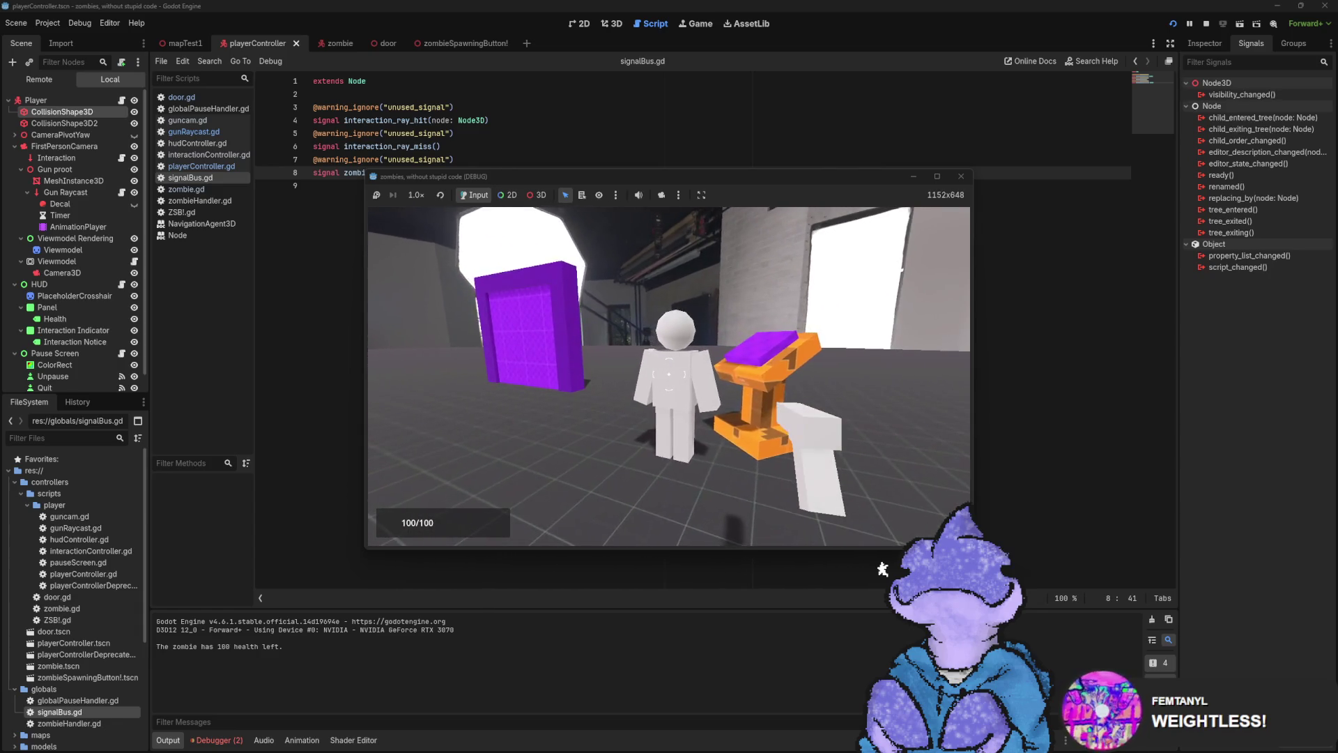
click(881, 571)
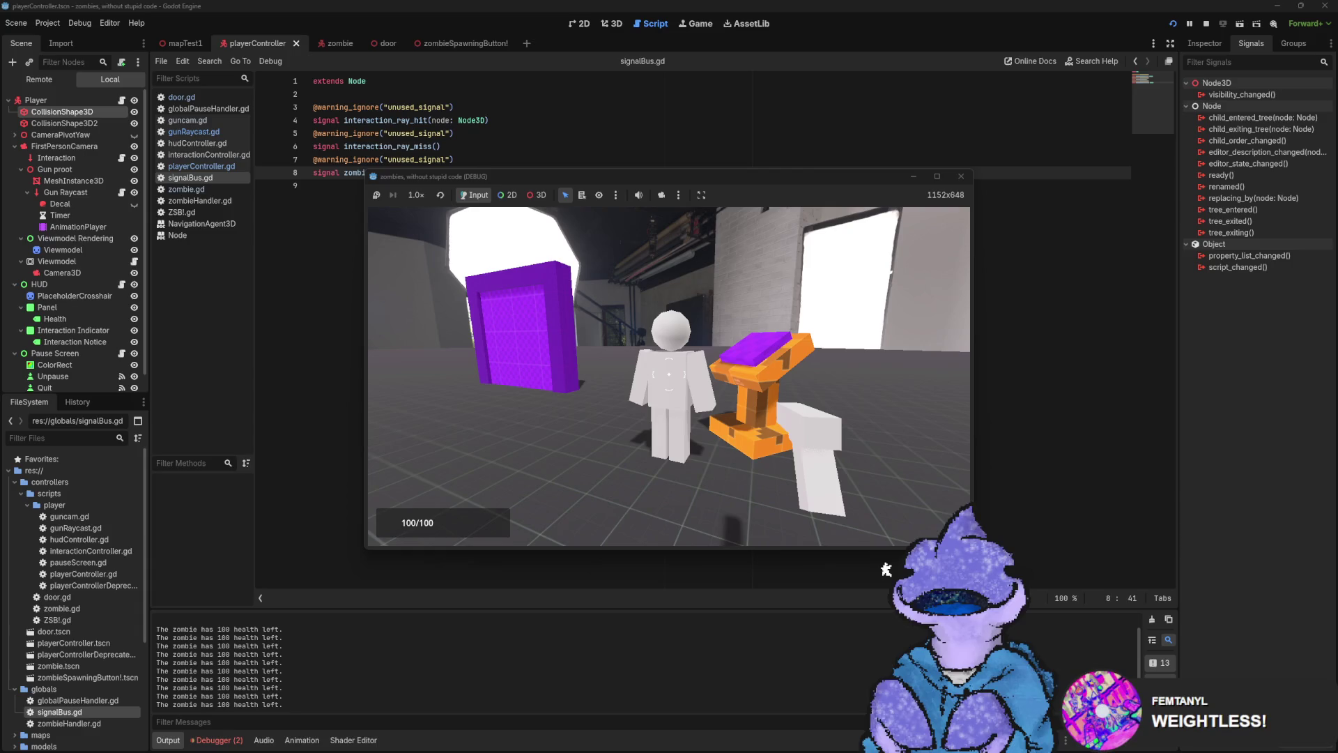
Stop the game, list the errors, and open zombieHandler.gd from the unused delta warning
key(F8)
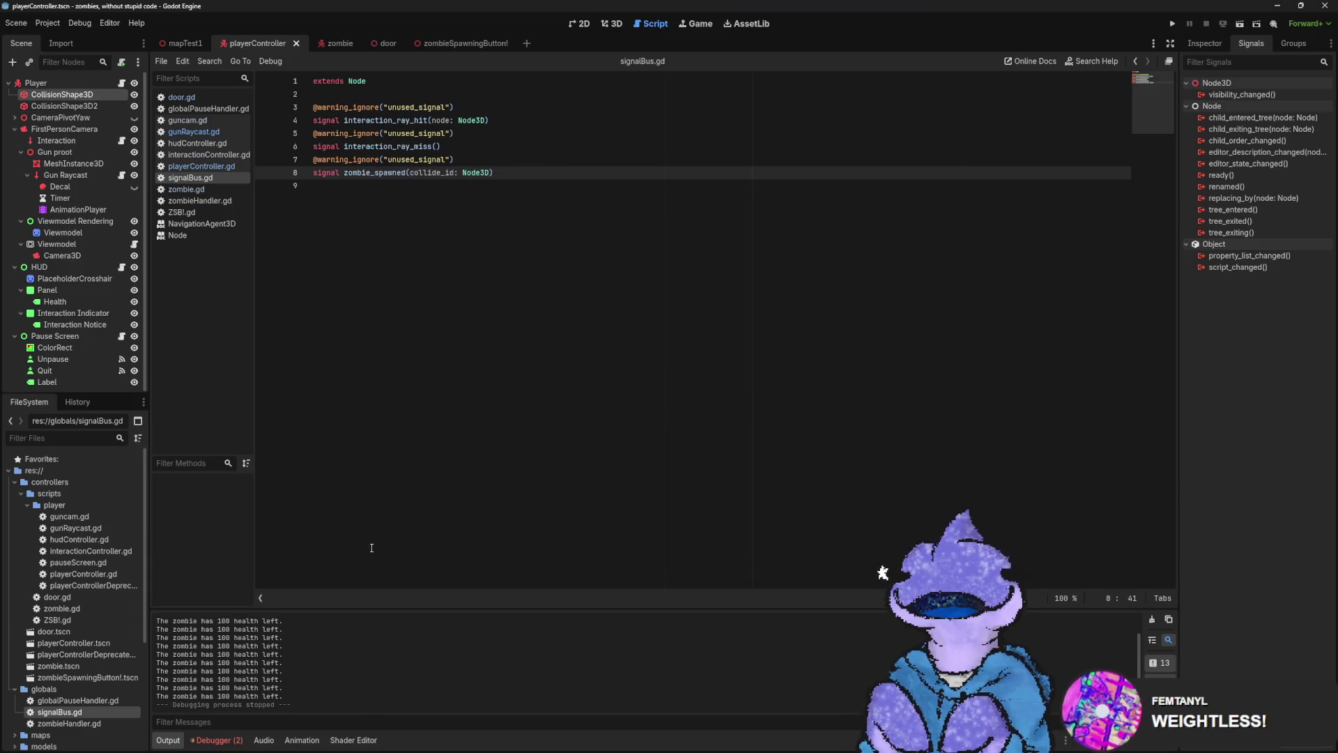
click(235, 609)
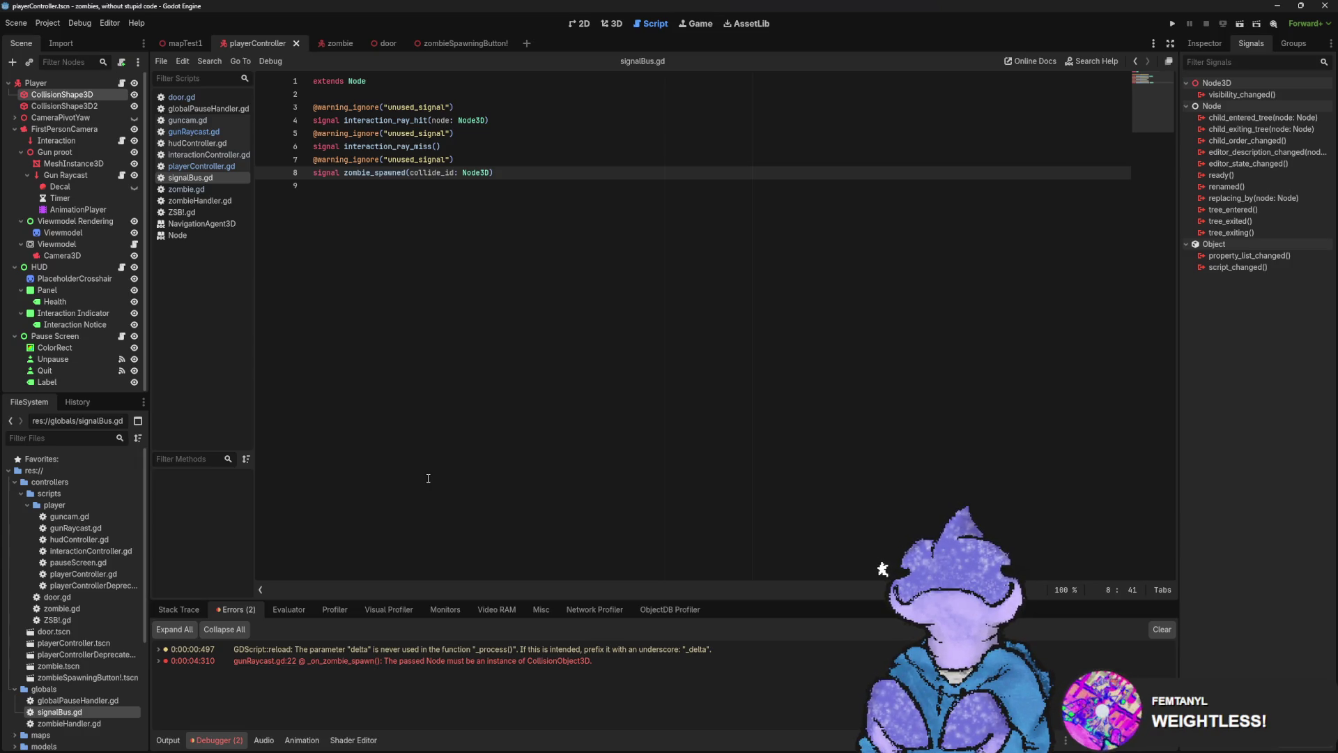
double_click(354, 649)
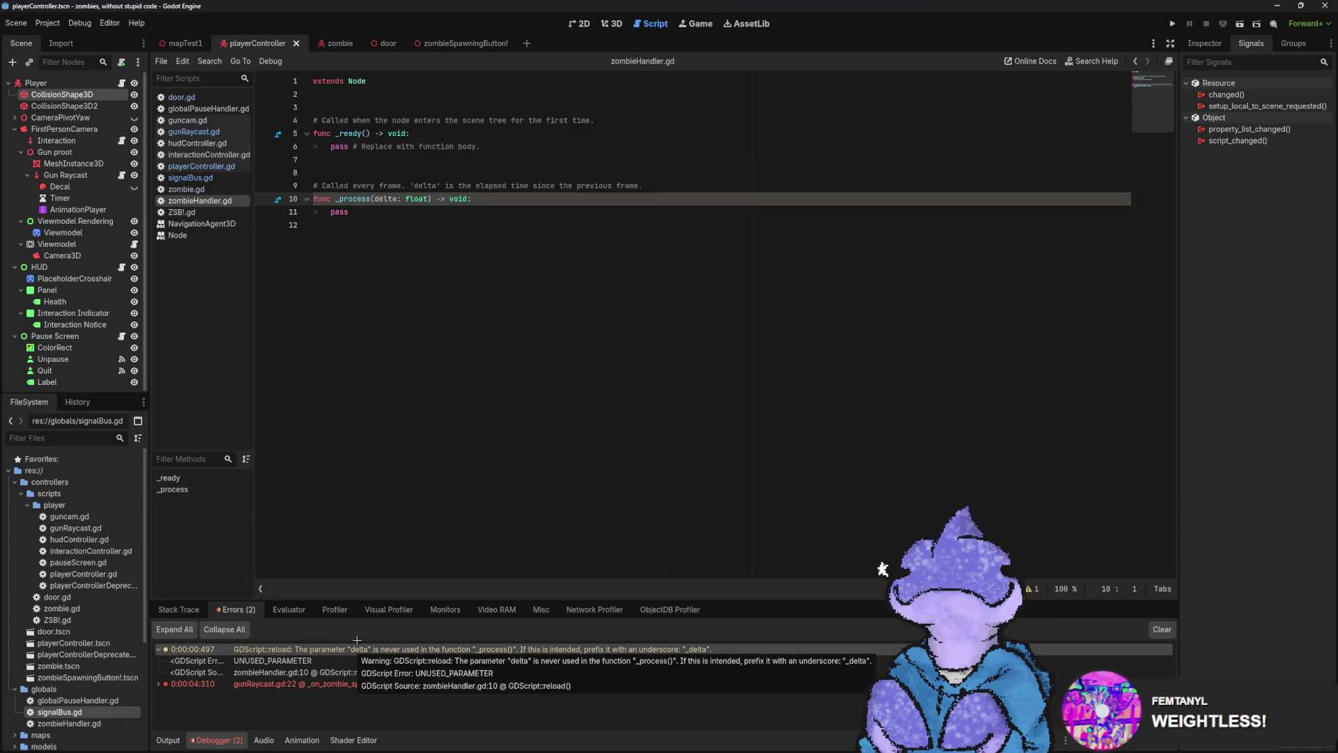
Rename delta to _delta in zombieHandler.gd and jump to the gunRaycast.gd error location
click(375, 200)
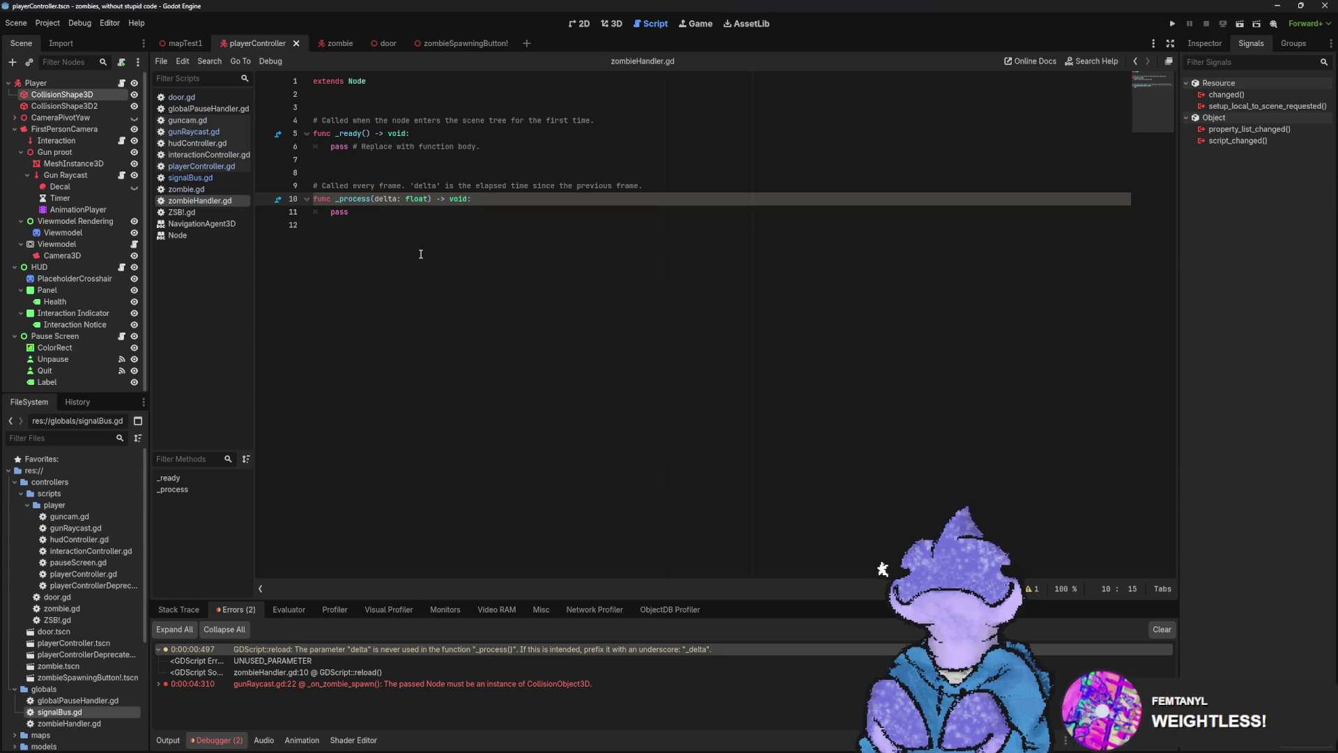
text(_)
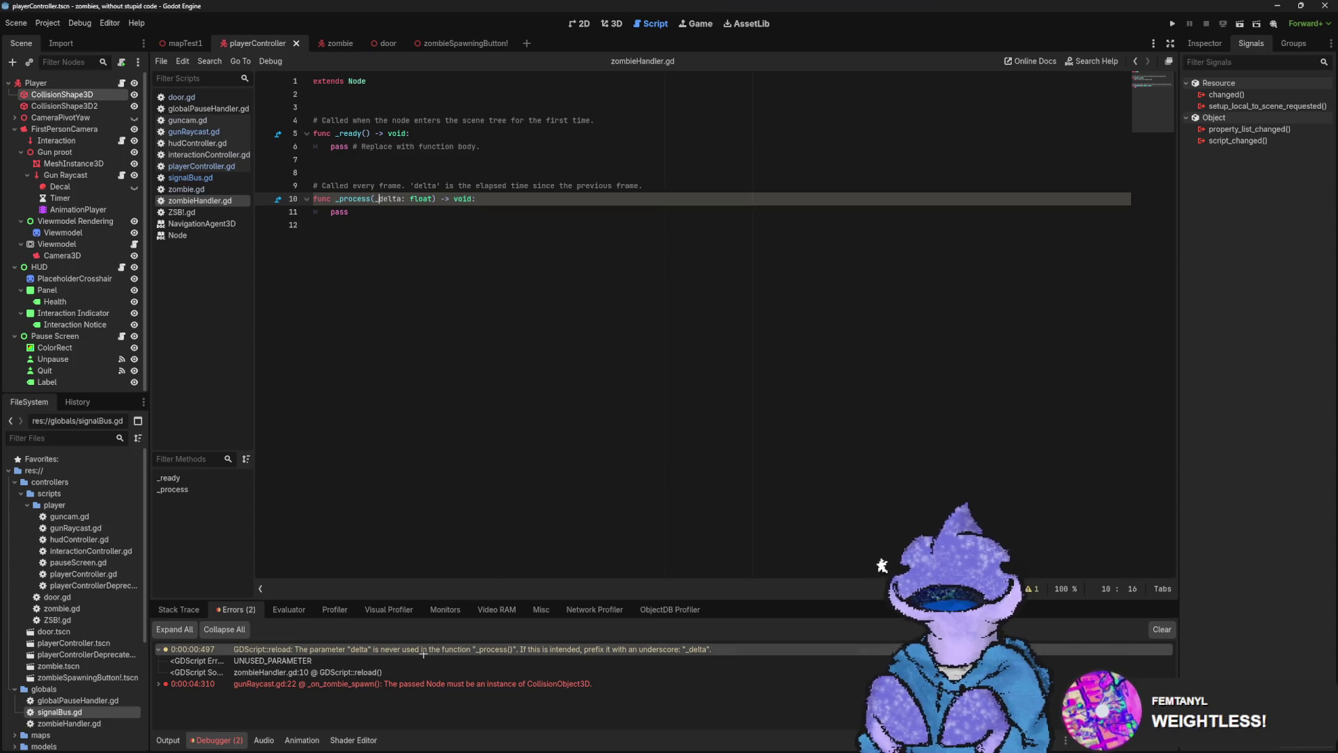
double_click(419, 649)
double_click(418, 660)
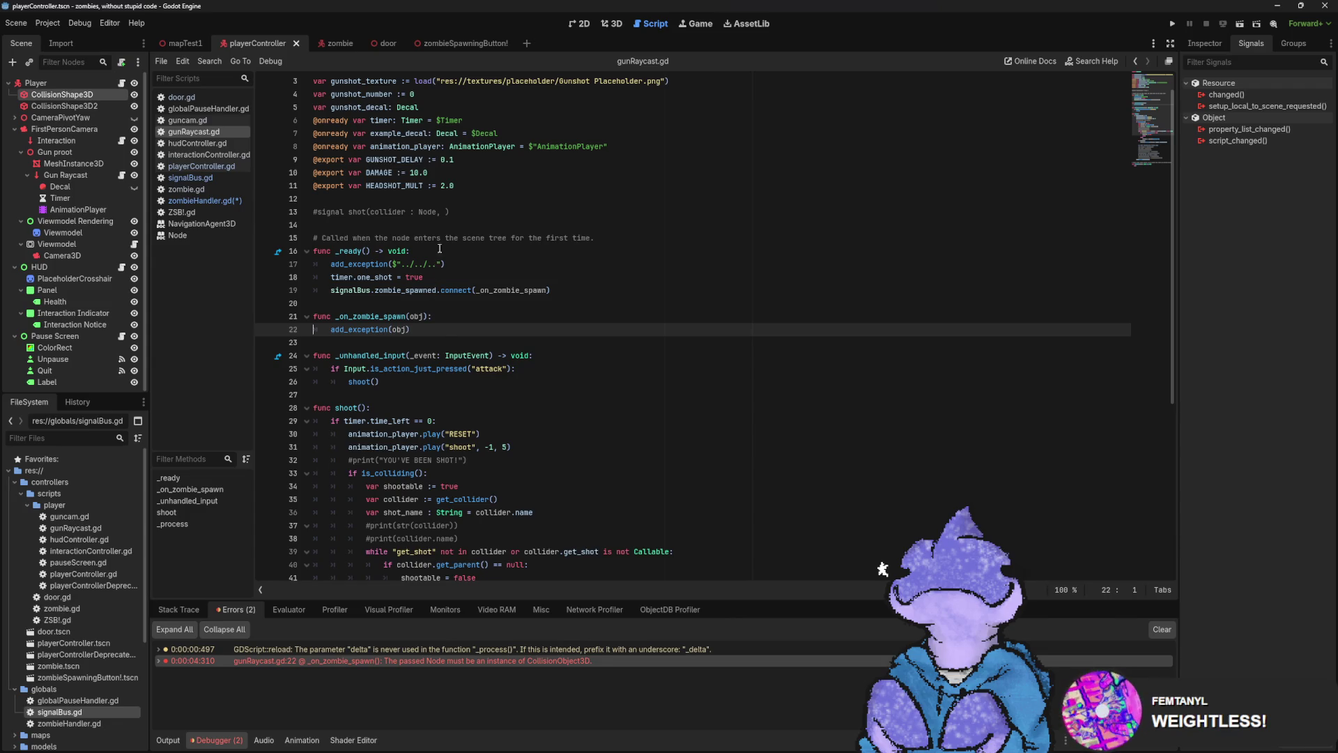
Edit the $CollisionShape3D argument in zombie.gd's zombie_spawned emit, then return to playerController
click(325, 44)
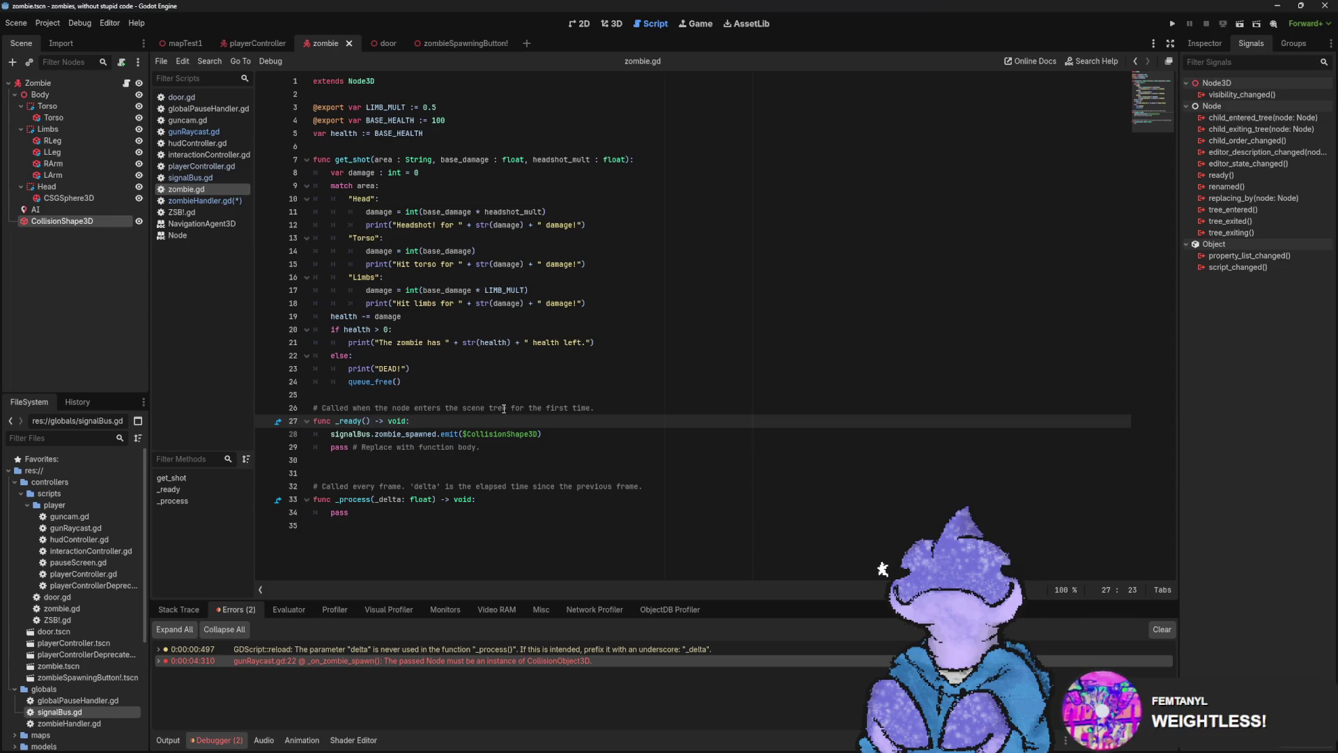
drag(466, 434, 537, 434)
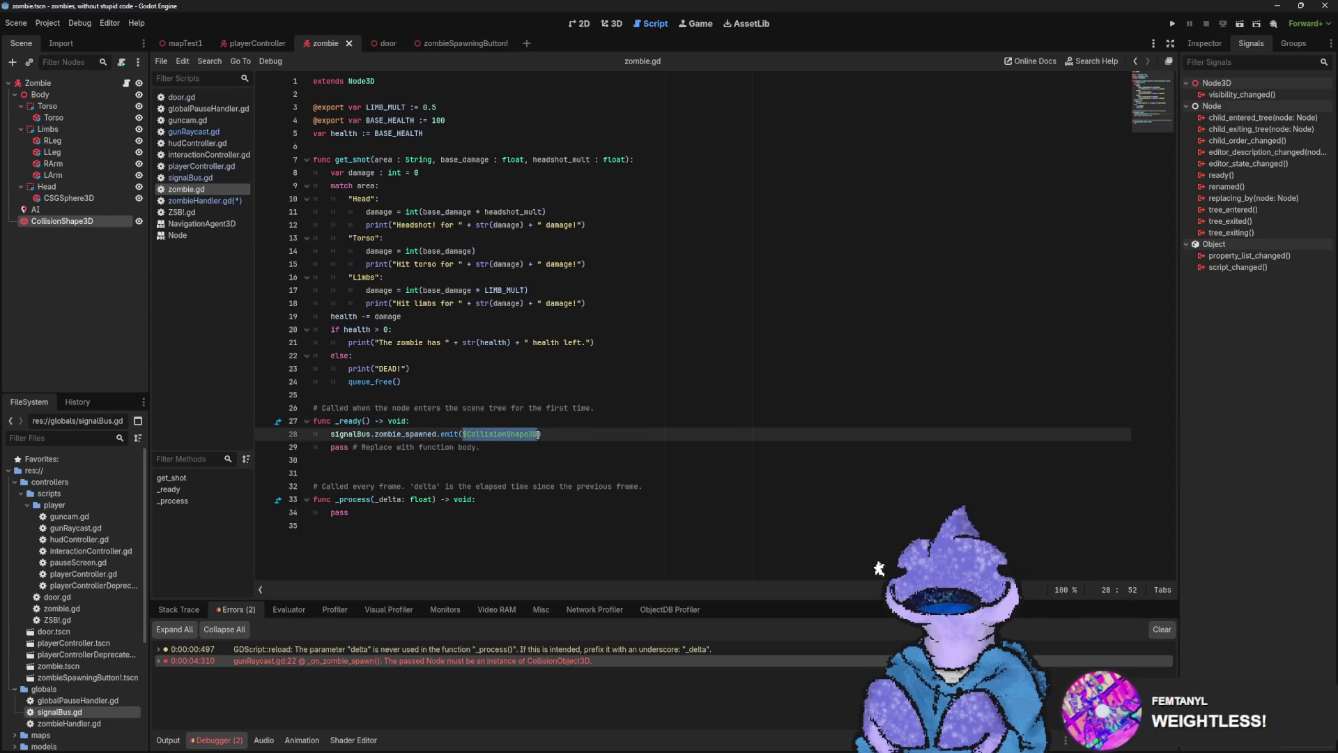
text(sel)
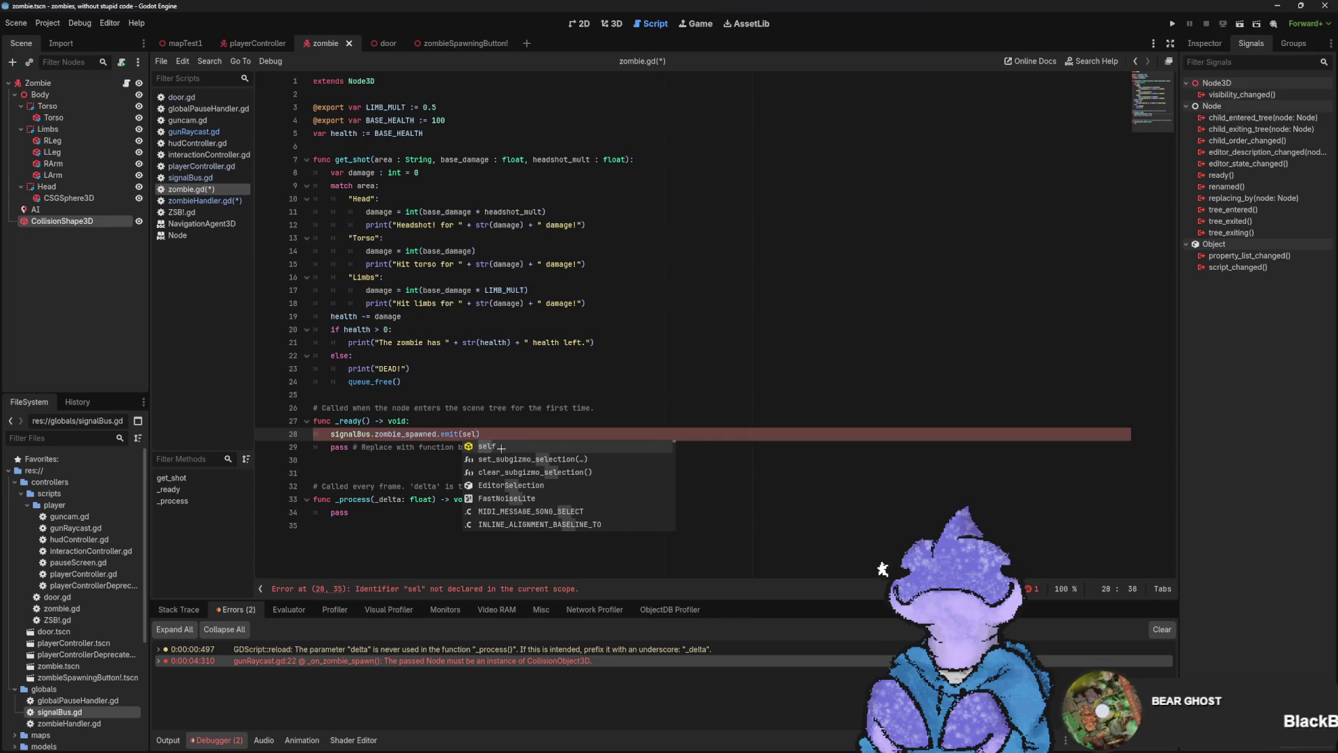
key(BackSpace)
key(BackSpace)
key(BackSpace)
click(254, 44)
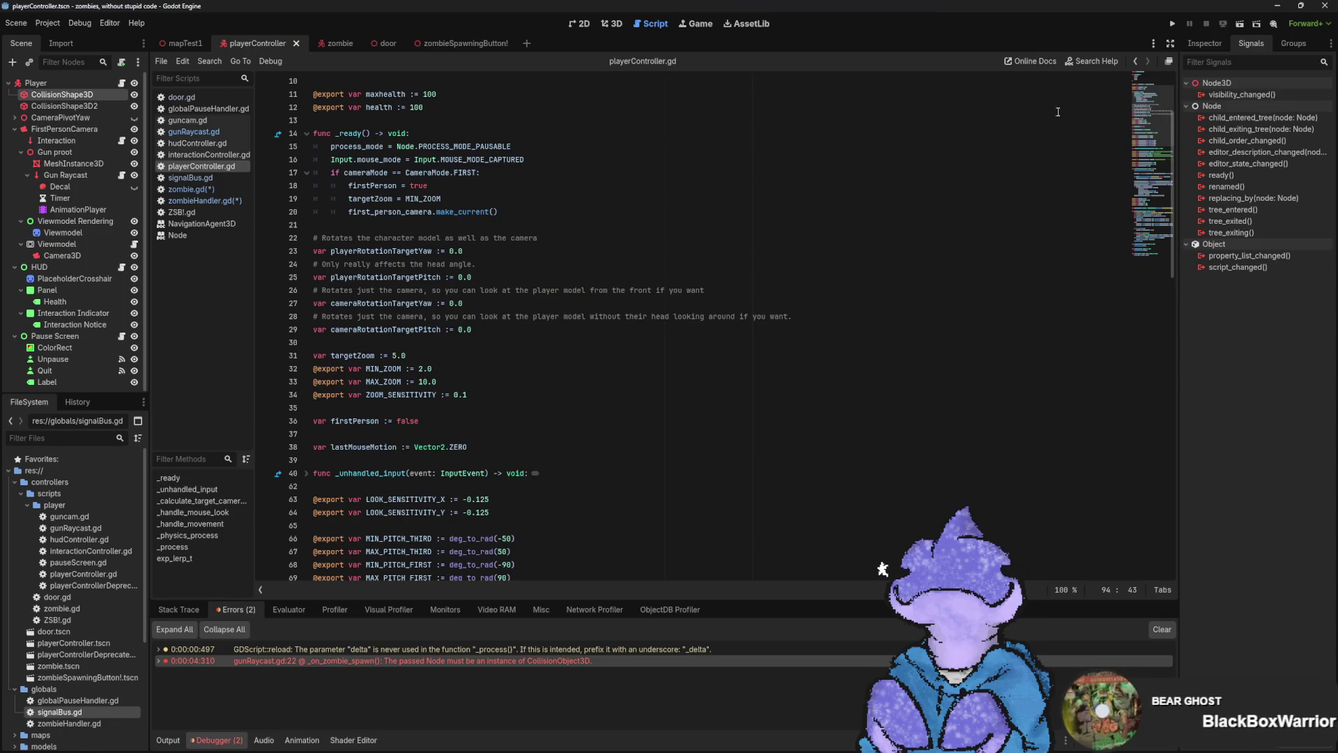
Run the game again, spawn a zombie and shoot it down
key(F5)
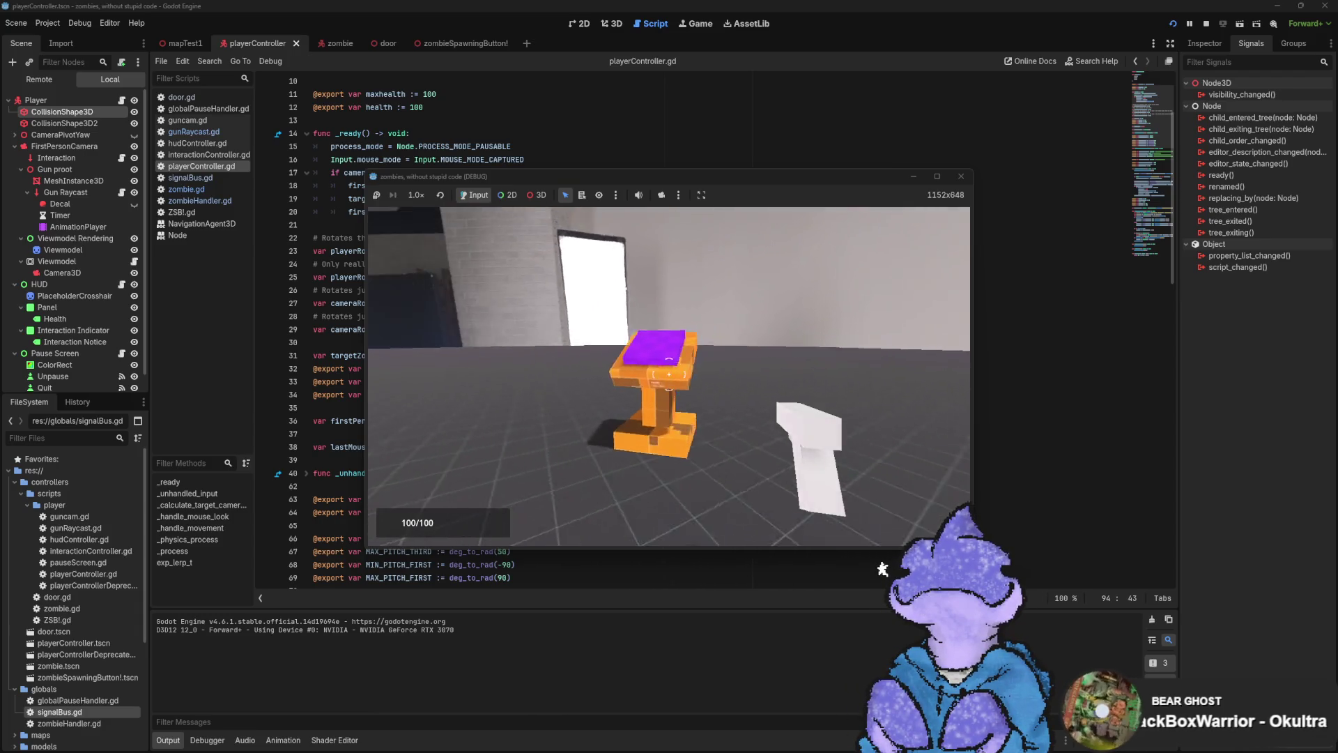
key(e)
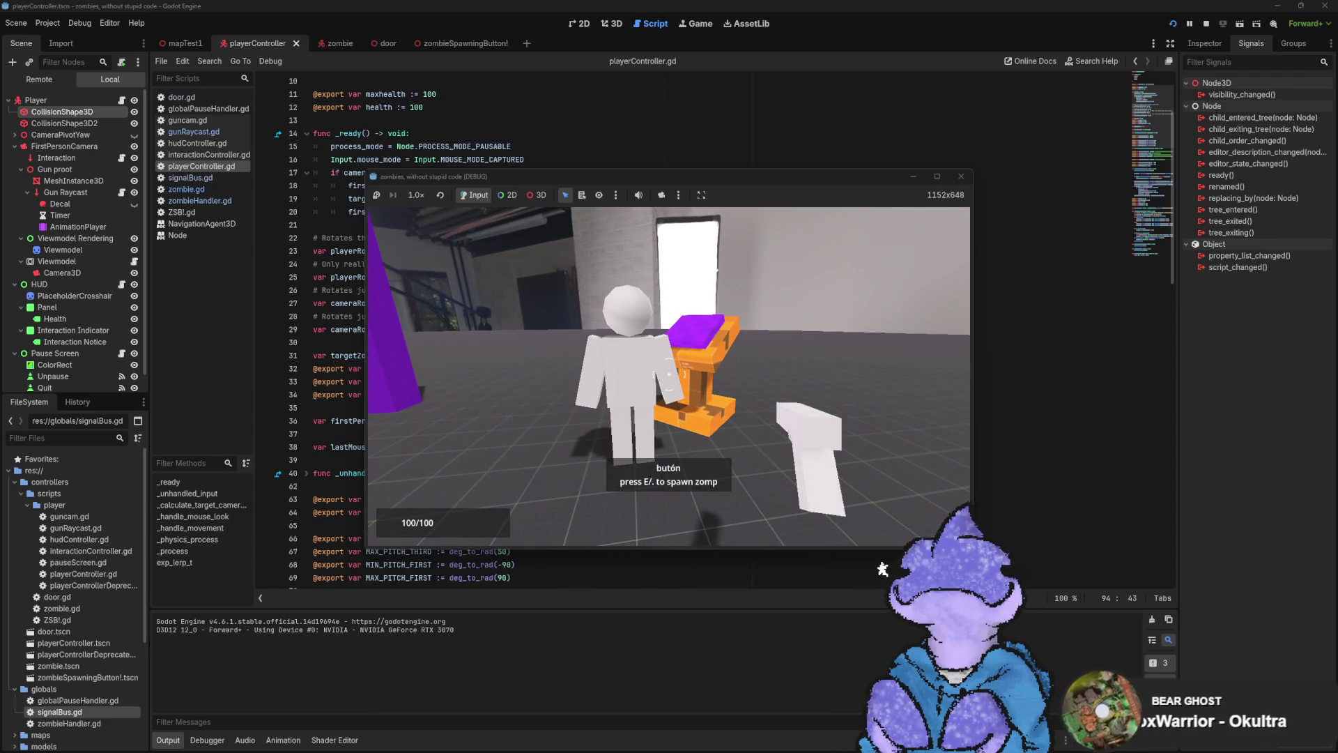
click(669, 376)
click(670, 376)
click(669, 376)
click(669, 376)
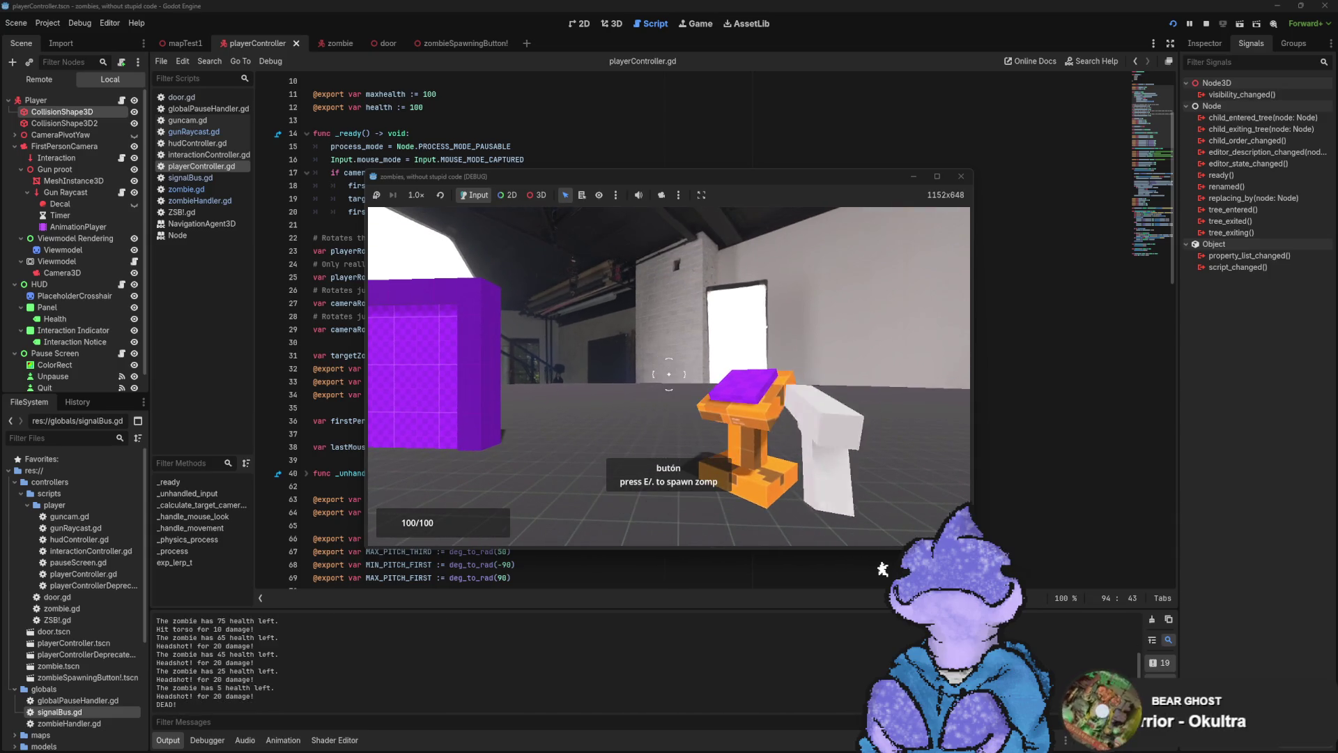
Spawn a zombie and headshot it dead, then spawn another and hit its limbs and torso
key(e)
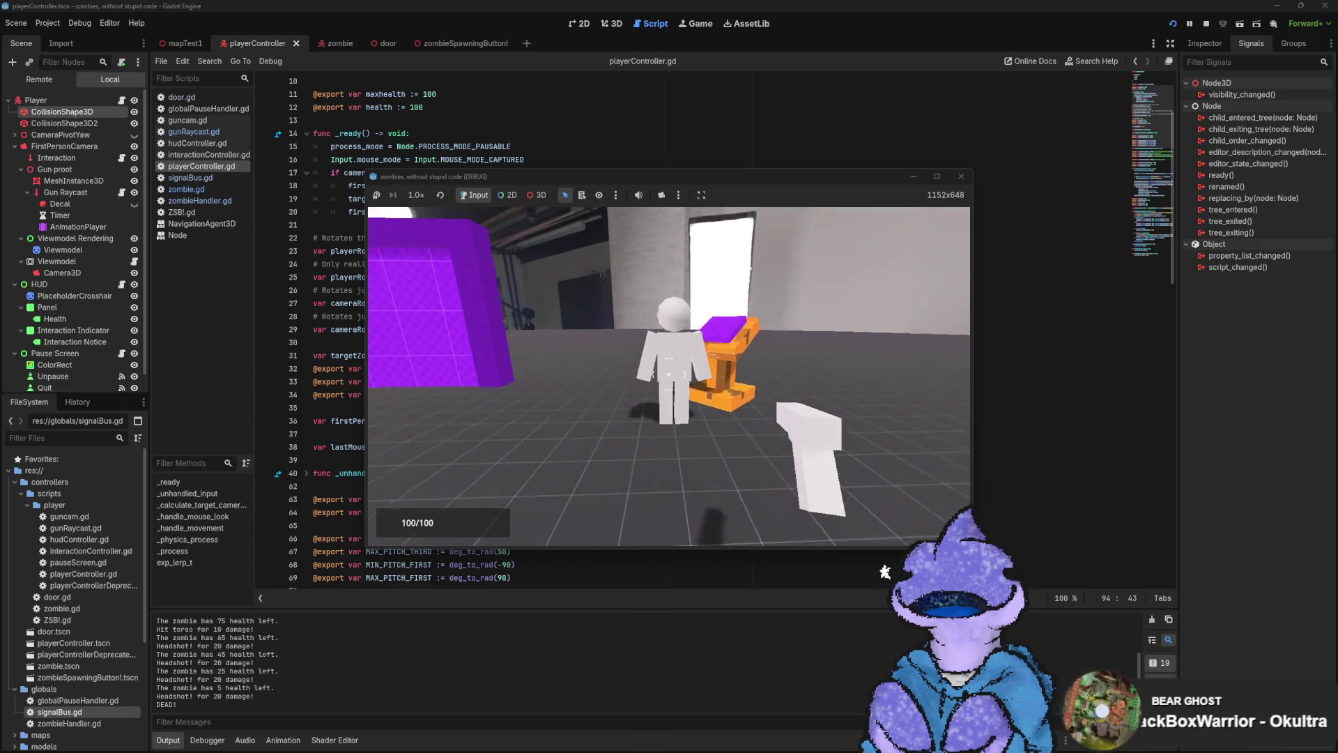
click(882, 570)
click(883, 569)
click(882, 570)
click(883, 569)
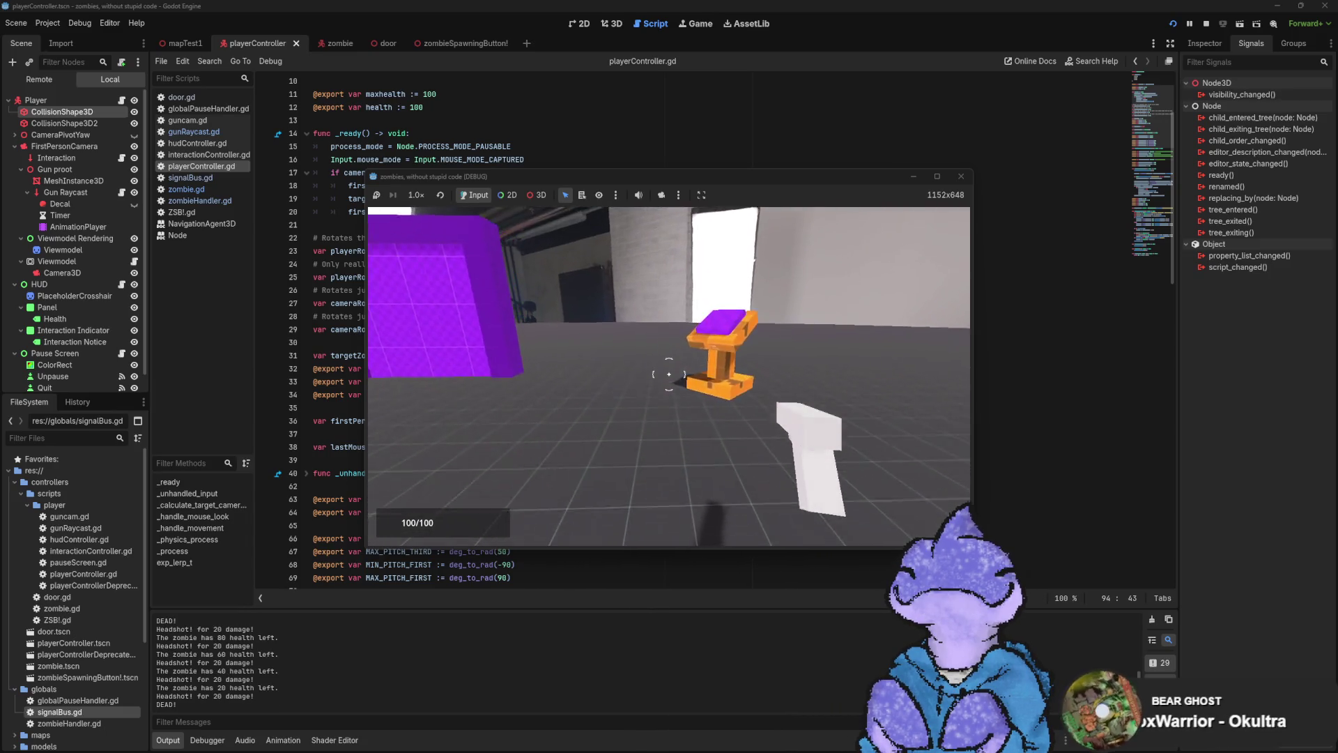
key(e)
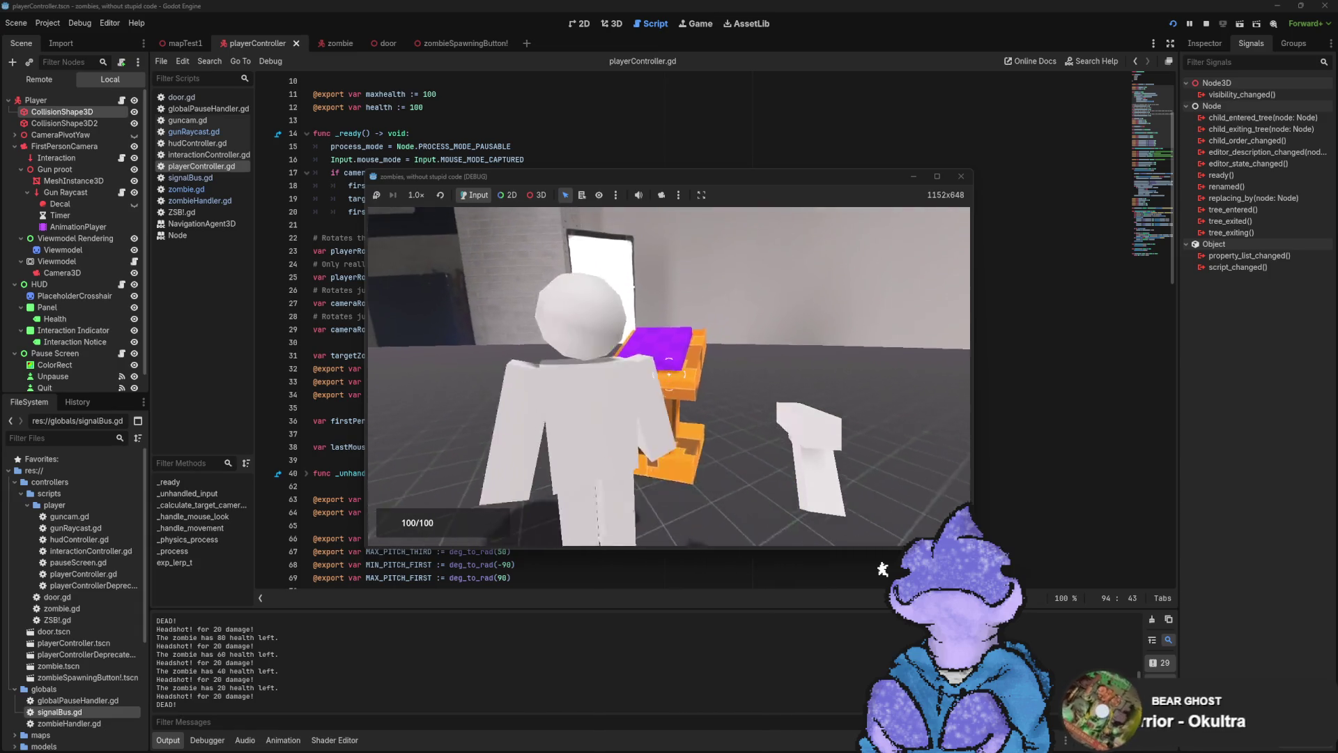
click(882, 570)
click(882, 570)
click(883, 569)
click(883, 569)
click(882, 570)
click(882, 569)
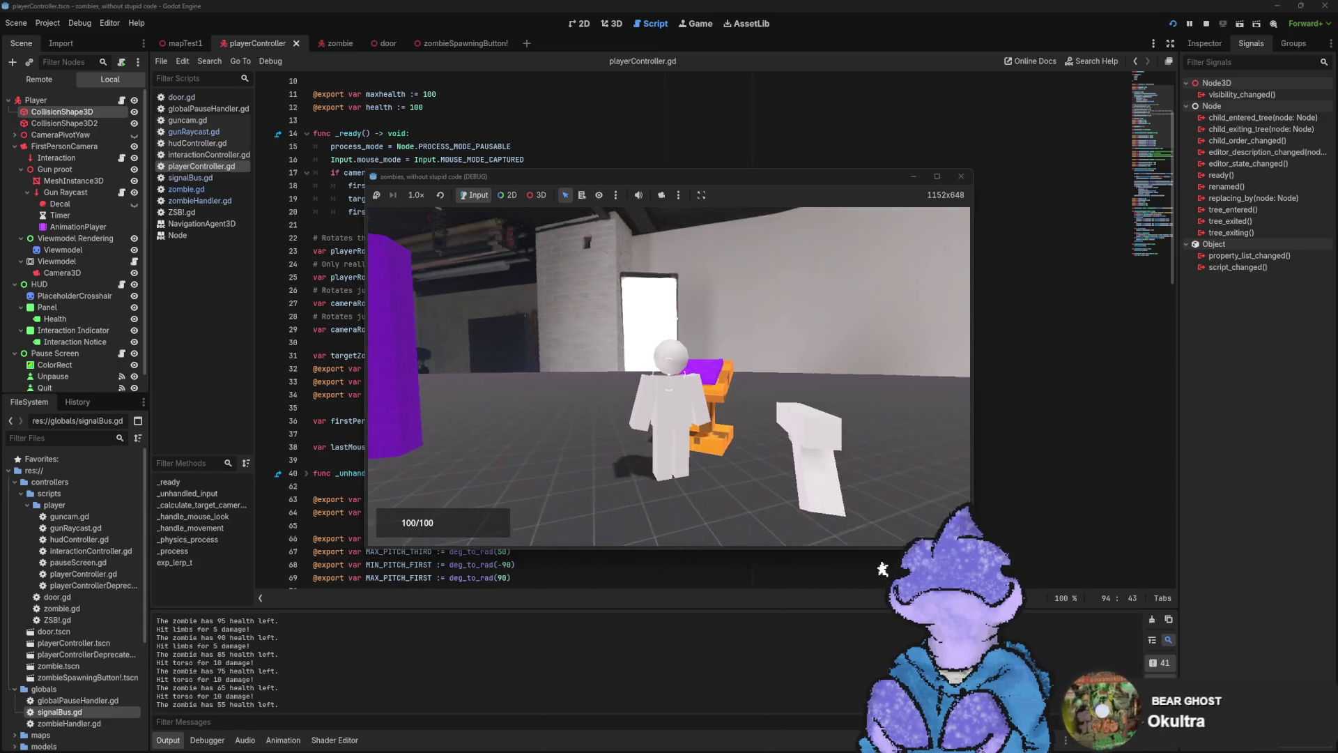
click(883, 569)
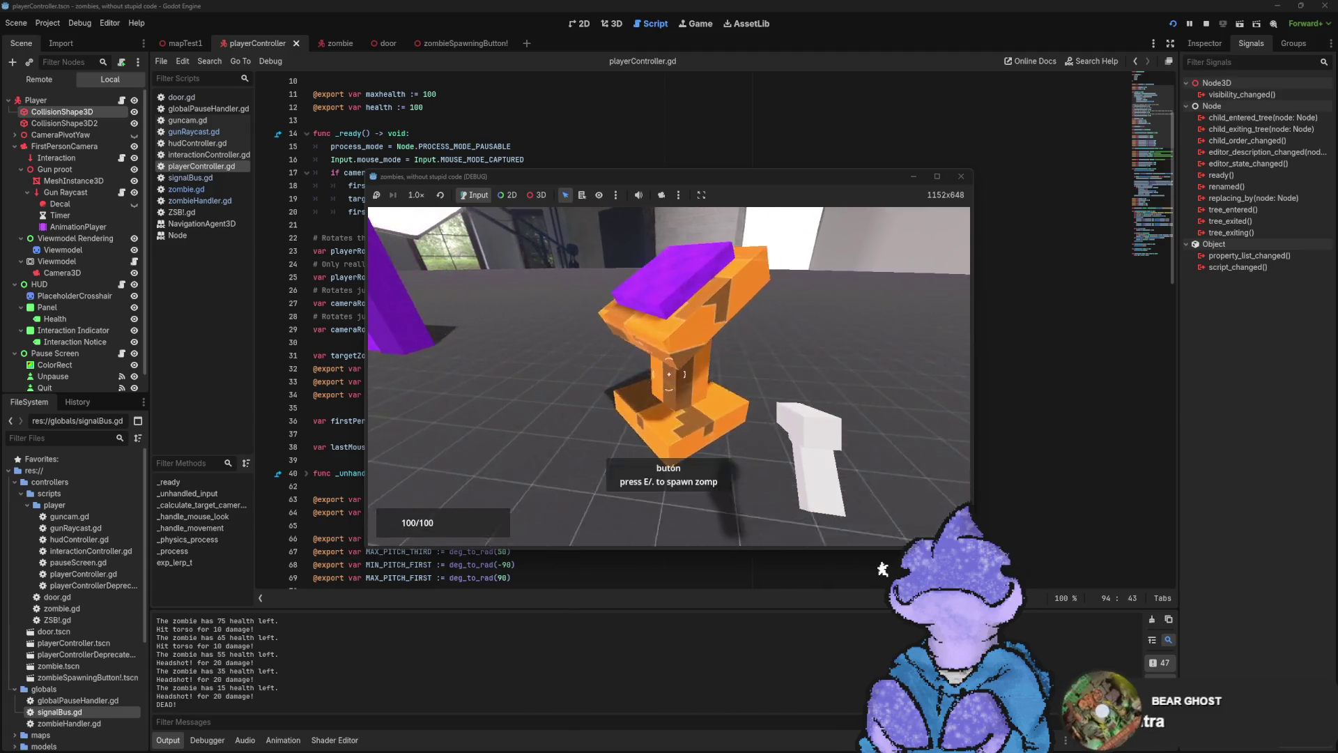
Spawn a new zombie and shoot it in the head until it dies
key(e)
click(882, 570)
click(883, 570)
click(883, 569)
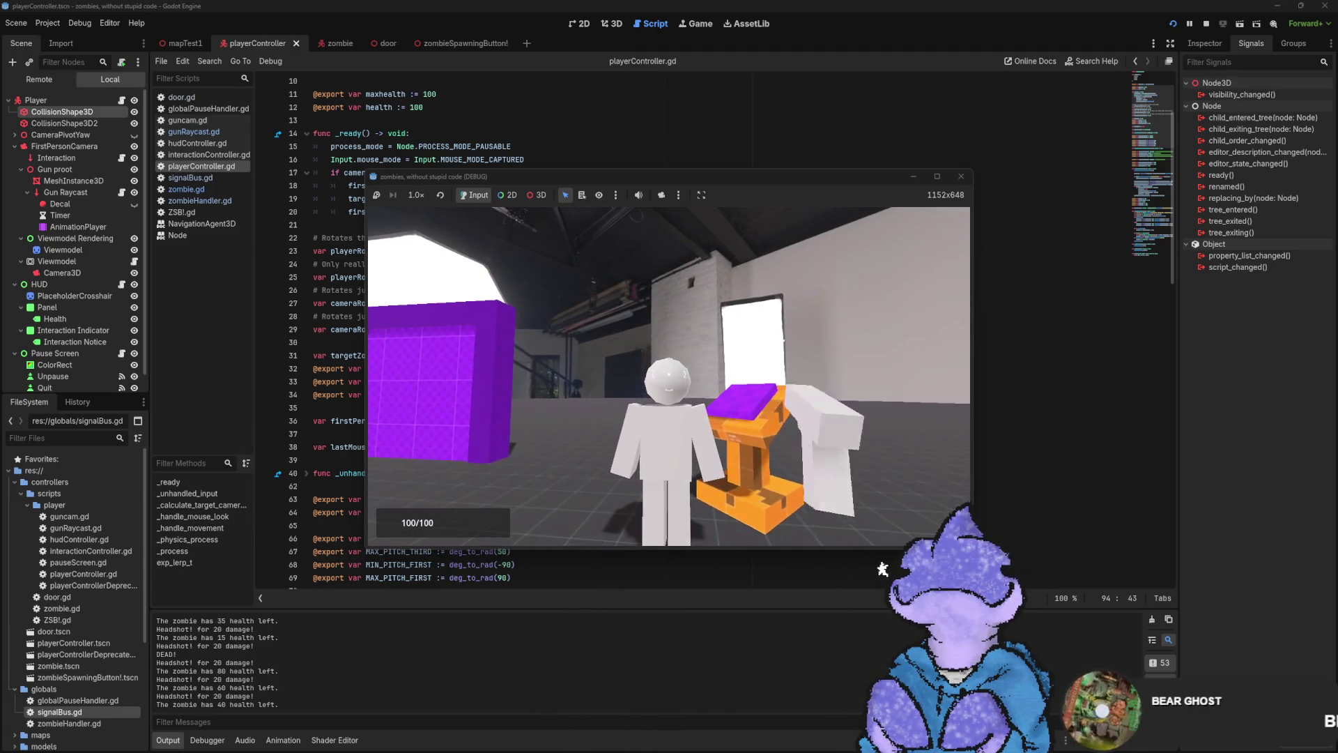
click(882, 569)
click(882, 569)
click(882, 569)
click(883, 569)
click(882, 569)
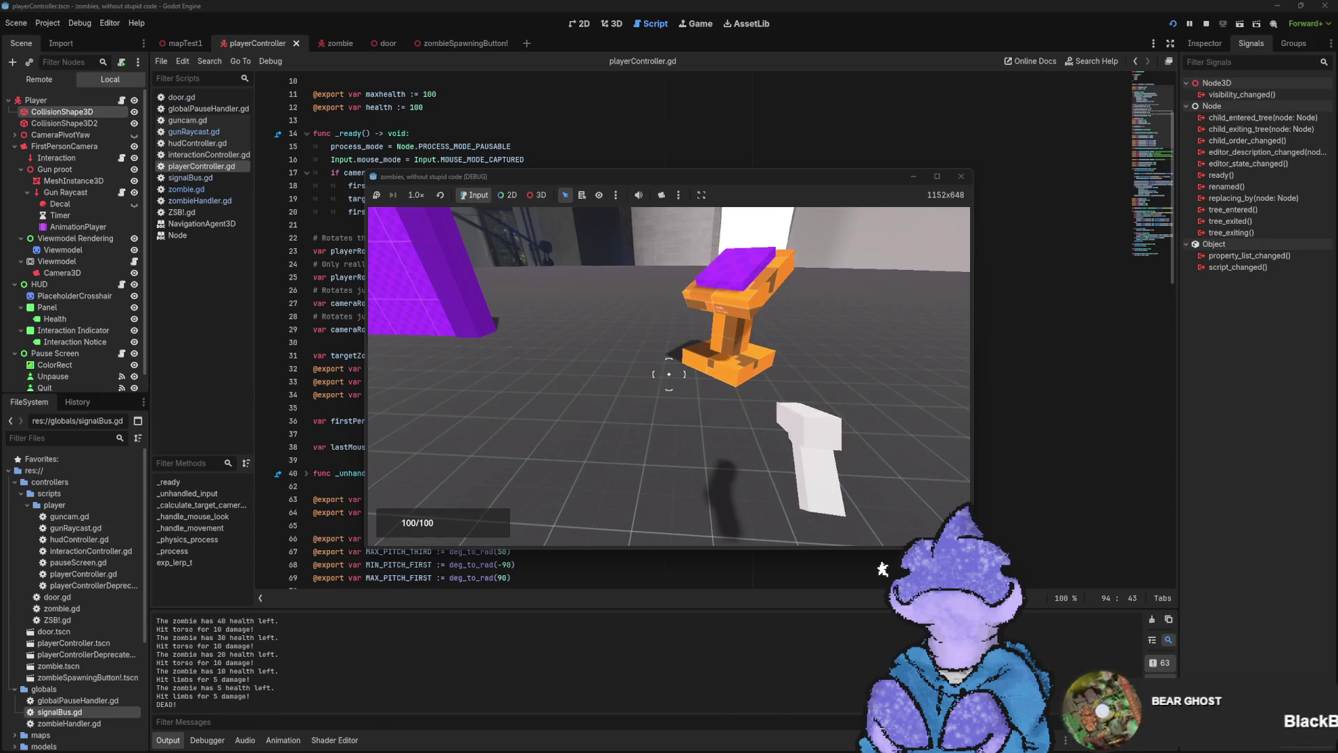
key(w)
Keep firing at the newly spawned zombie until it drops
click(882, 569)
click(882, 570)
click(882, 570)
click(882, 570)
click(882, 569)
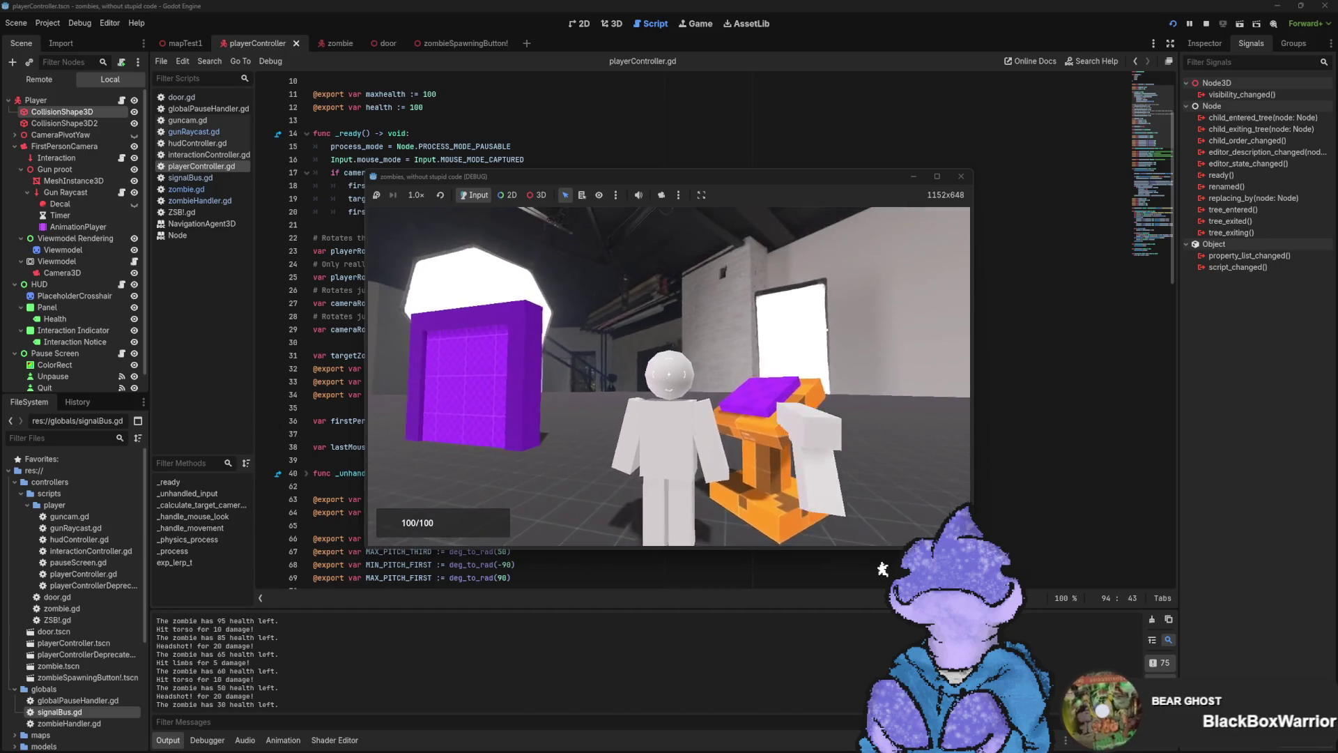
click(882, 569)
click(883, 569)
Spawn another zombie beside the button and shoot it until it dies
click(882, 569)
click(883, 570)
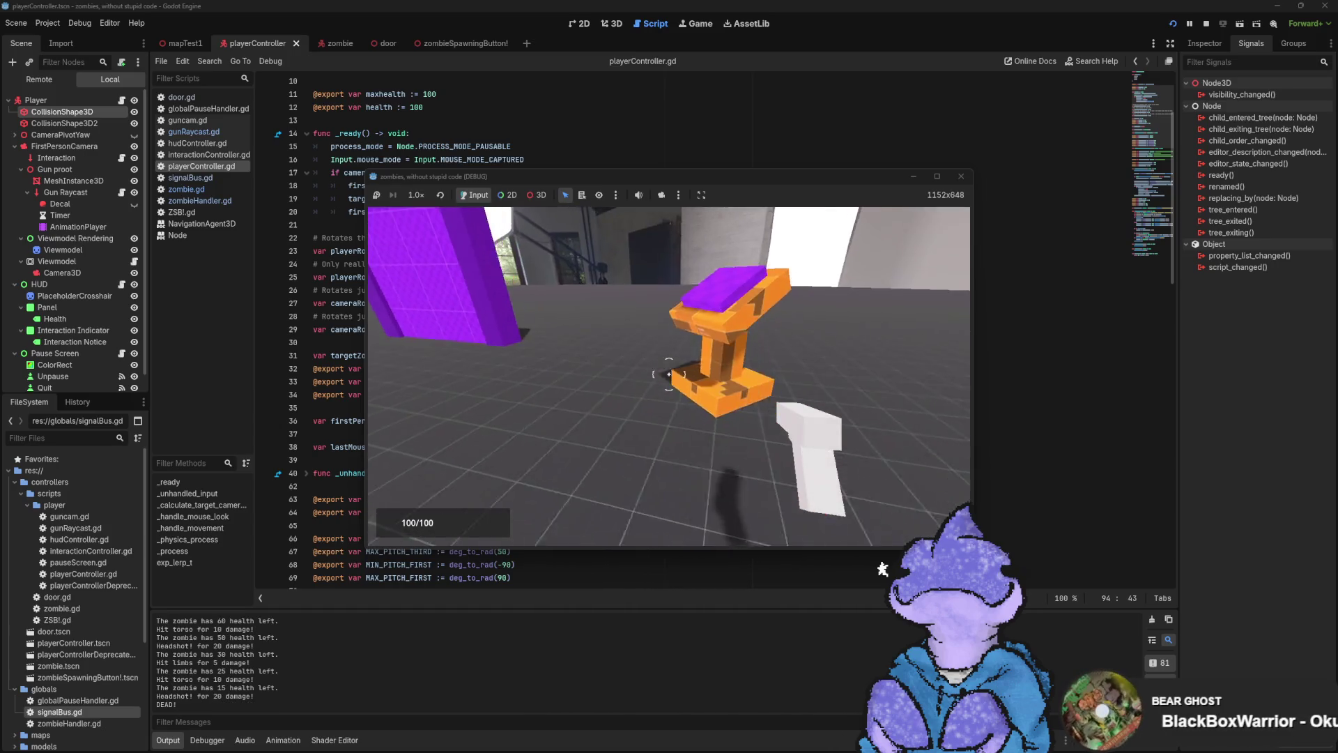
key(e)
click(882, 569)
click(883, 569)
click(882, 568)
click(883, 568)
click(883, 568)
click(883, 565)
click(883, 566)
click(882, 567)
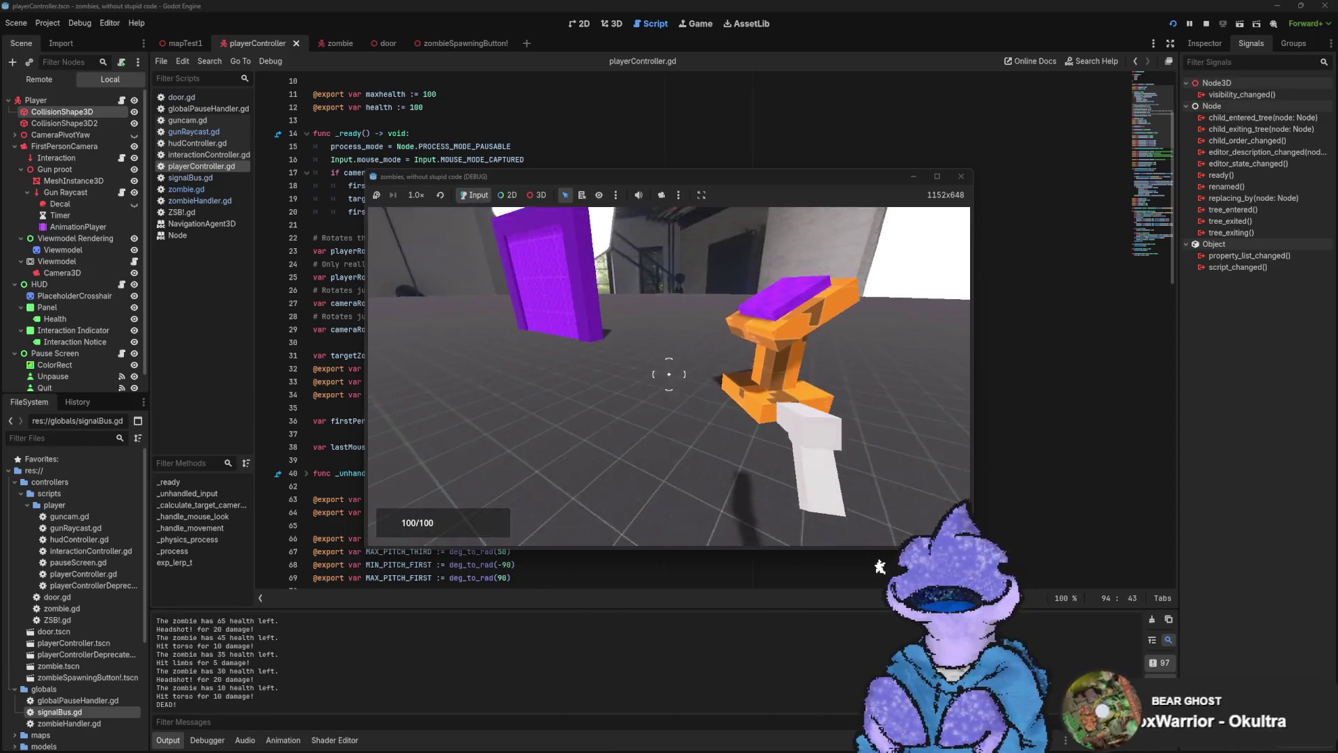
Return to the game with Alt+Tab, spawn a zombie and shoot its torso until DEAD
key(F8)
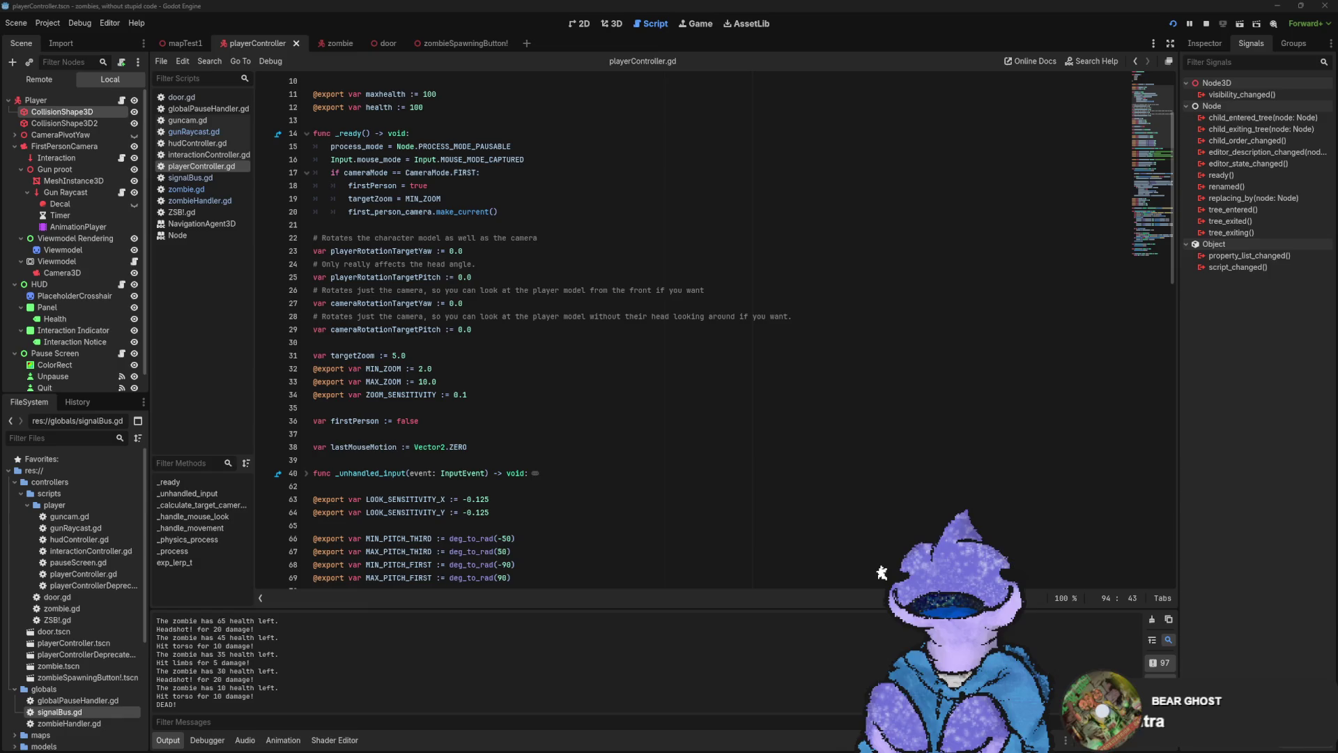
key(alt+Tab)
key(alt+Tab)
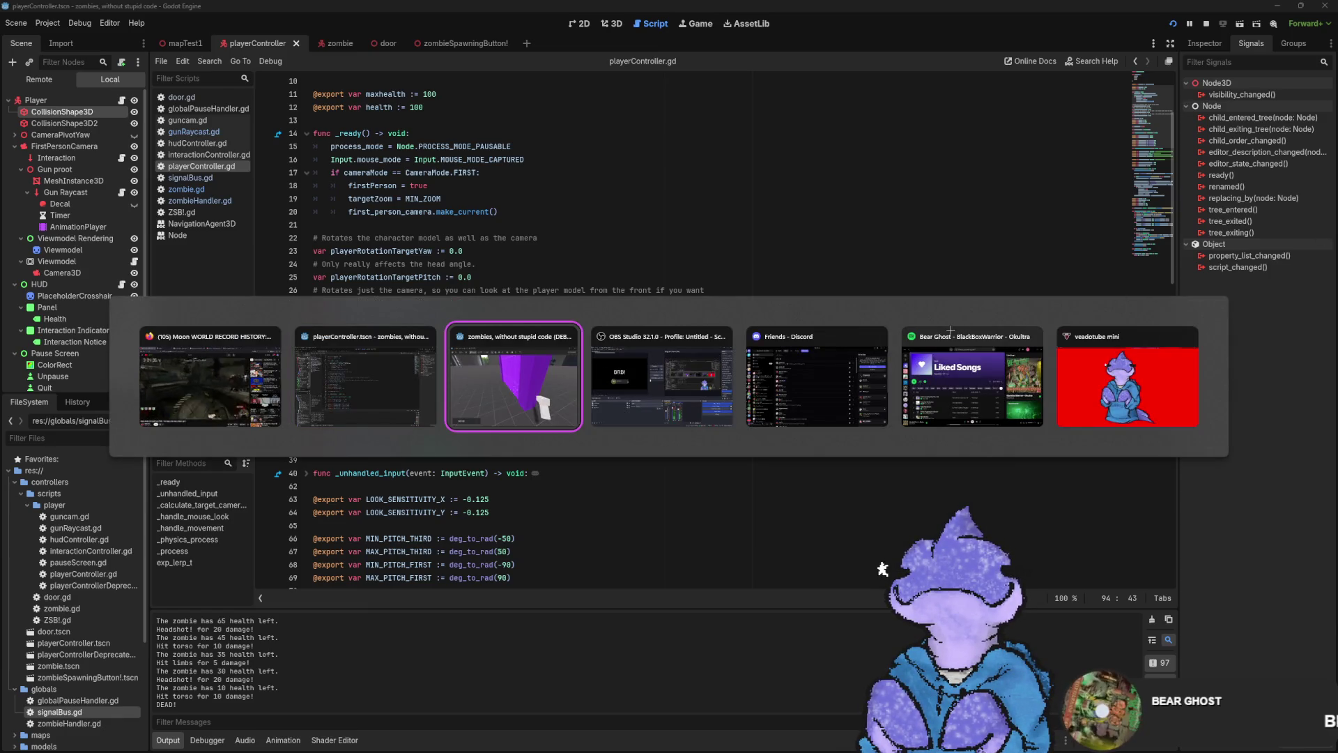
key(w)
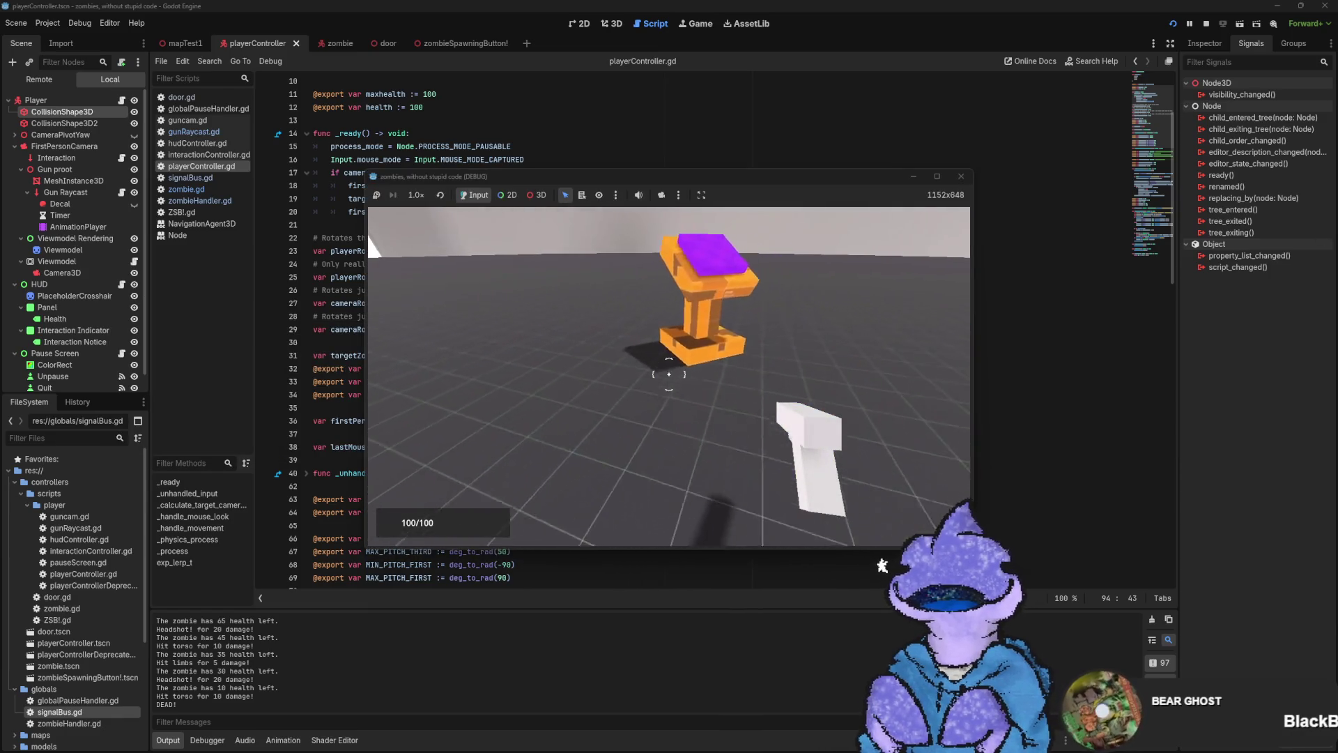
key(e)
key(s)
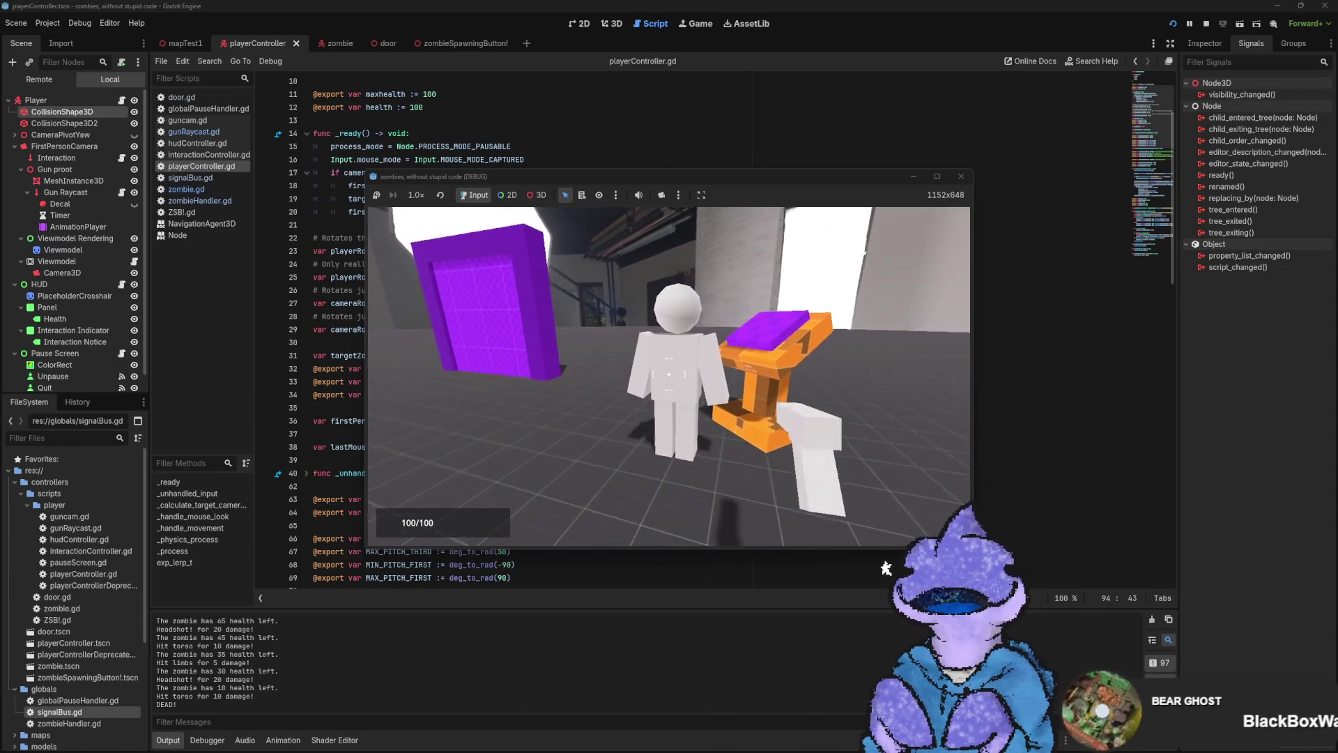
click(668, 374)
click(668, 374)
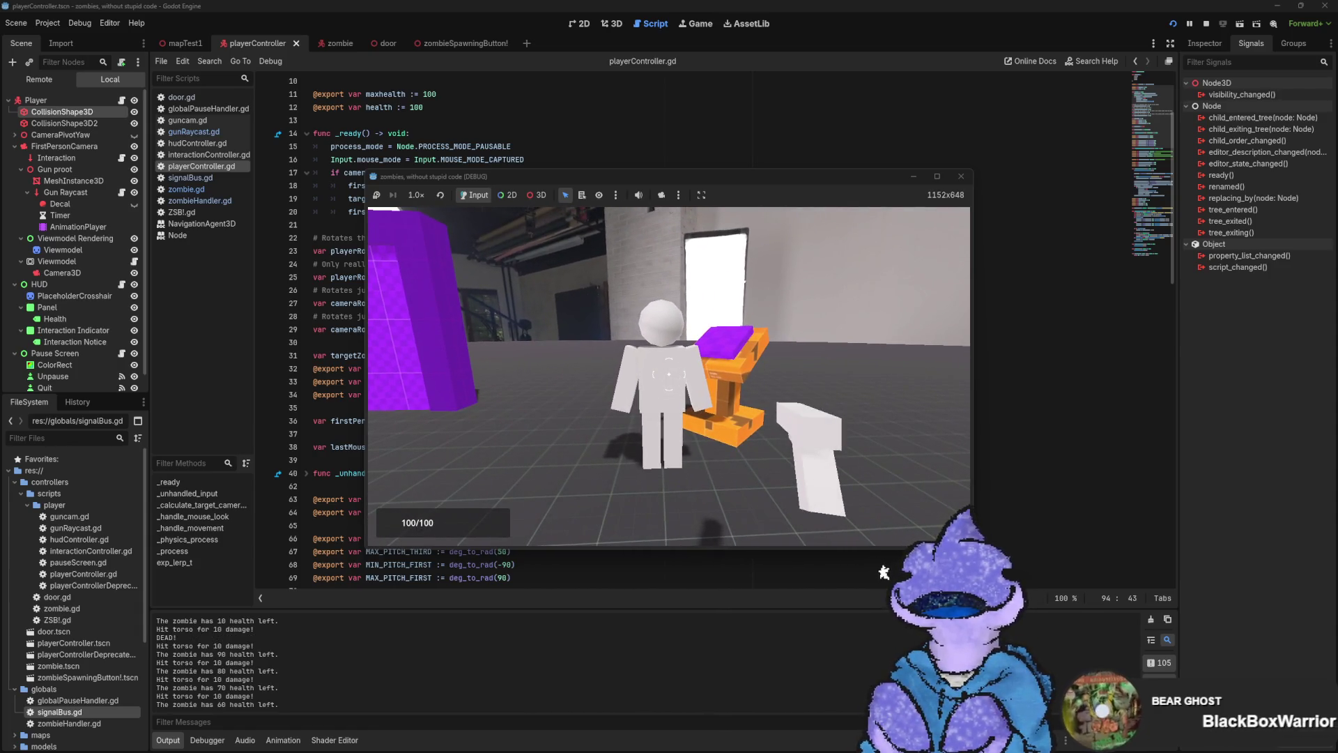
click(668, 374)
click(669, 374)
click(668, 374)
Walk forward toward the button pedestal after the last zombie is logged DEAD
key(w)
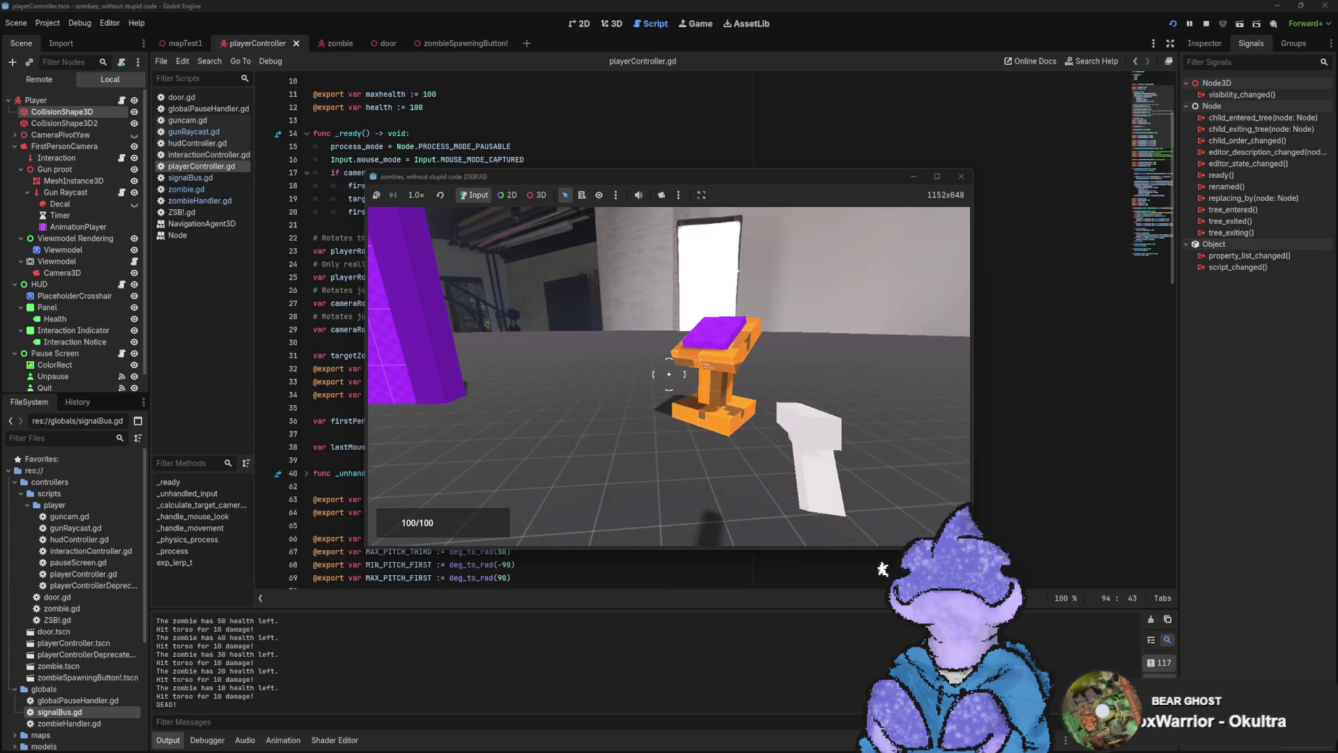
Walk past the spawn button to the waiting zombie and kill it with headshots
key(w)
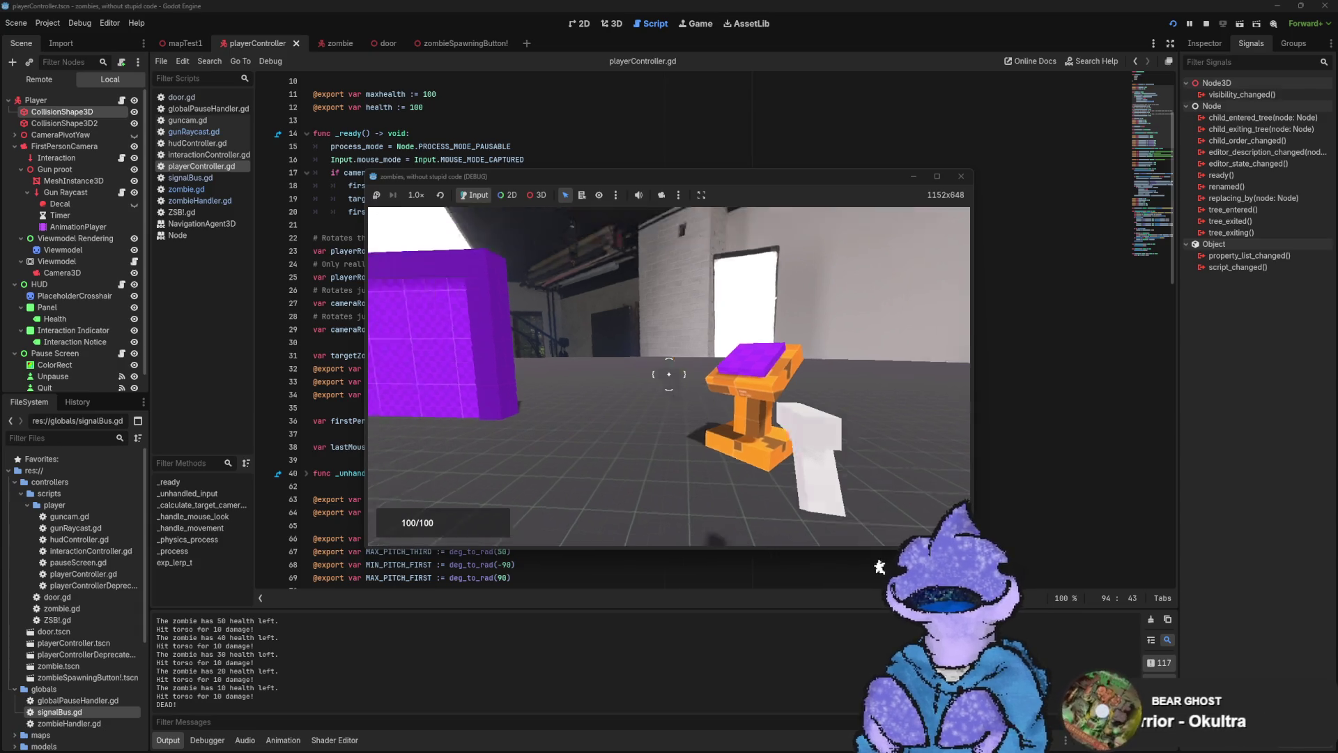
key(w)
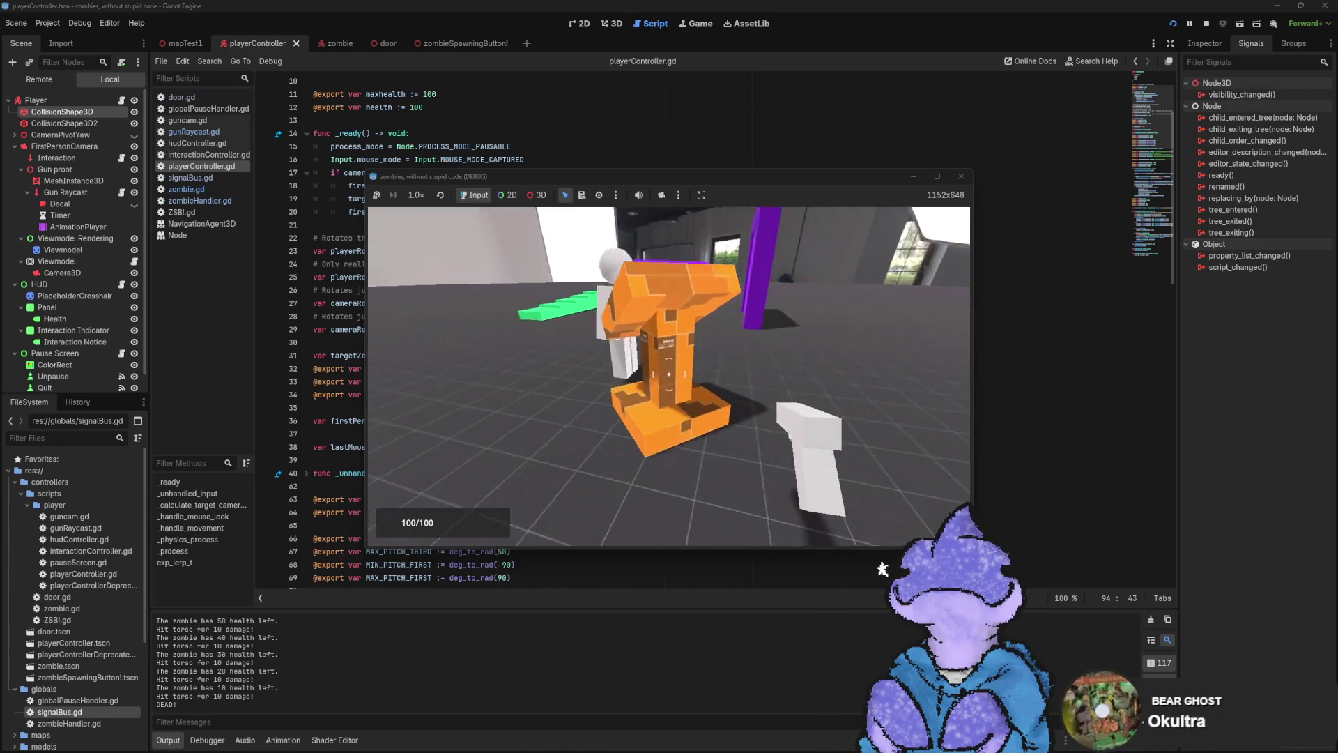
key(w)
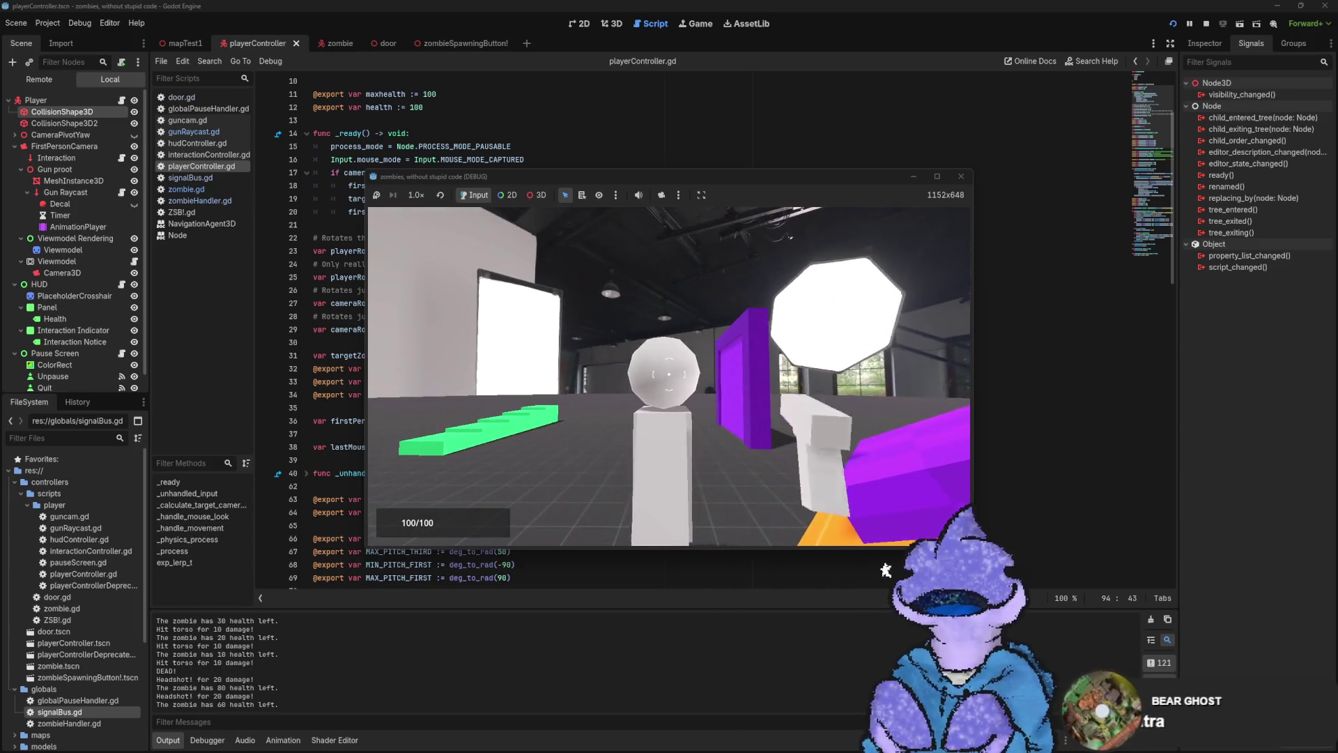
click(879, 570)
click(879, 570)
click(879, 570)
click(879, 571)
click(879, 570)
click(879, 570)
click(880, 570)
Spawn another zombie at the button and kill it with repeated headshots
key(e)
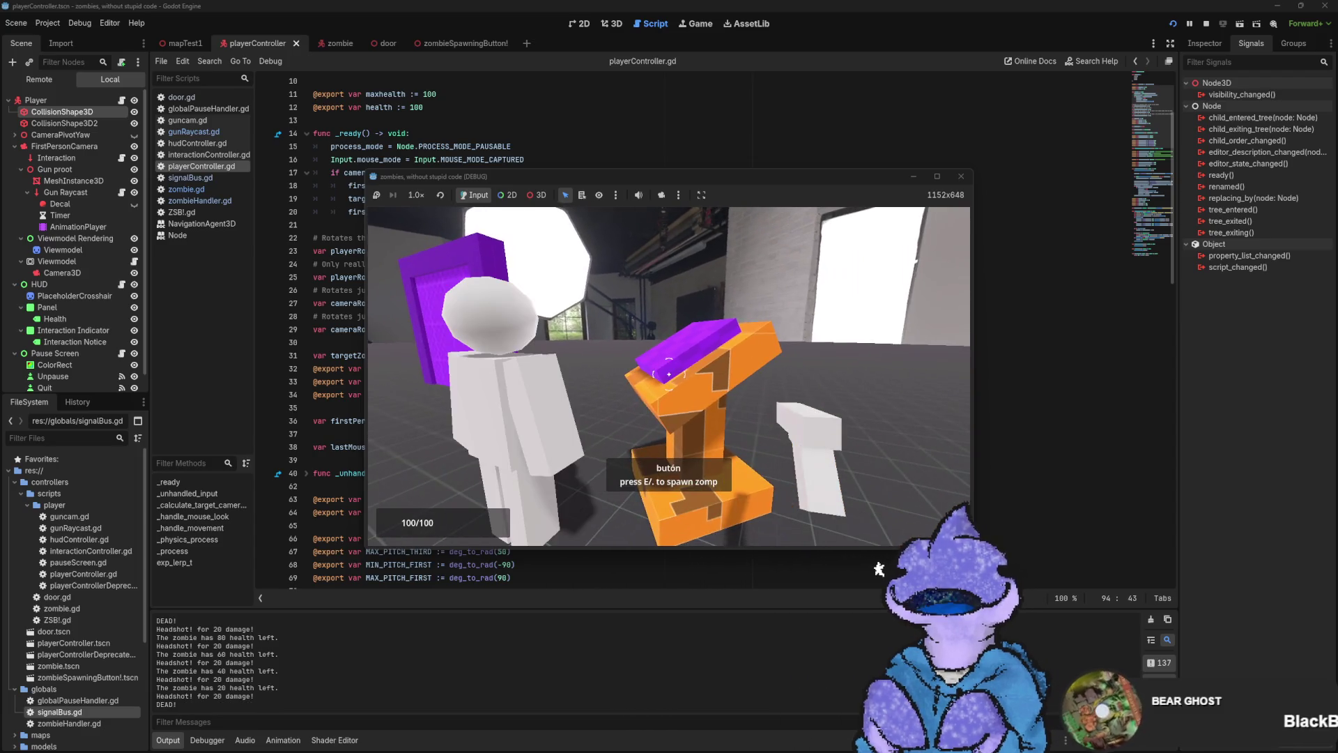
click(882, 569)
click(883, 569)
click(882, 570)
click(882, 569)
click(882, 569)
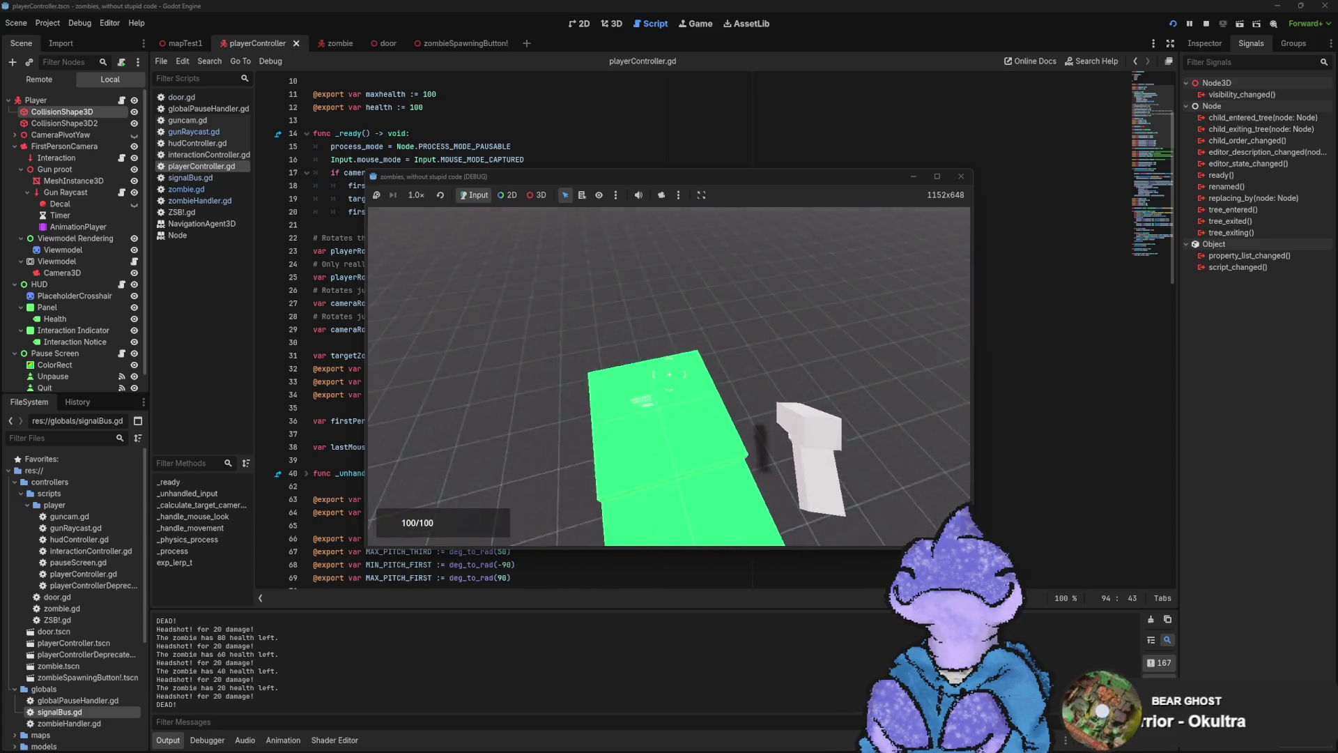
Walk up to the orange pedestal and shoot the zombie there in the head
key(w)
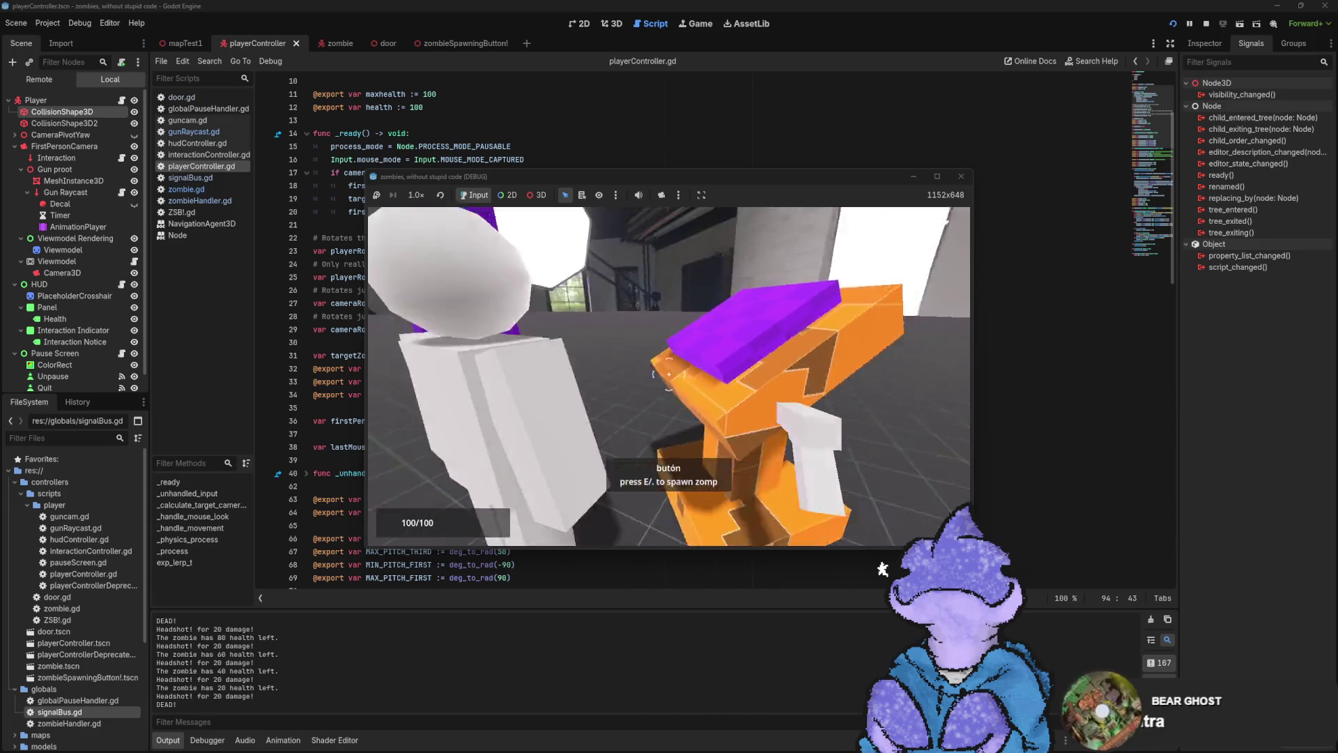
click(669, 374)
click(669, 374)
click(669, 374)
click(669, 374)
click(669, 374)
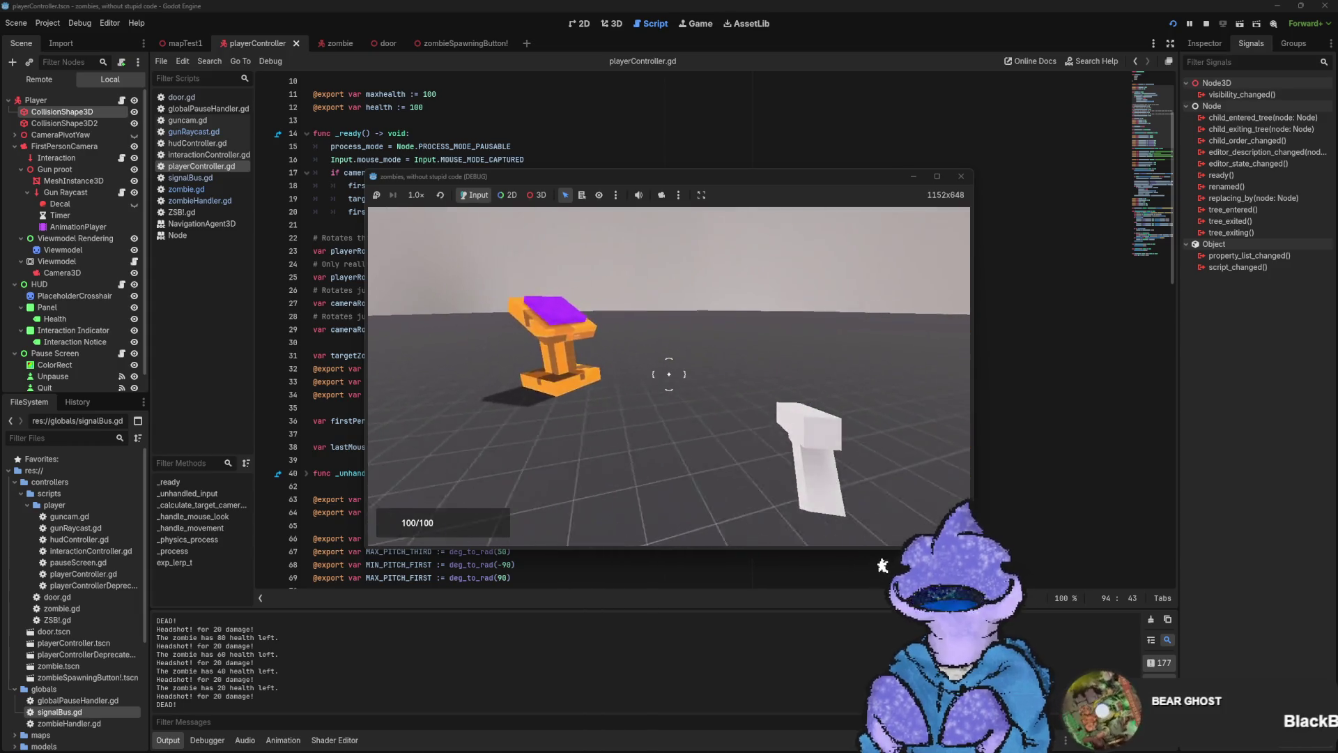
Spawn a fresh zombie at the pedestal, back away, and headshot it
key(w)
key(e)
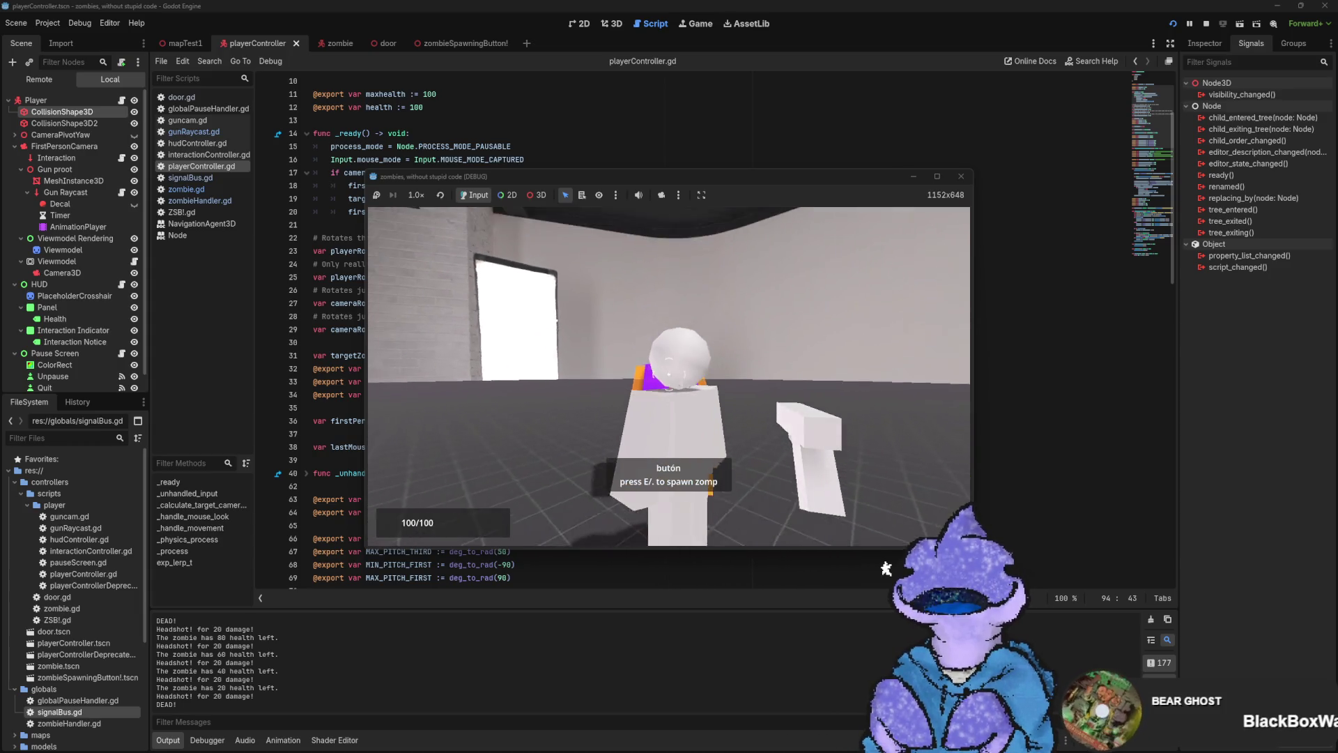
key(s)
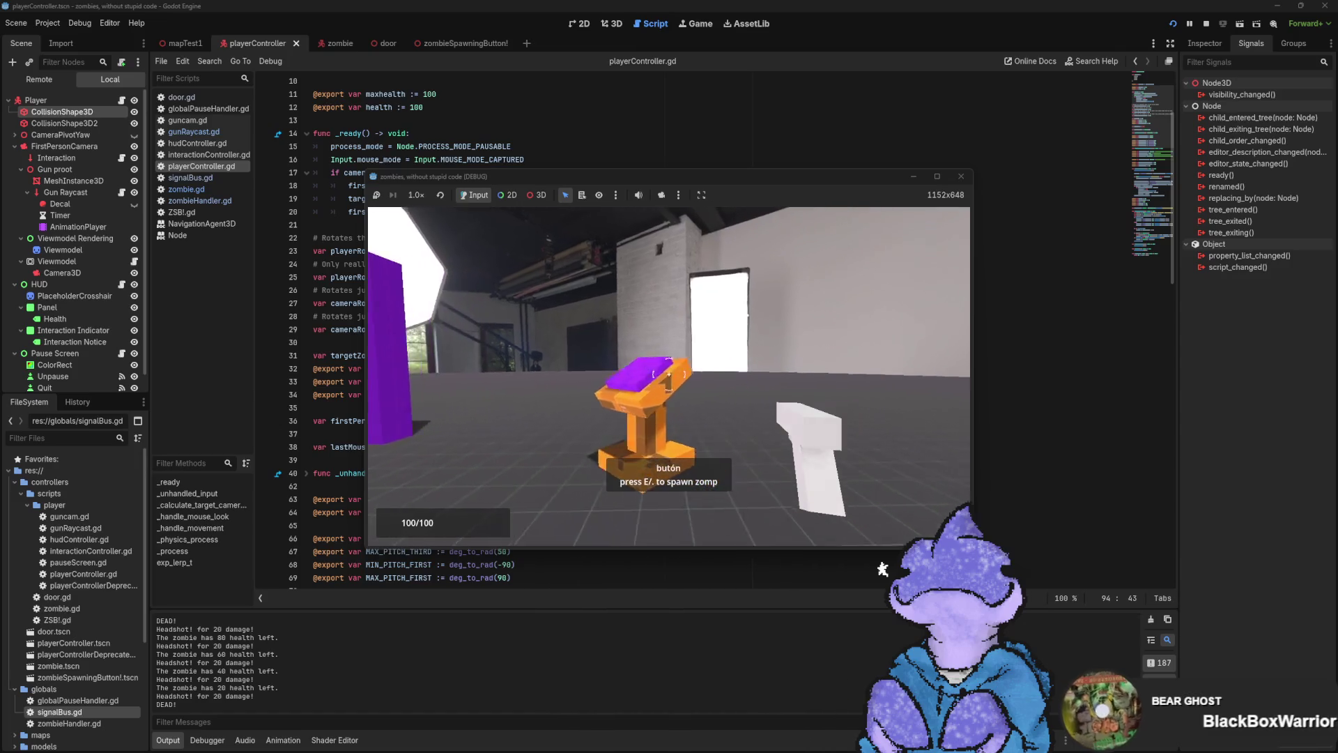
click(669, 374)
click(669, 374)
click(669, 374)
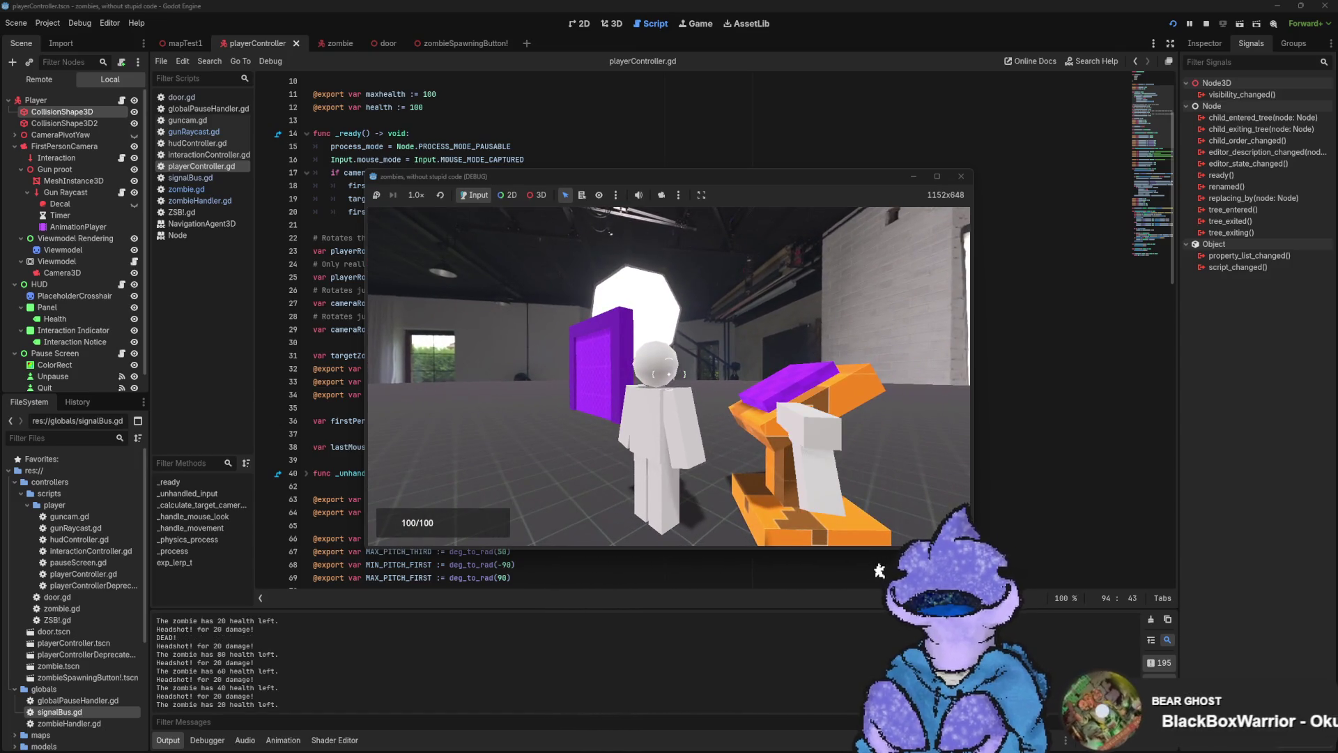
click(669, 374)
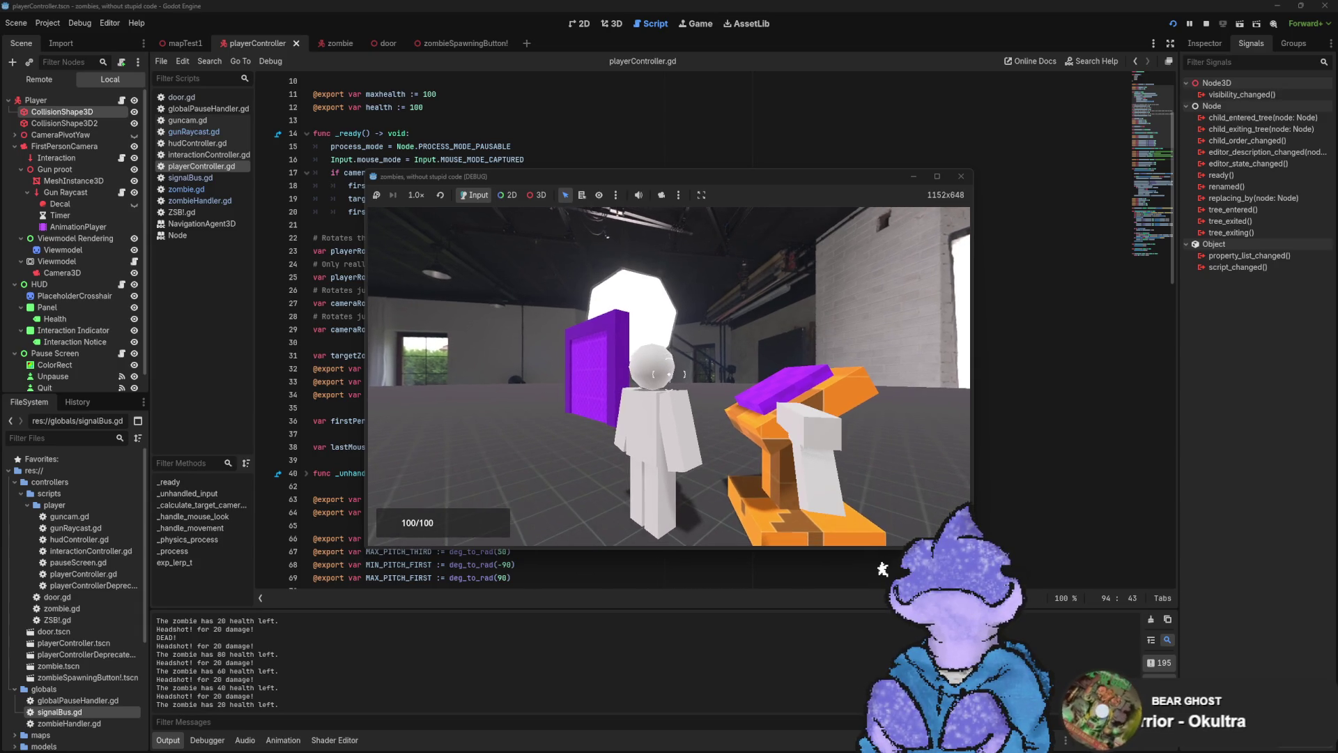
Stop the running test game and return to the Godot editor
key(Escape)
click(640, 375)
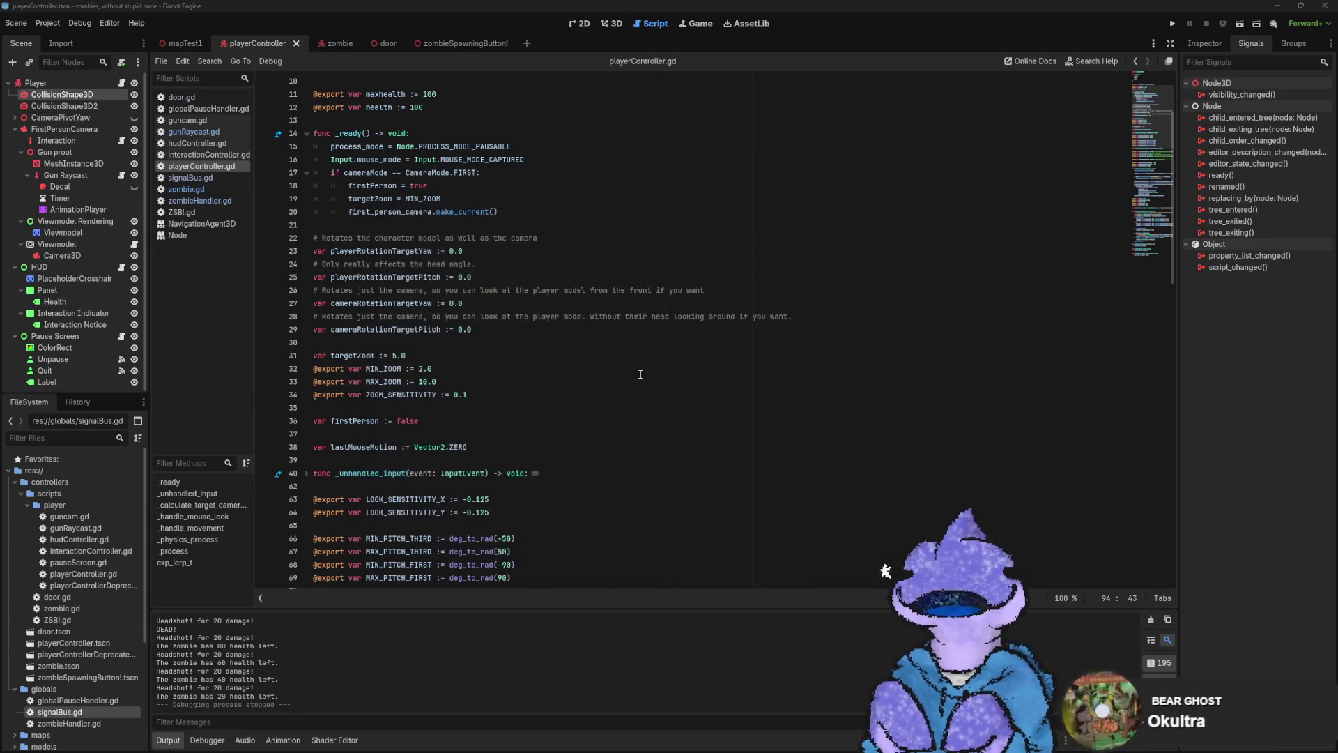
key(alt+Tab)
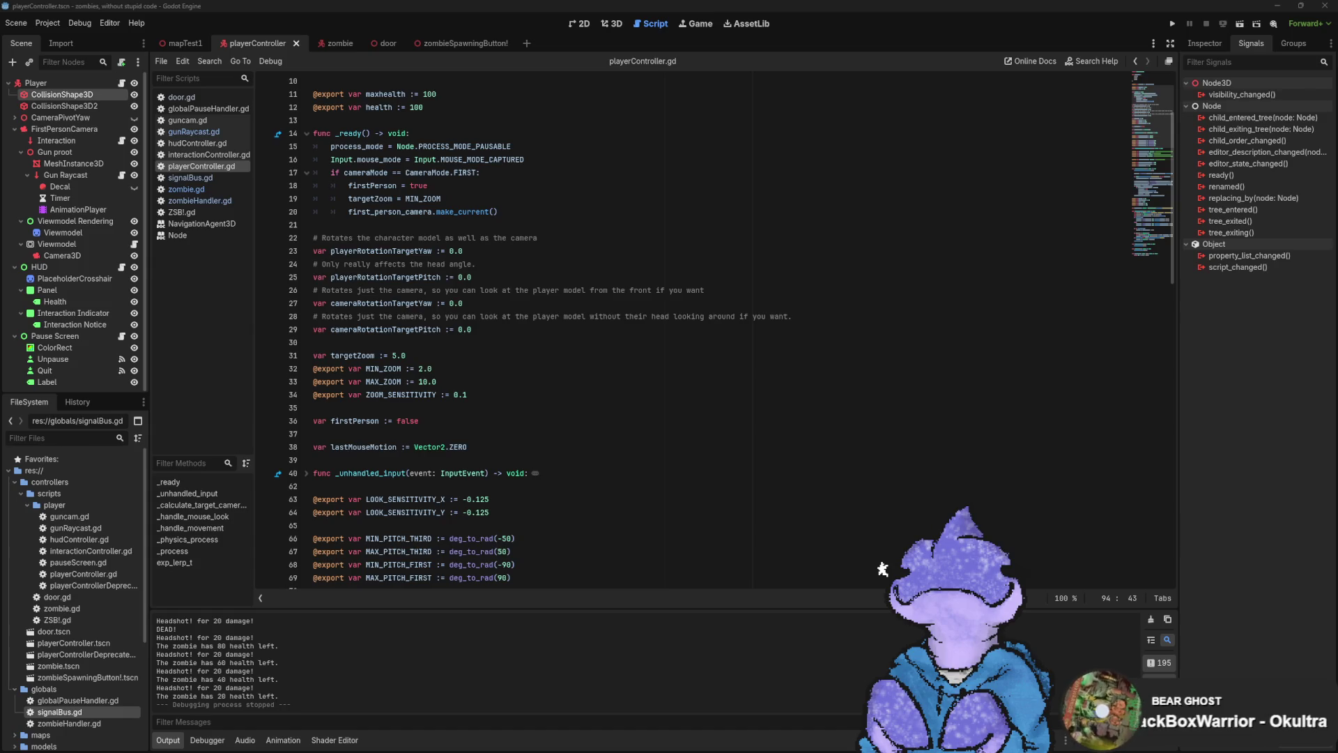
Cycle through the open windows and stay in Godot with playerController.gd showing
key(alt+Tab)
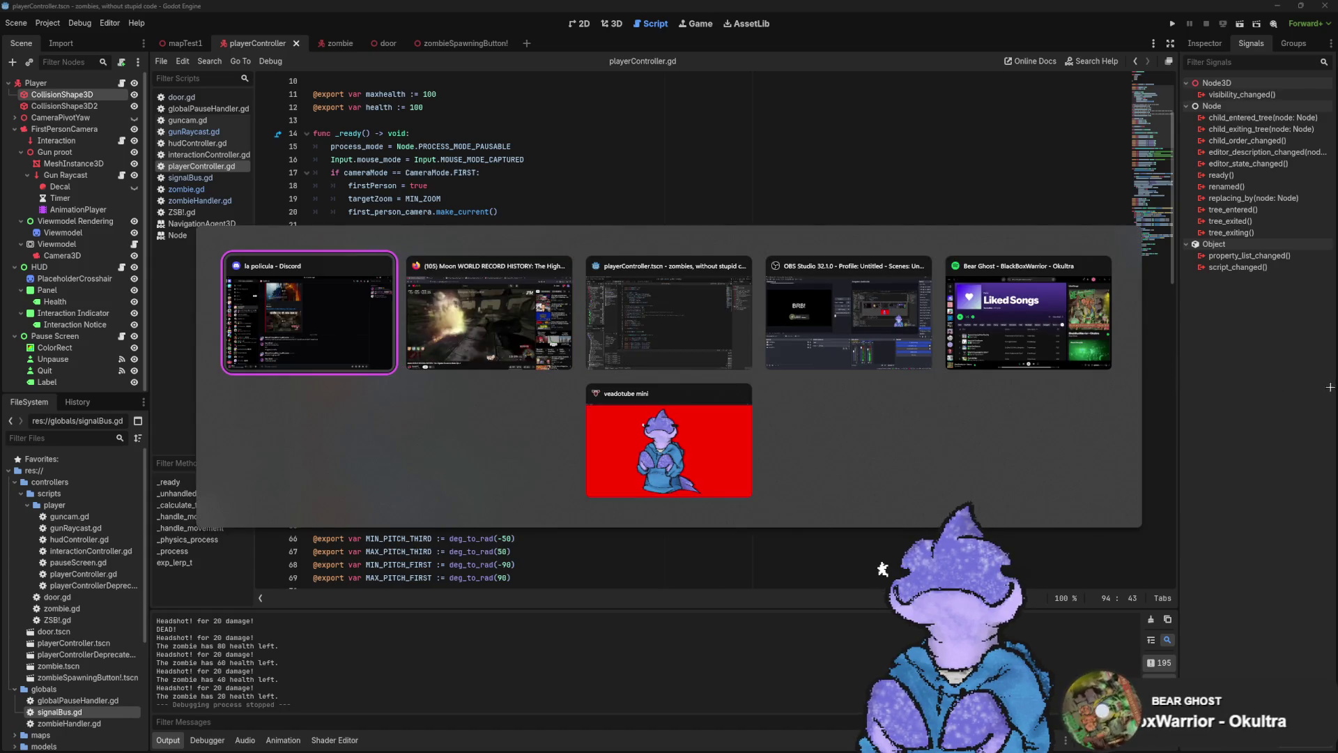
key(Escape)
key(alt+Tab)
key(alt+Tab)
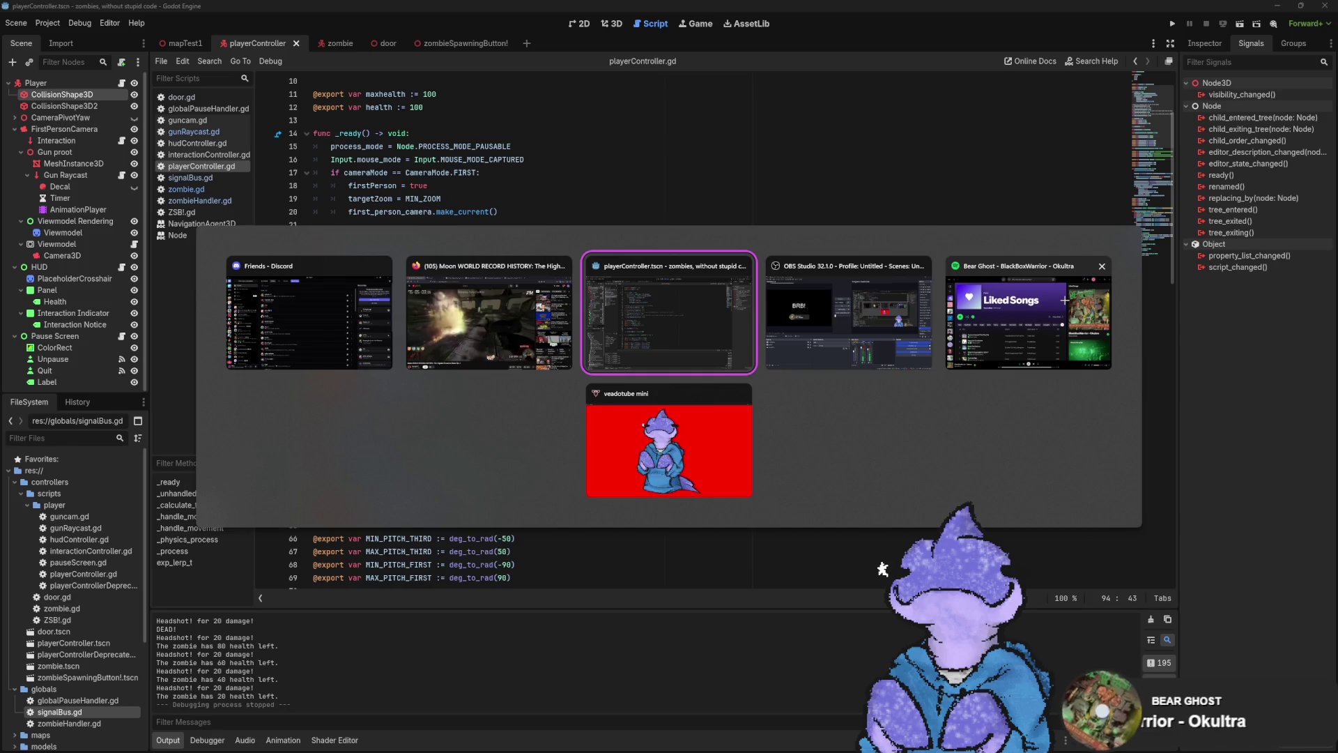
key(alt+shift+Tab)
key(alt+shift+Tab)
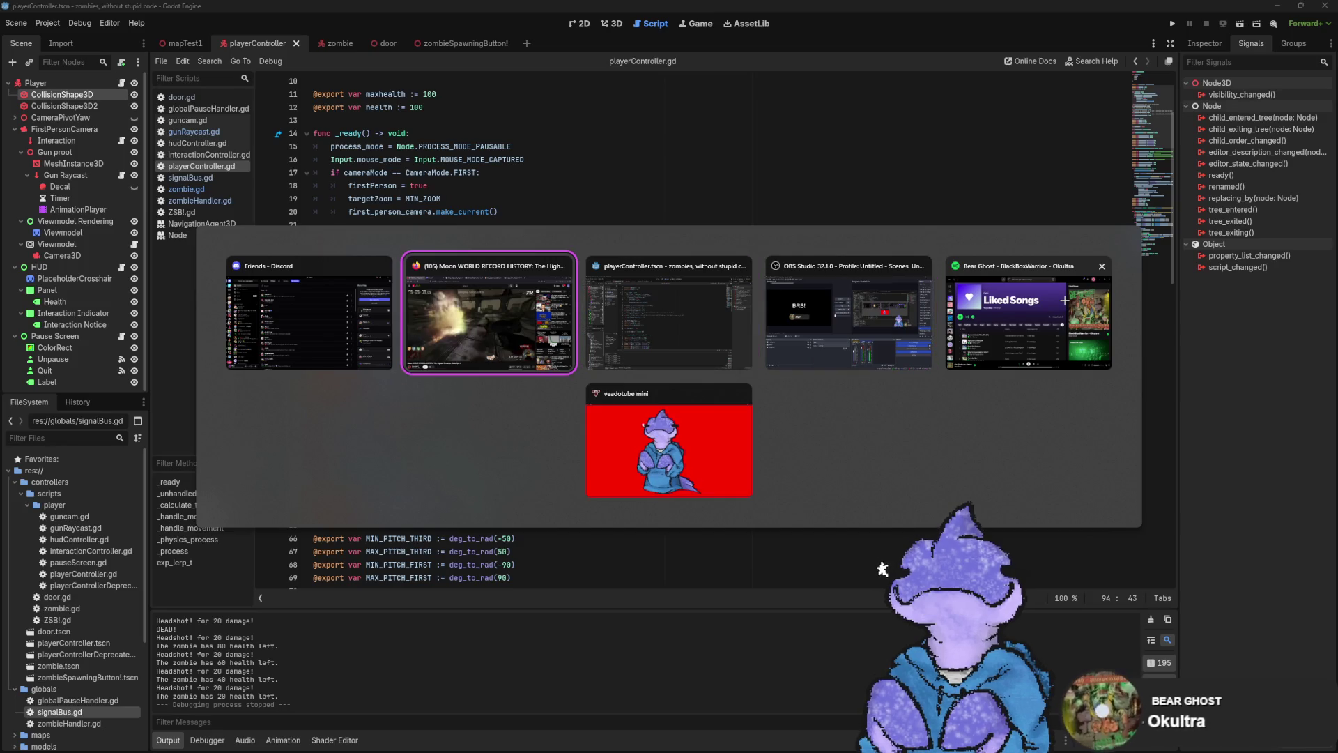
key(Escape)
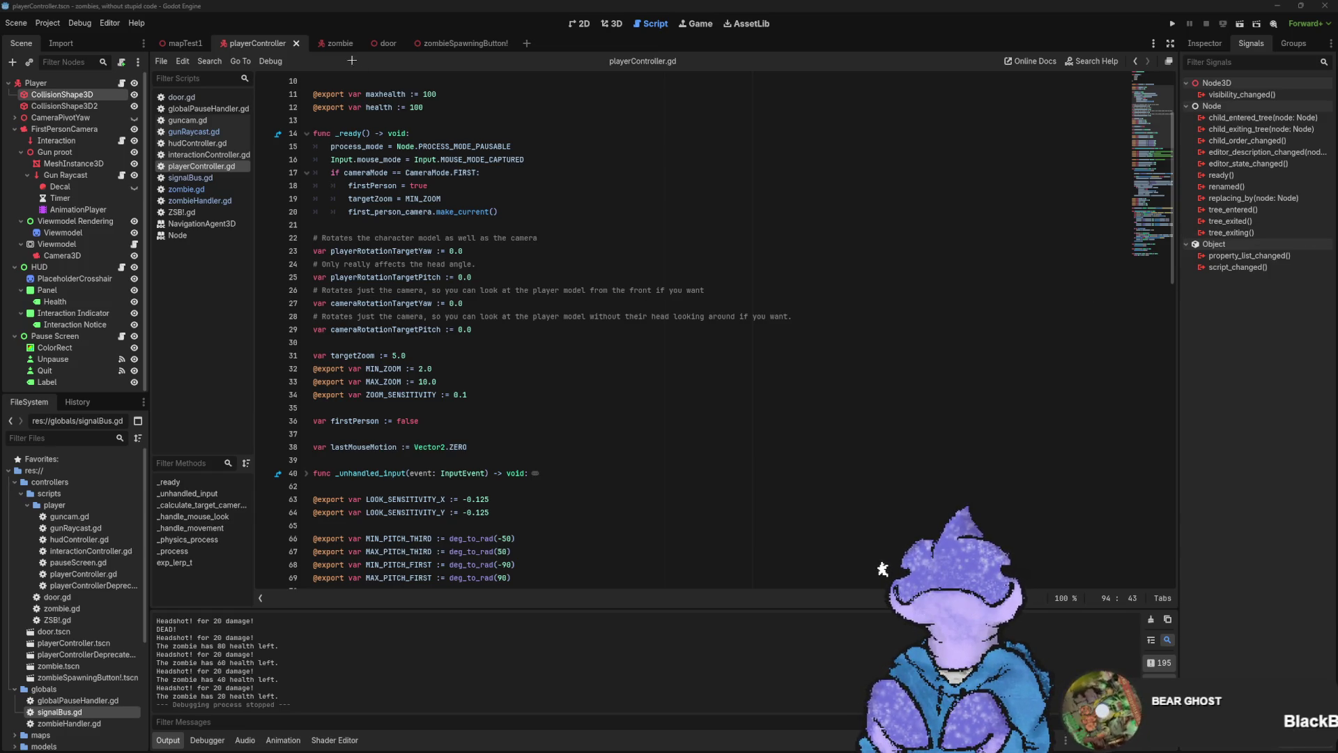
Uncheck Use Collision on the zombie's Torso, Limbs and Head, then select CollisionShape3D in 3D
click(428, 46)
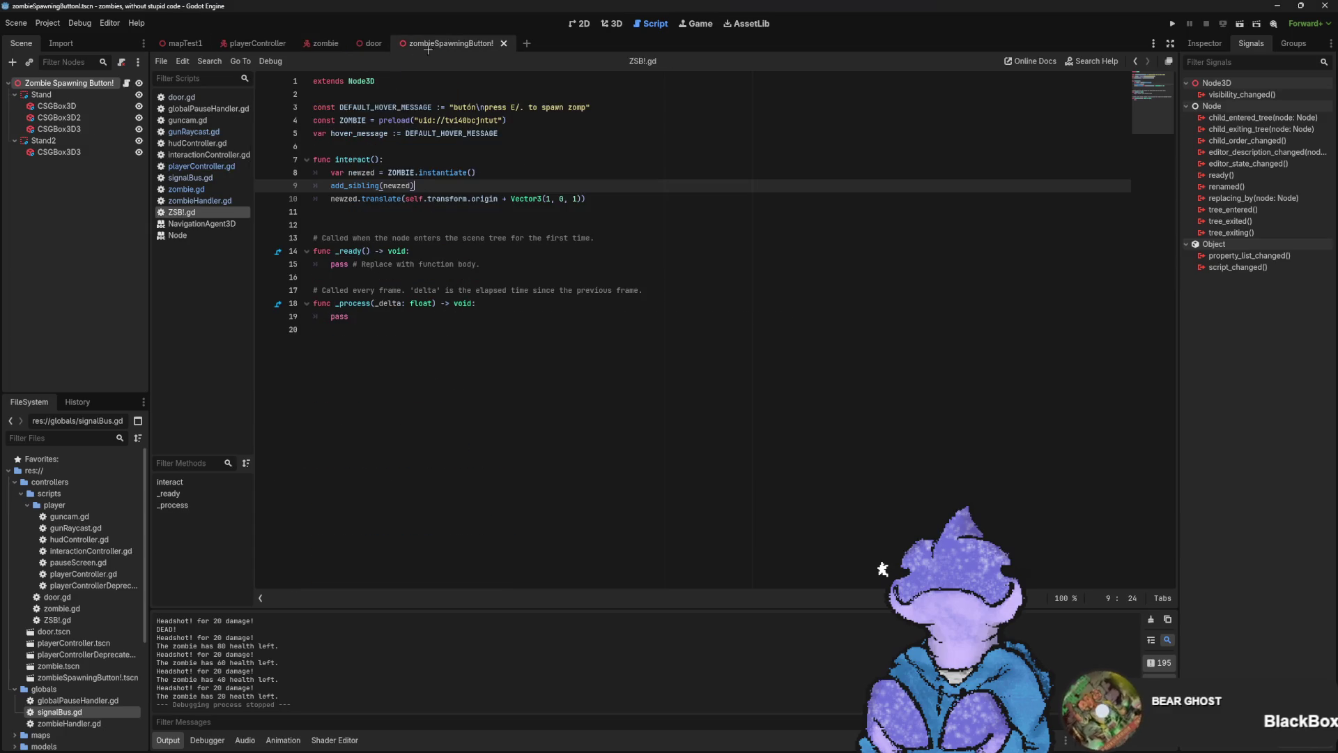
click(326, 43)
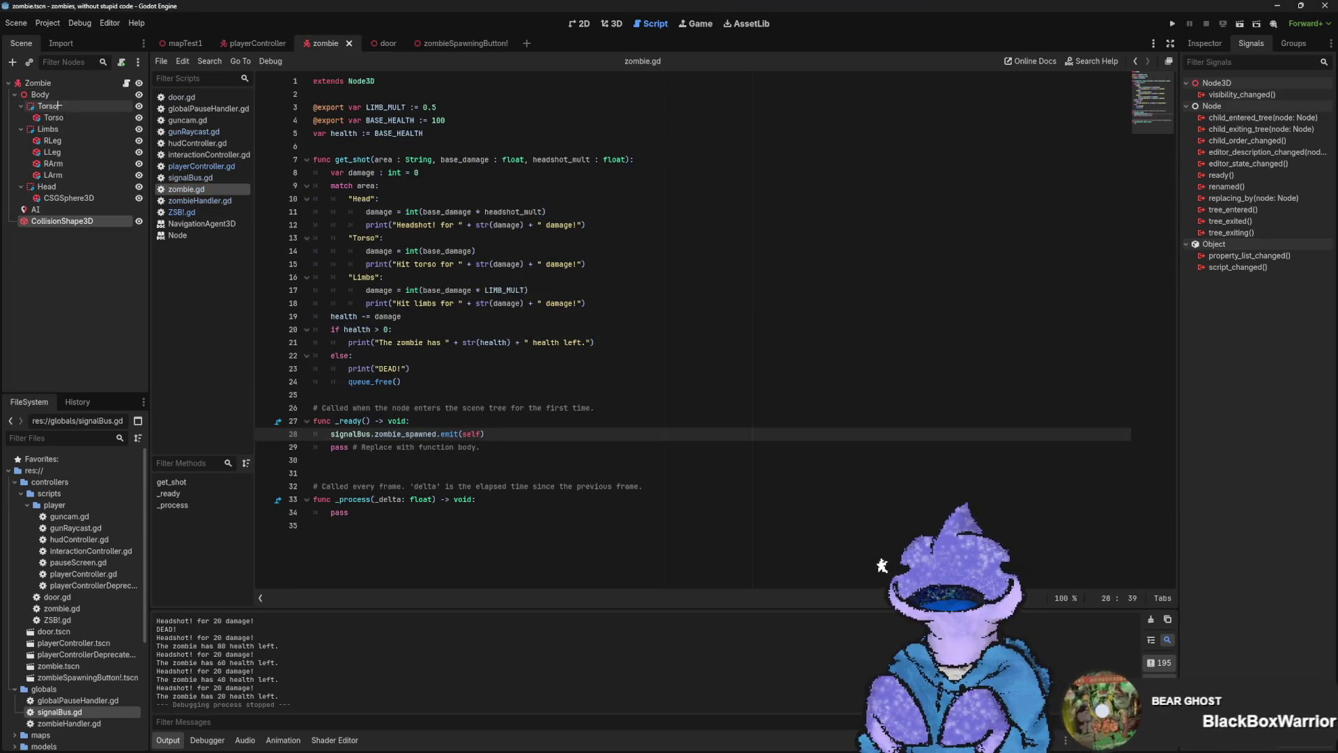
ctrl+click(48, 129)
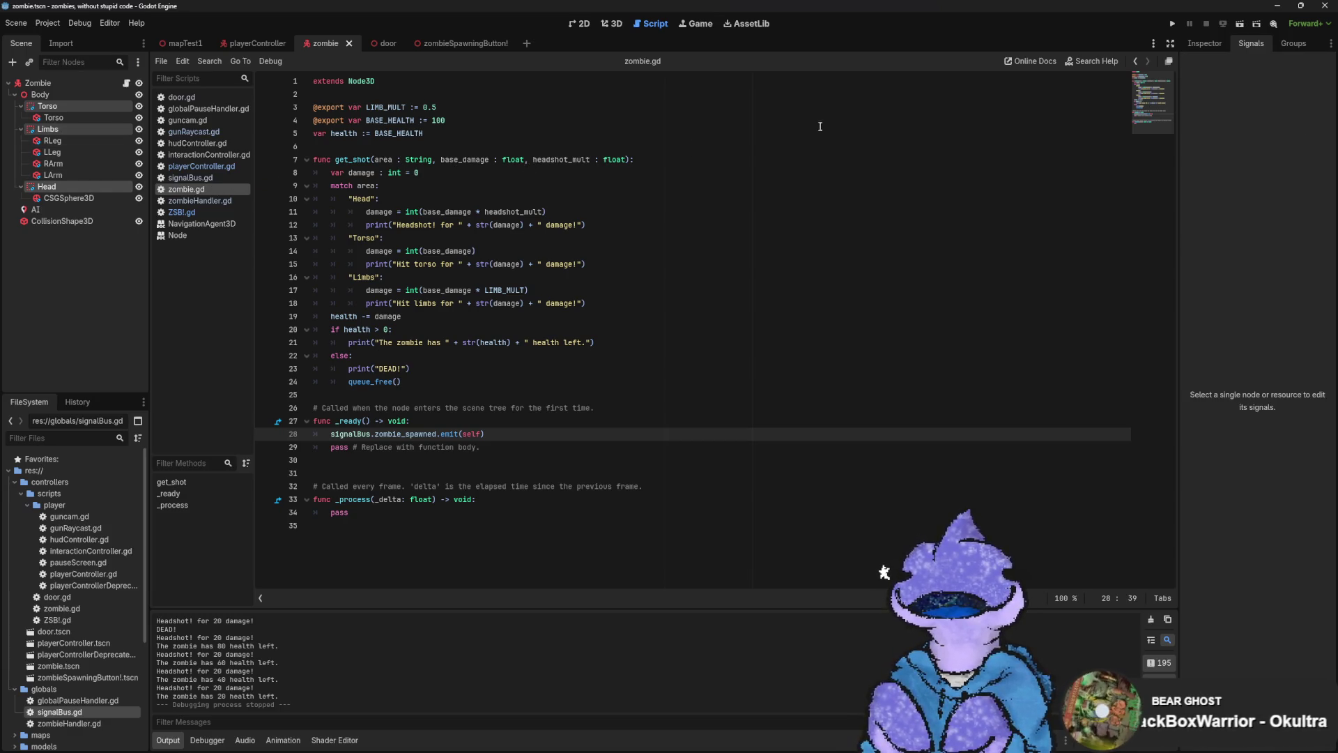
click(1205, 43)
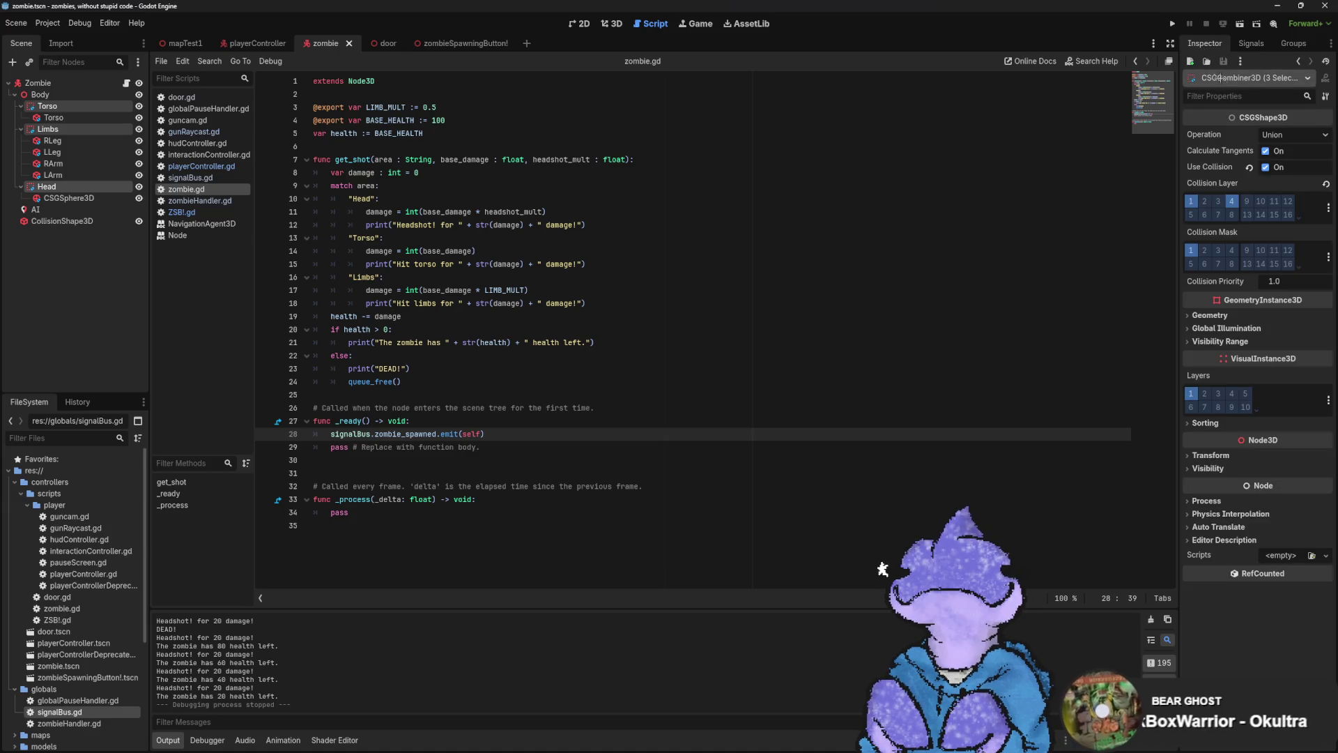
click(1265, 168)
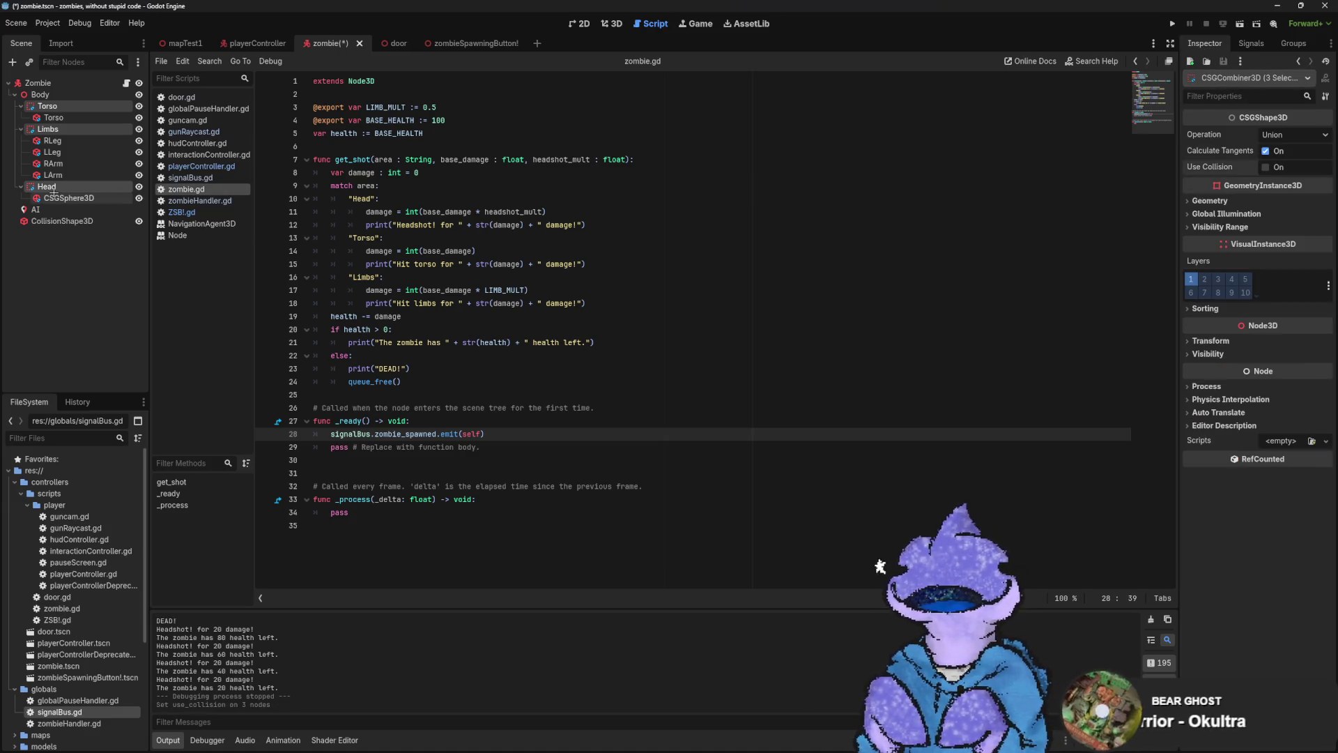
click(62, 221)
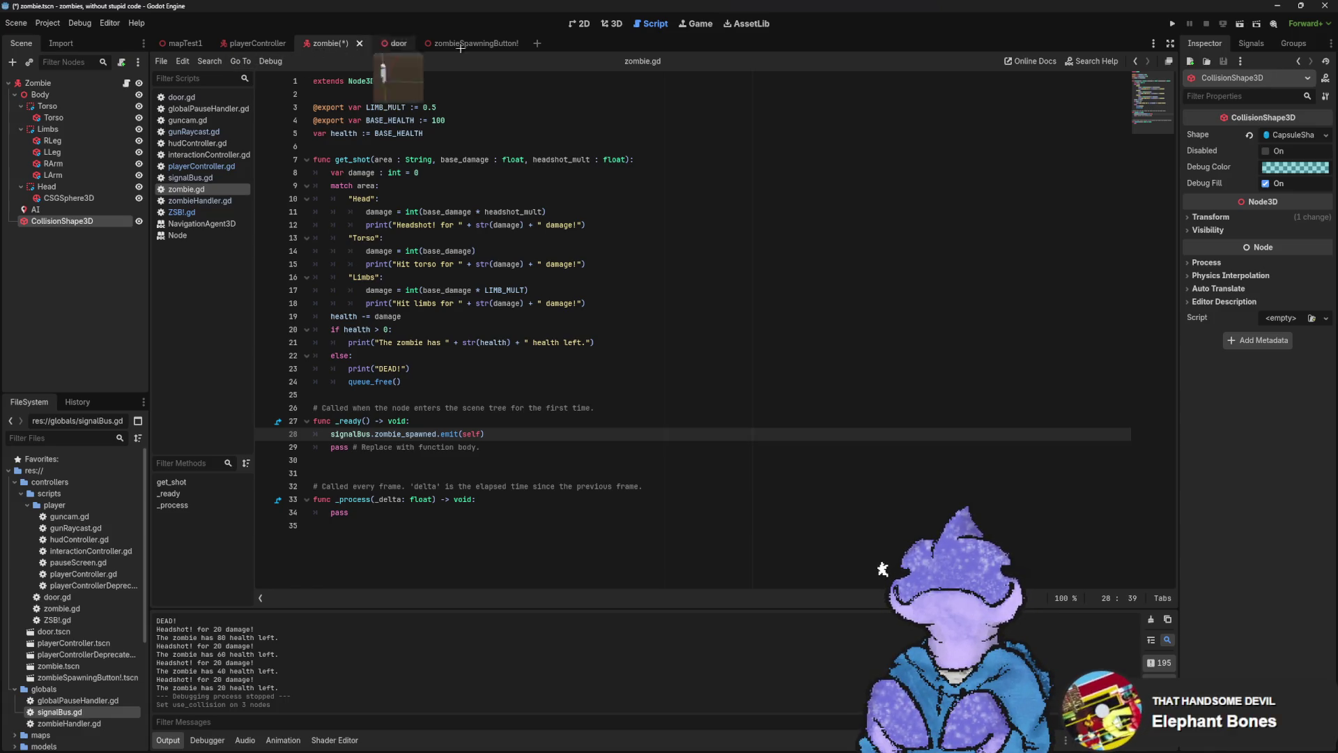
click(612, 24)
Orbit to face the zombie and widen its capsule collider to radius 0.55
mouse_move(635, 180)
mouse_down()
mouse_move(418, 149)
mouse_move(337, 189)
mouse_move(448, 185)
mouse_move(488, 212)
mouse_move(418, 251)
mouse_move(545, 277)
mouse_move(442, 263)
mouse_up()
click(83, 209)
click(83, 221)
scroll(474, 254, up, 5)
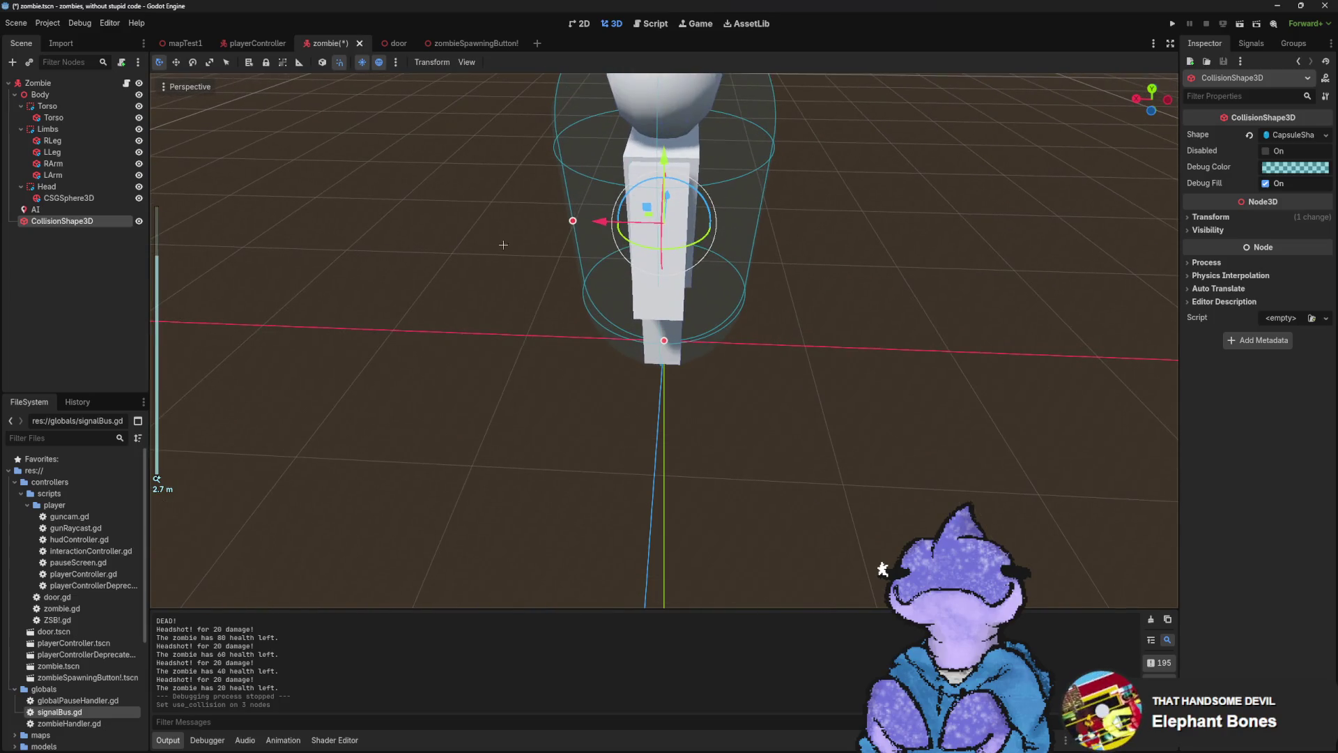
mouse_move(572, 221)
mouse_down()
mouse_move(551, 209)
mouse_move(673, 170)
mouse_move(674, 189)
mouse_up()
scroll(673, 169, down, 2)
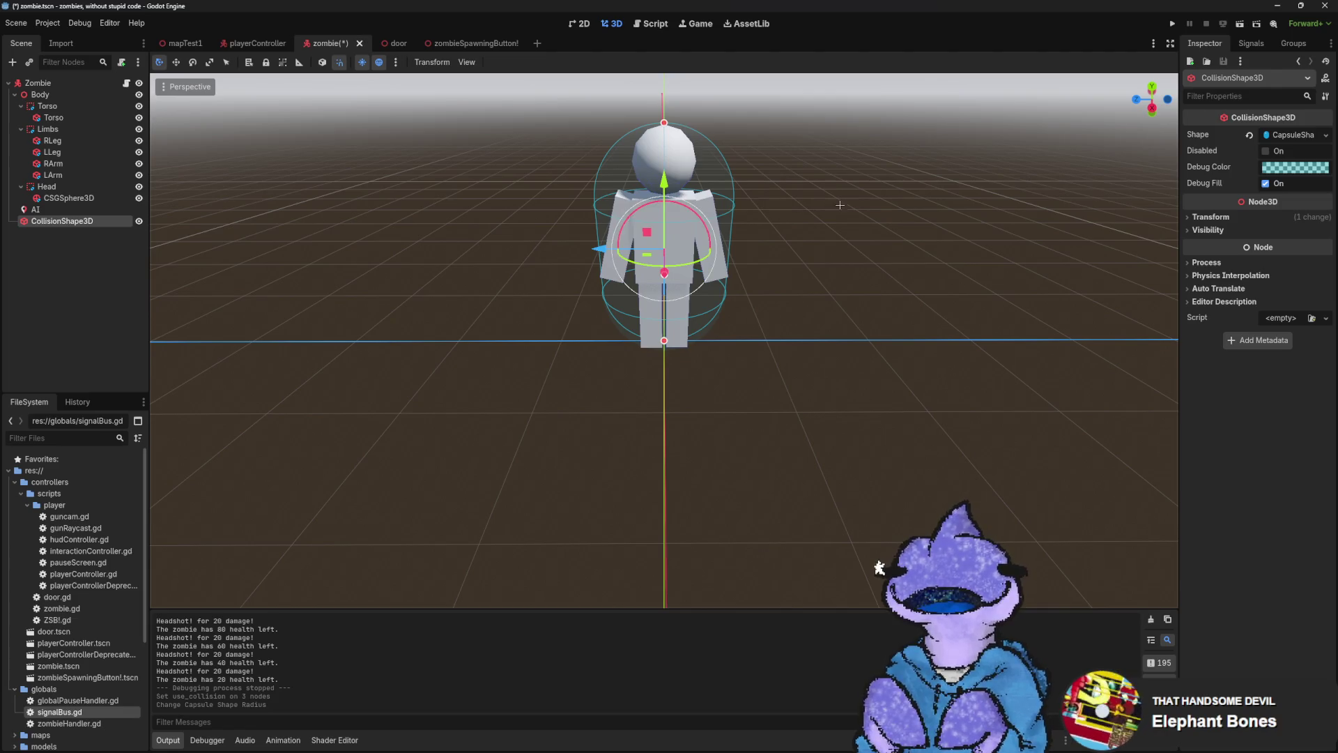
Check the collider's Process and Transform properties, then clear its shape
click(1206, 262)
click(1206, 262)
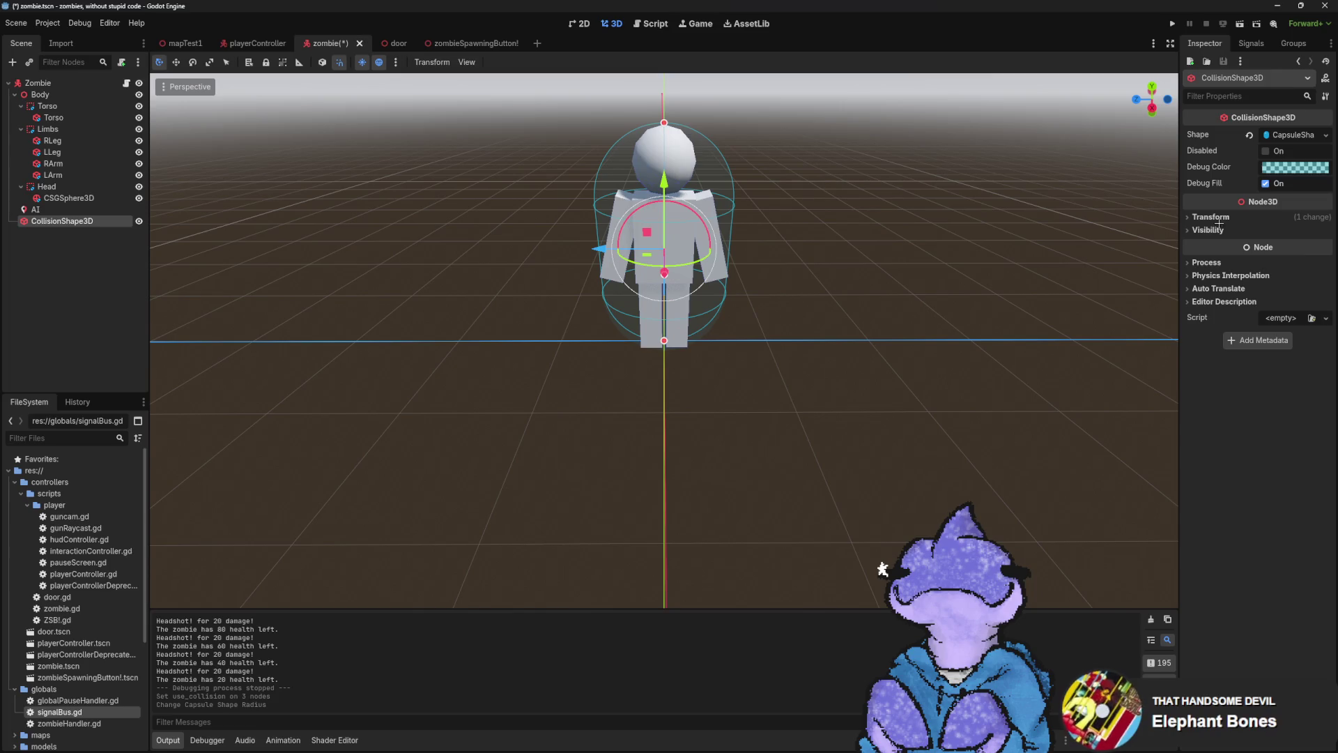
click(1216, 217)
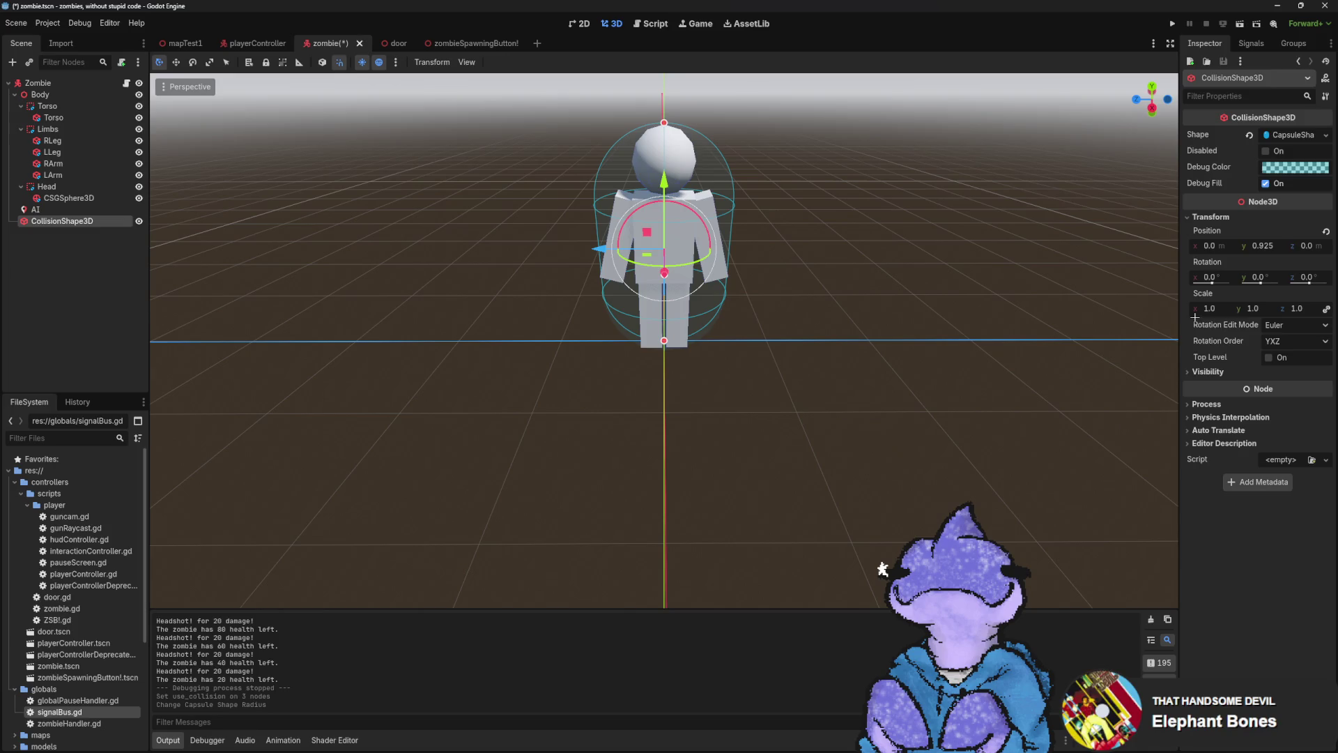
click(1211, 218)
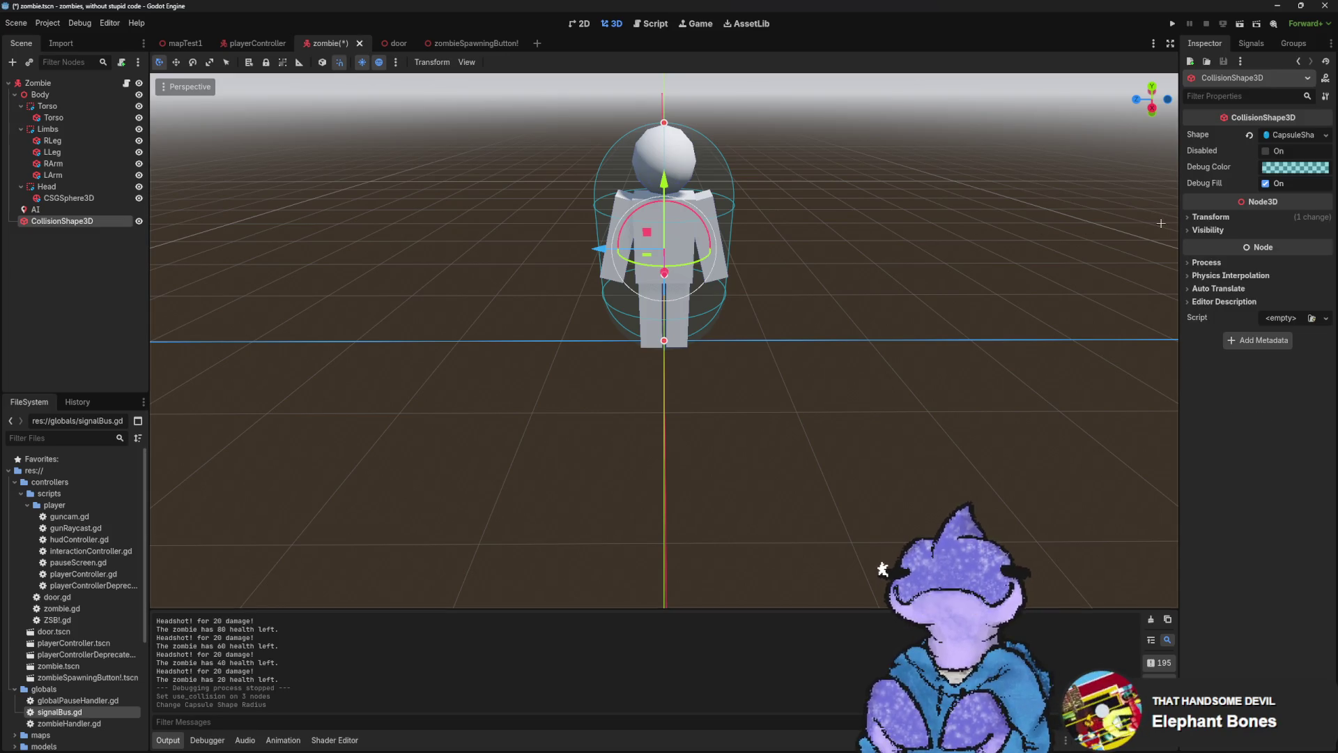
click(1249, 135)
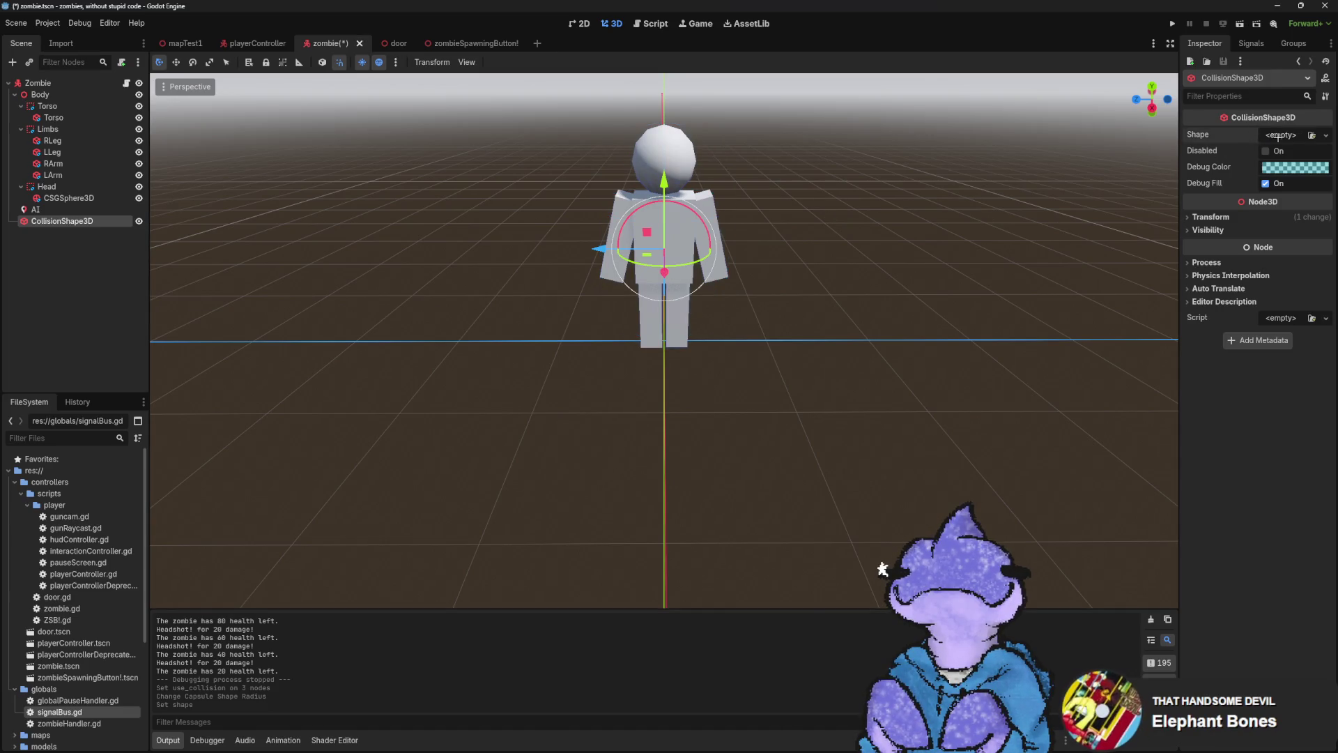
Give the collider a New CapsuleShape3D and view it from an angle
click(1326, 135)
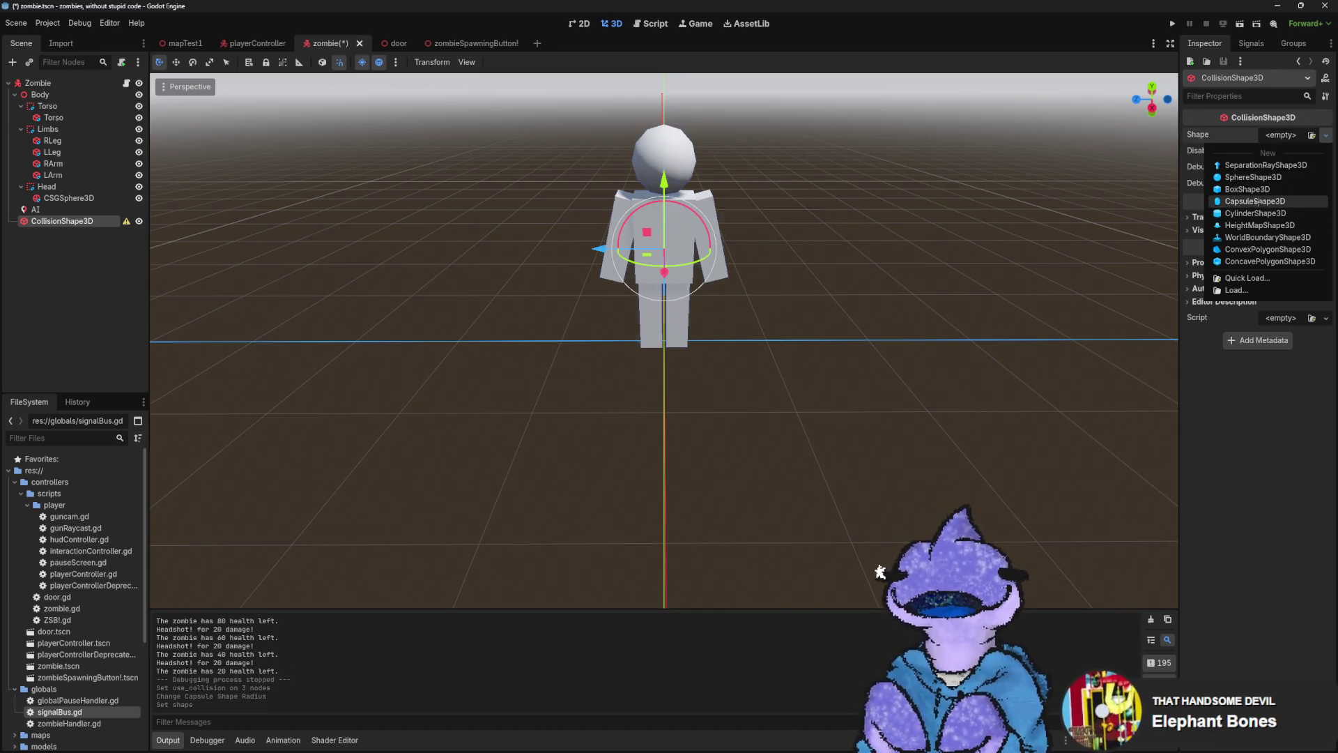
click(1254, 201)
mouse_move(738, 189)
mouse_down()
mouse_move(814, 180)
mouse_move(685, 202)
mouse_move(857, 170)
mouse_move(899, 174)
mouse_move(903, 209)
mouse_up()
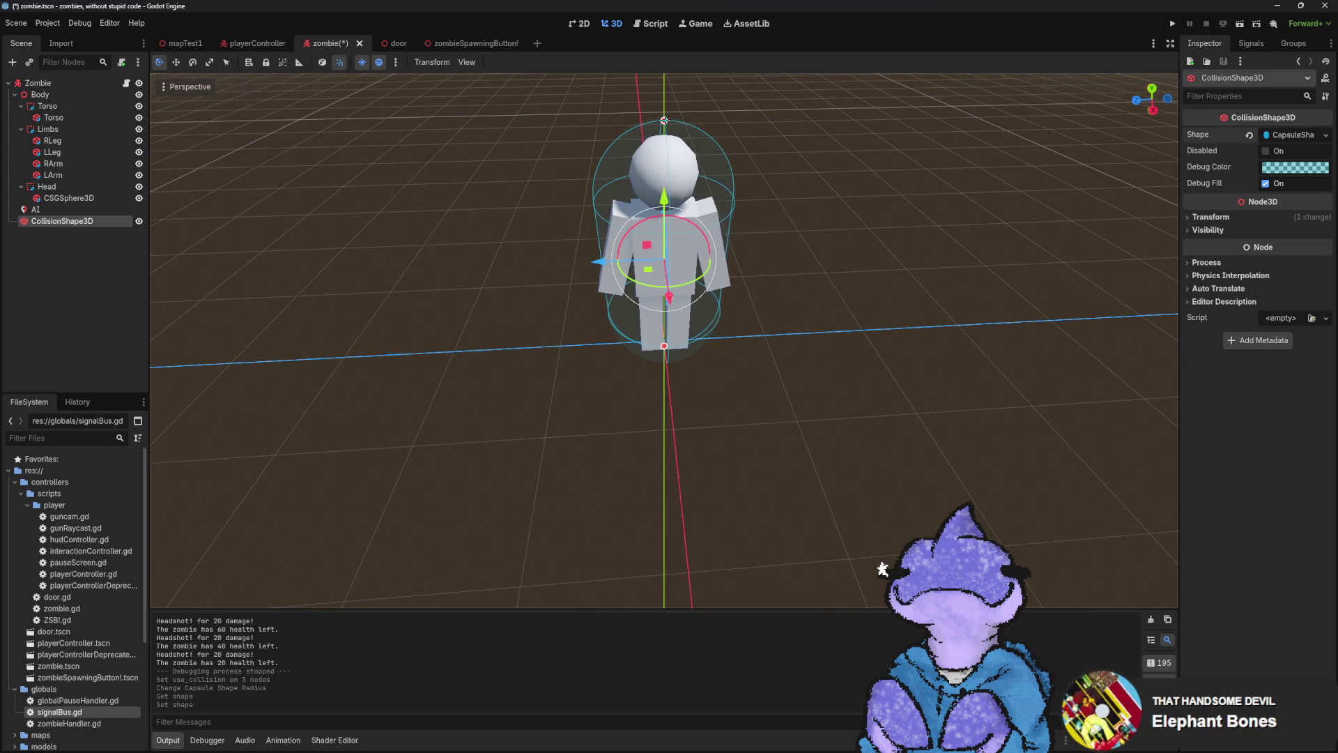
mouse_move(663, 206)
mouse_down()
mouse_move(702, 126)
mouse_move(778, 159)
mouse_up()
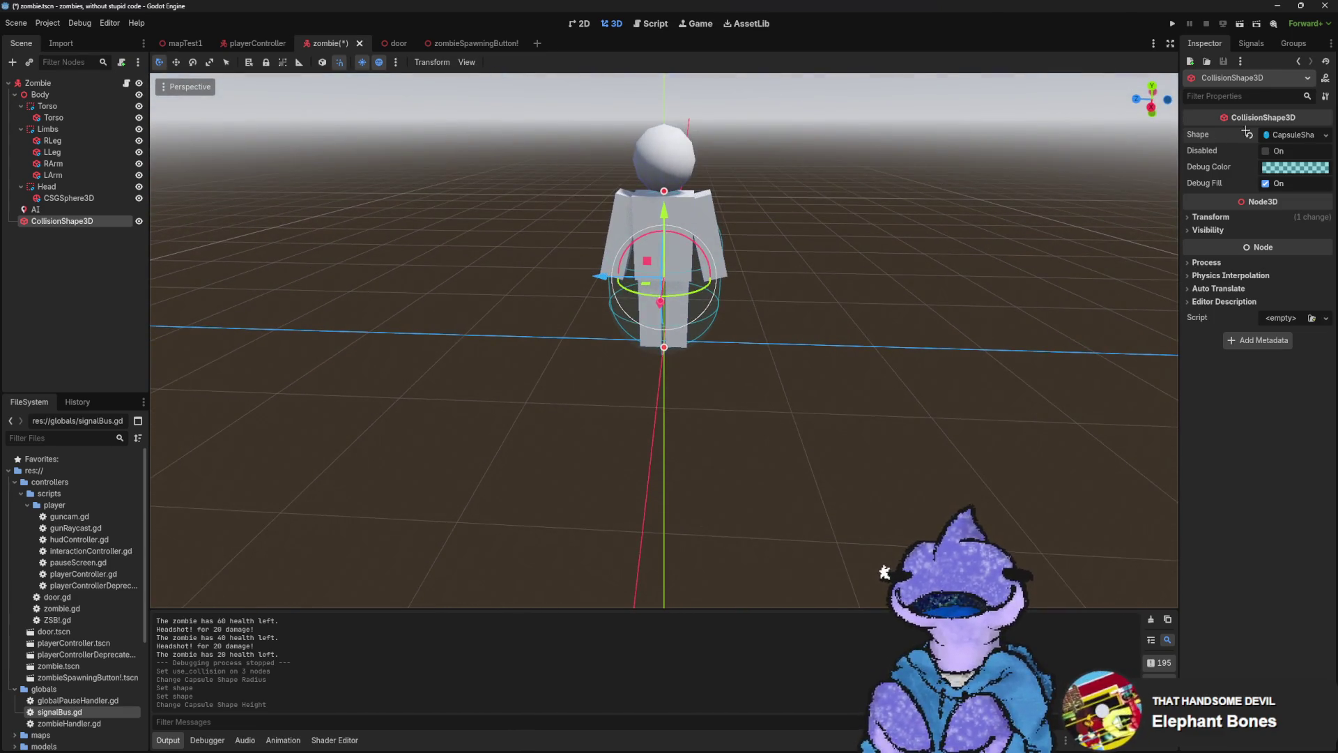
click(1290, 136)
click(1293, 138)
Replace the collider's shape with a New CylinderShape3D fitted around the body
click(1327, 136)
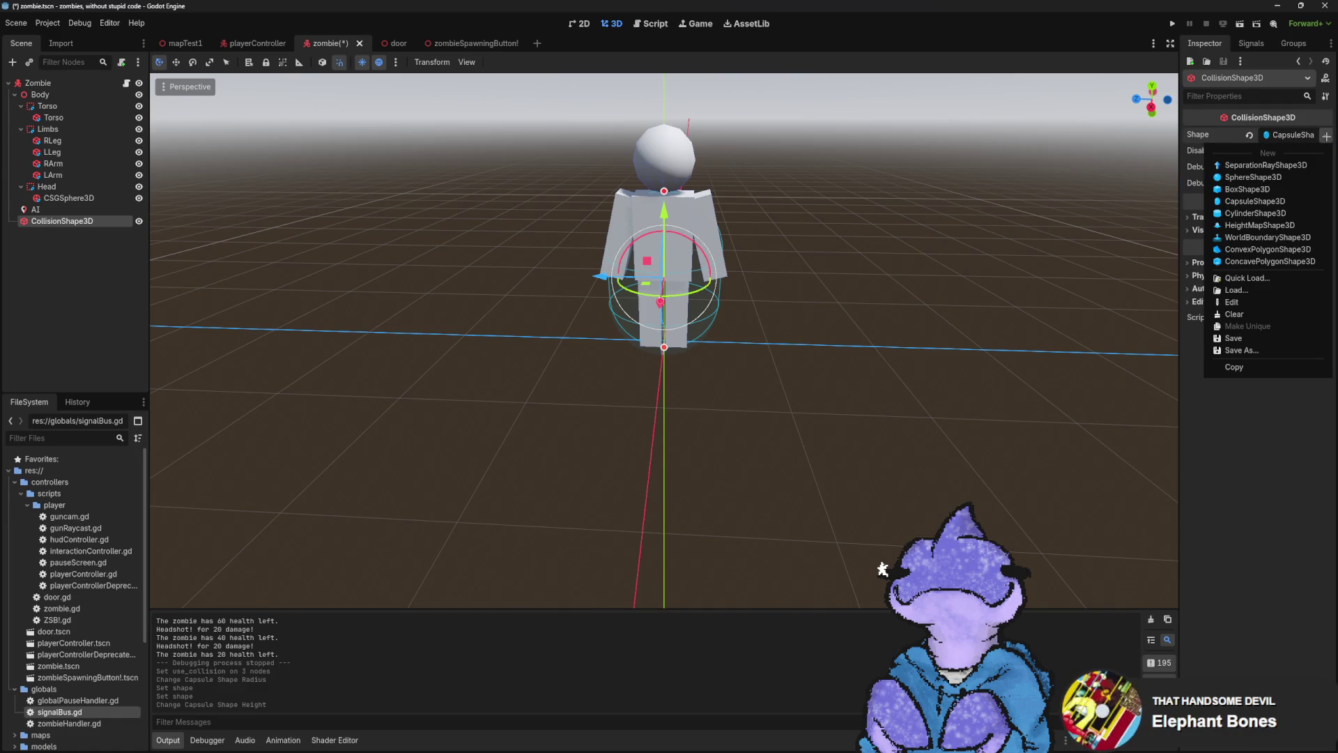
click(1284, 212)
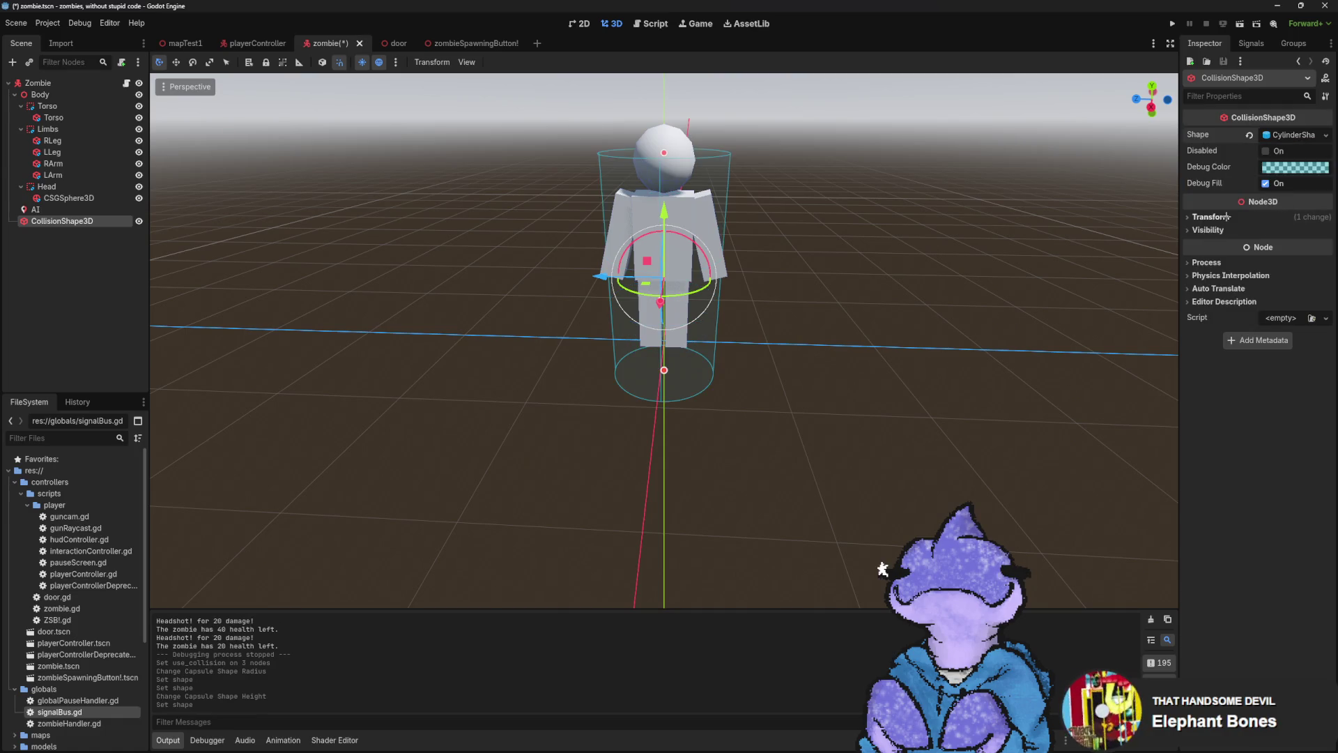
mouse_move(696, 357)
mouse_down()
mouse_move(664, 374)
mouse_move(764, 316)
mouse_move(741, 361)
mouse_move(746, 433)
mouse_move(770, 418)
mouse_move(731, 220)
mouse_move(665, 190)
mouse_move(791, 170)
mouse_move(790, 196)
mouse_move(782, 164)
mouse_move(600, 214)
mouse_move(767, 198)
mouse_move(791, 218)
mouse_move(878, 224)
mouse_move(765, 194)
mouse_up()
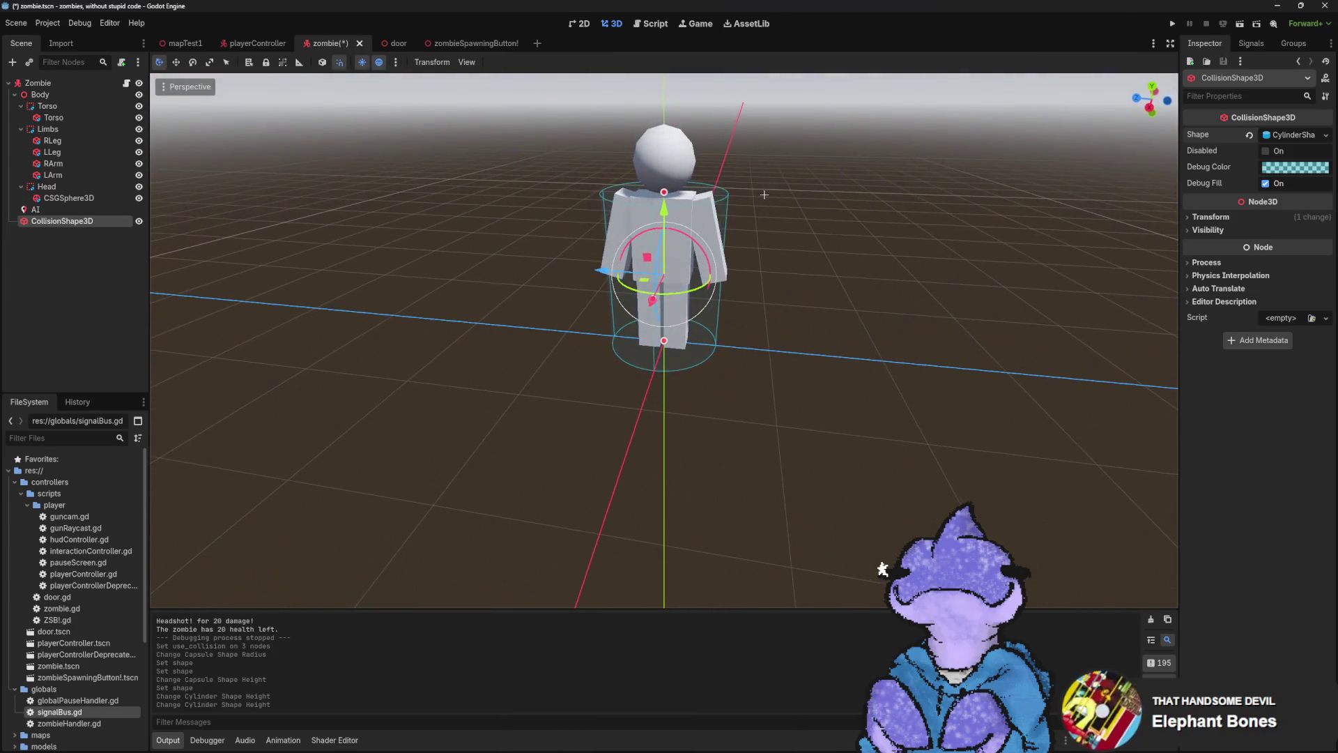
Rename the CollisionShape3D node to Torso
right_click(68, 223)
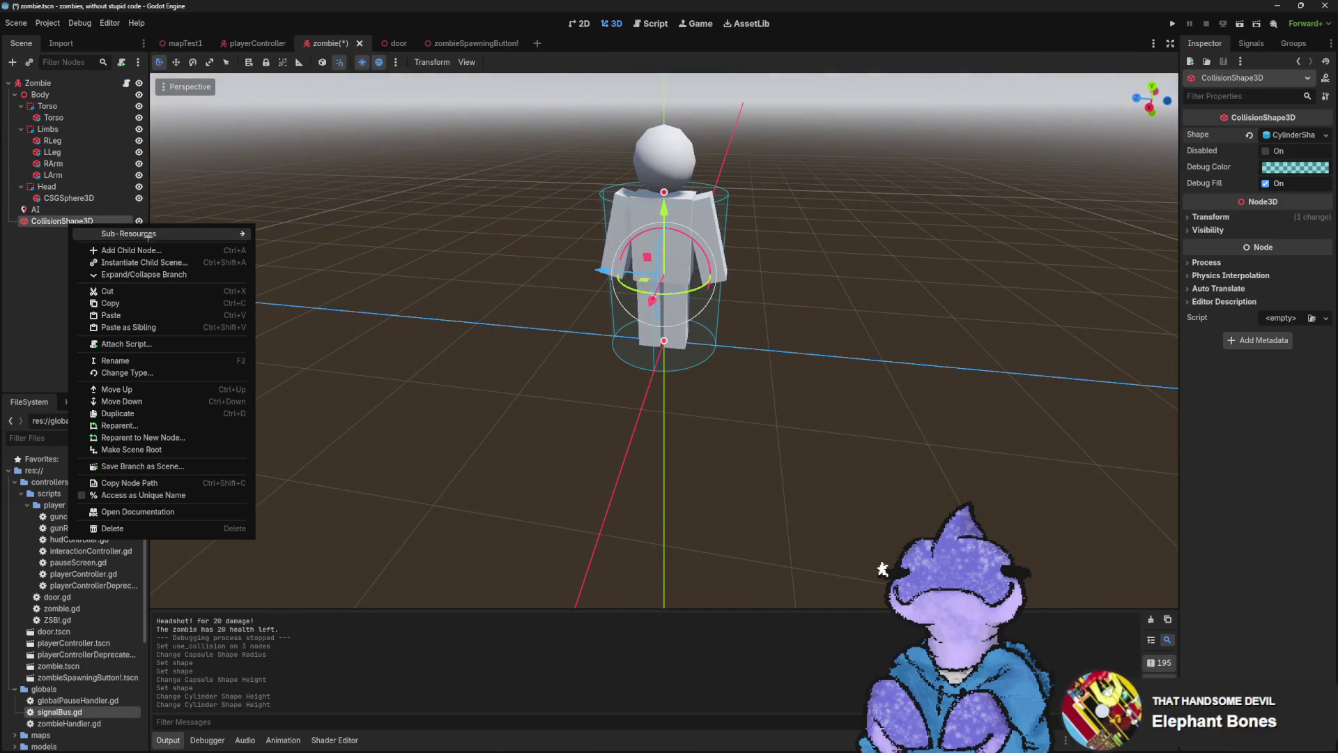
click(159, 361)
text(Torso)
key(Return)
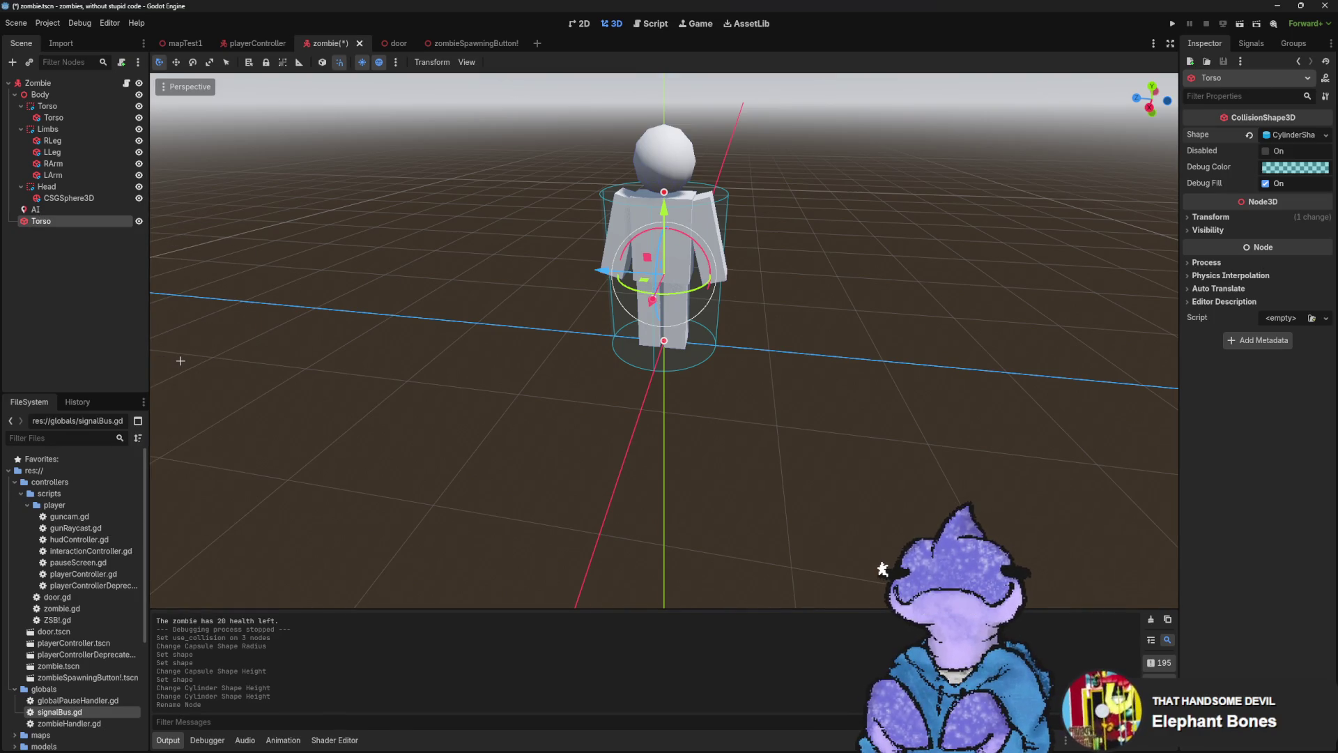
mouse_move(581, 184)
mouse_down()
mouse_move(545, 207)
mouse_move(439, 198)
mouse_move(418, 222)
mouse_move(332, 231)
mouse_up()
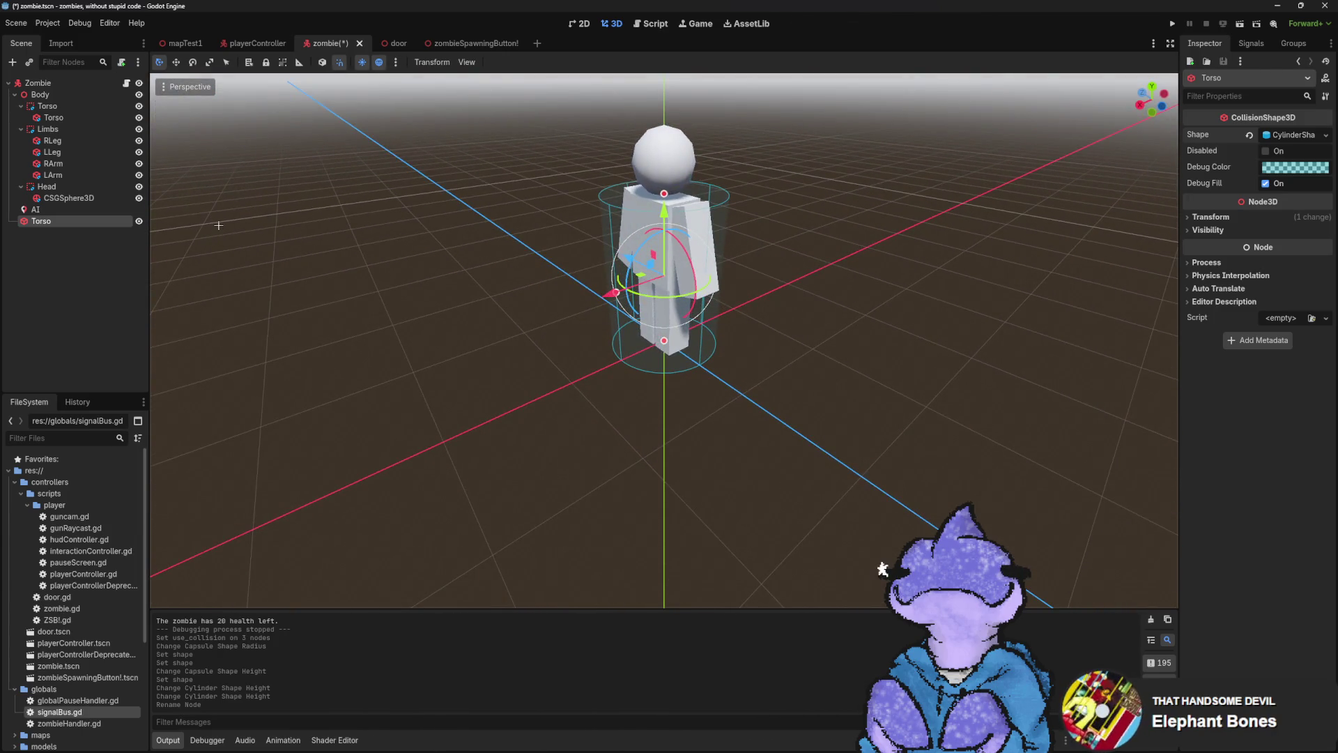
Duplicate Torso as Torso2 and expand its cylinder shape settings
right_click(33, 222)
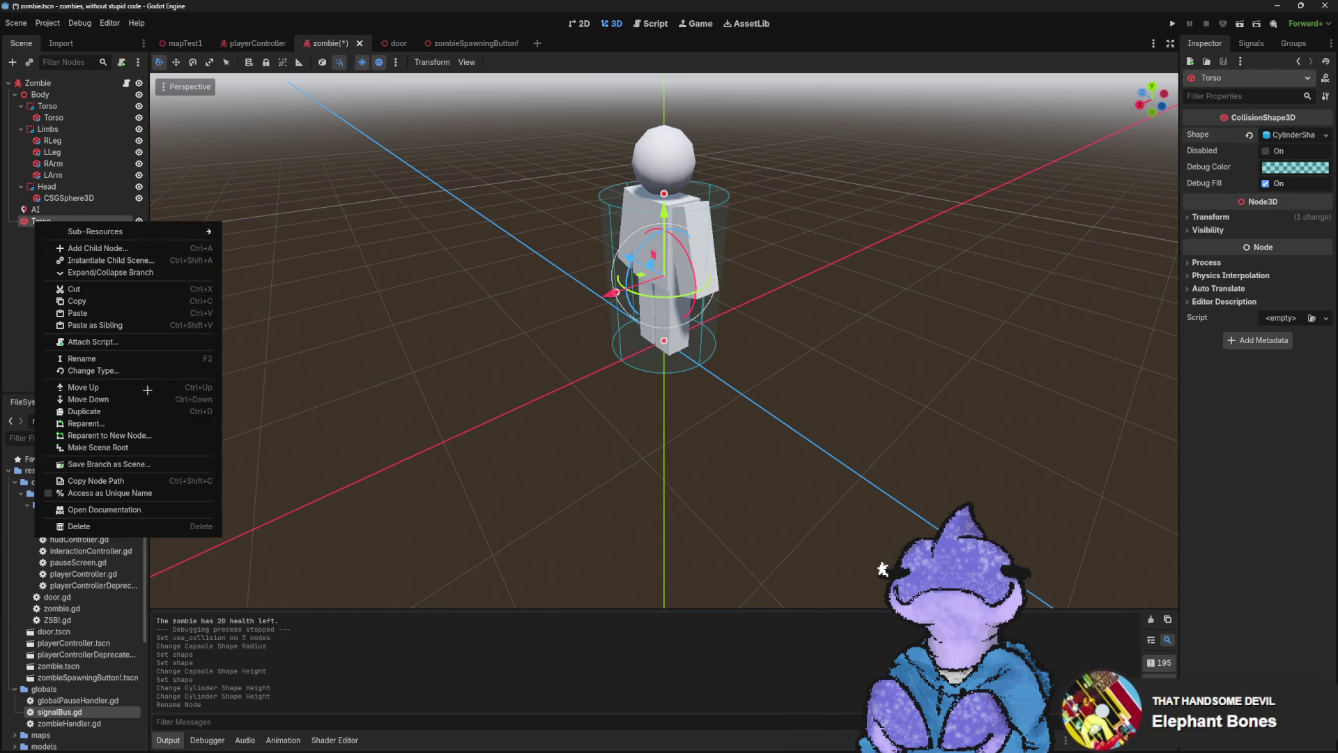
click(131, 410)
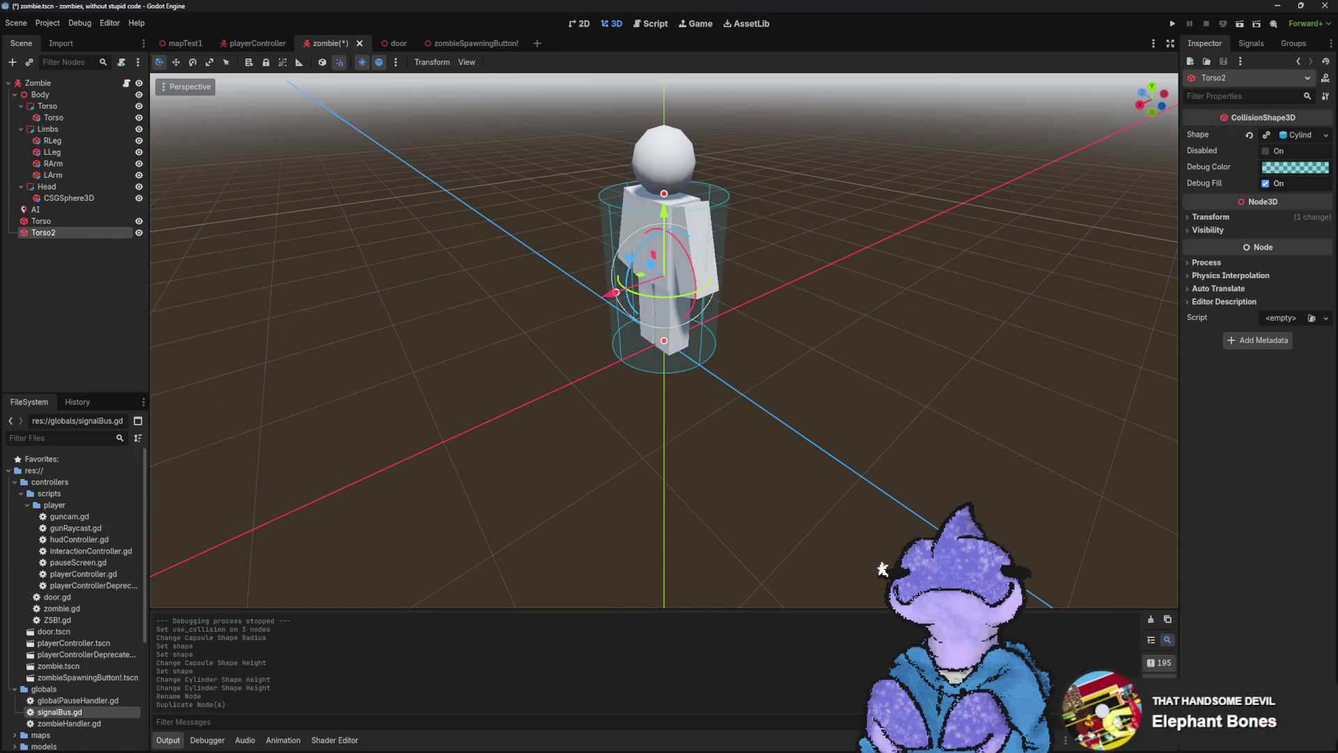
click(1296, 134)
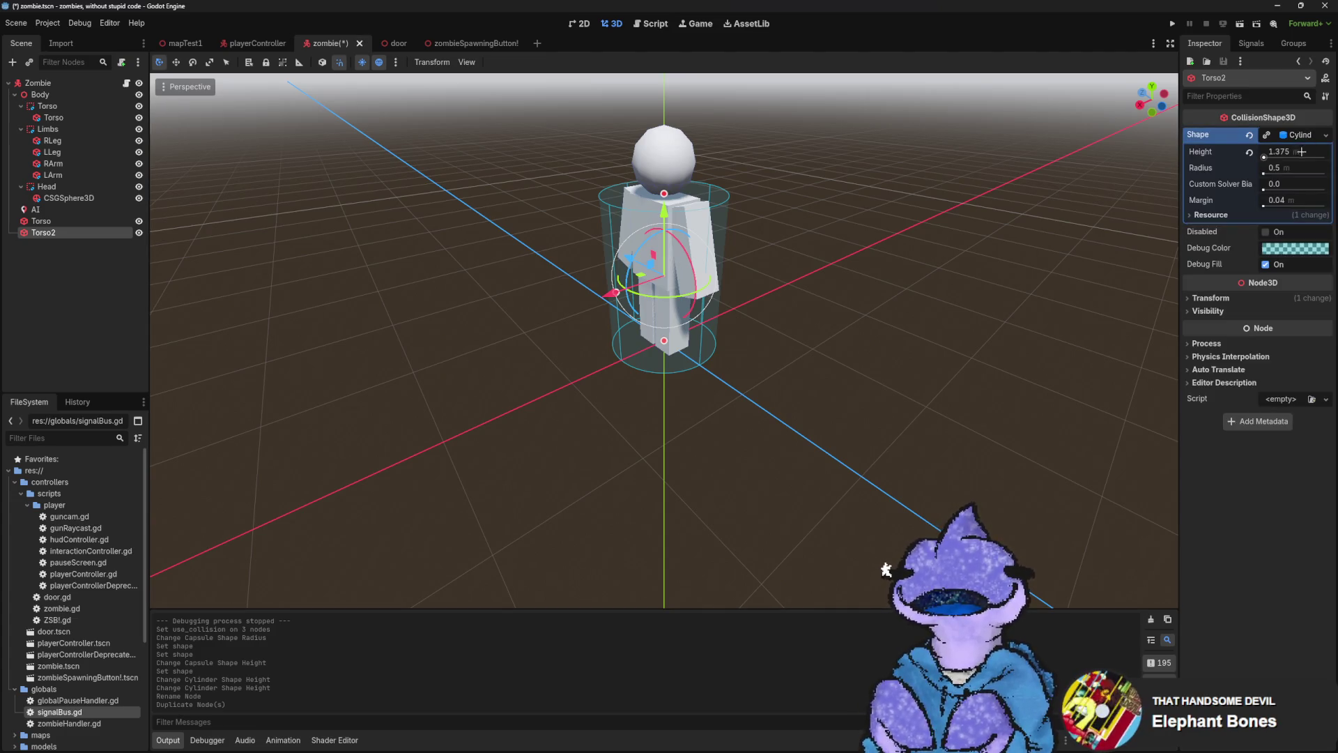
Switch Torso2 to a SphereShape3D of radius 0.35 and move it onto the zombie's head
click(1326, 134)
click(1253, 177)
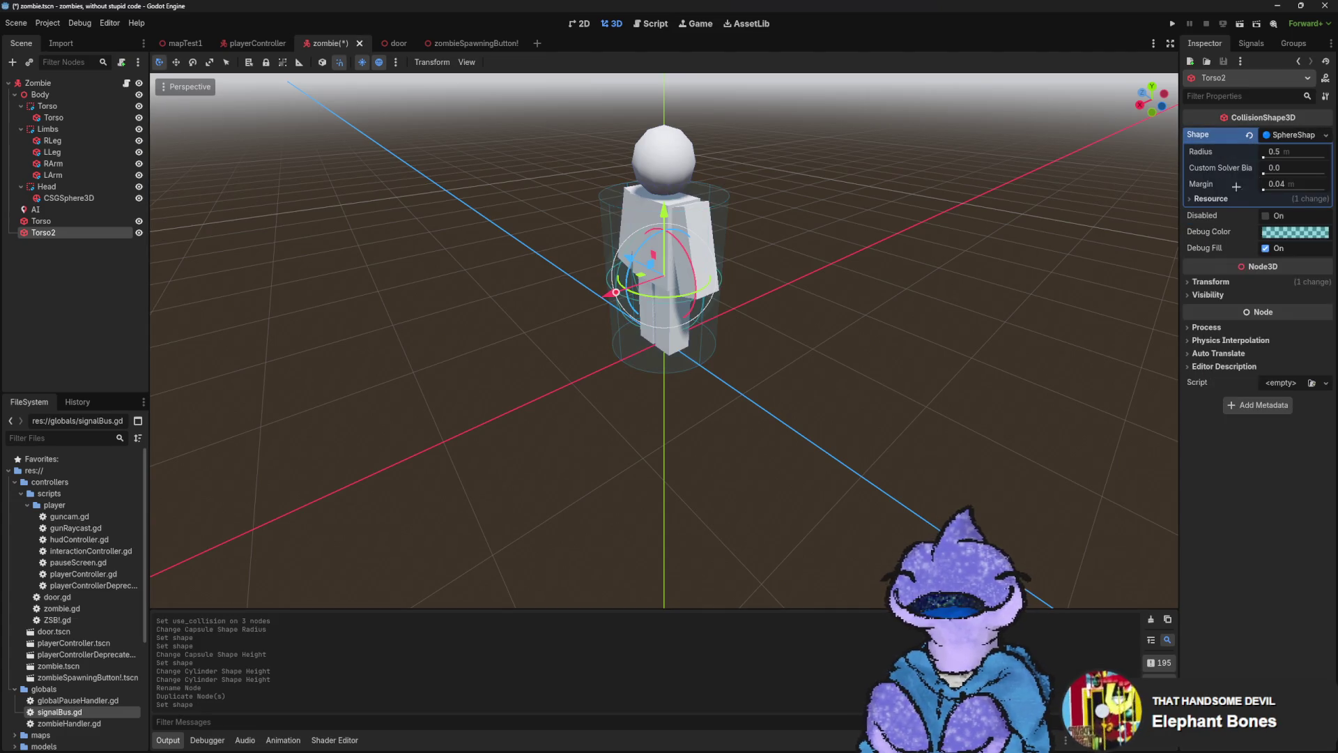
mouse_move(664, 209)
mouse_down()
mouse_move(666, 74)
mouse_move(599, 230)
mouse_up()
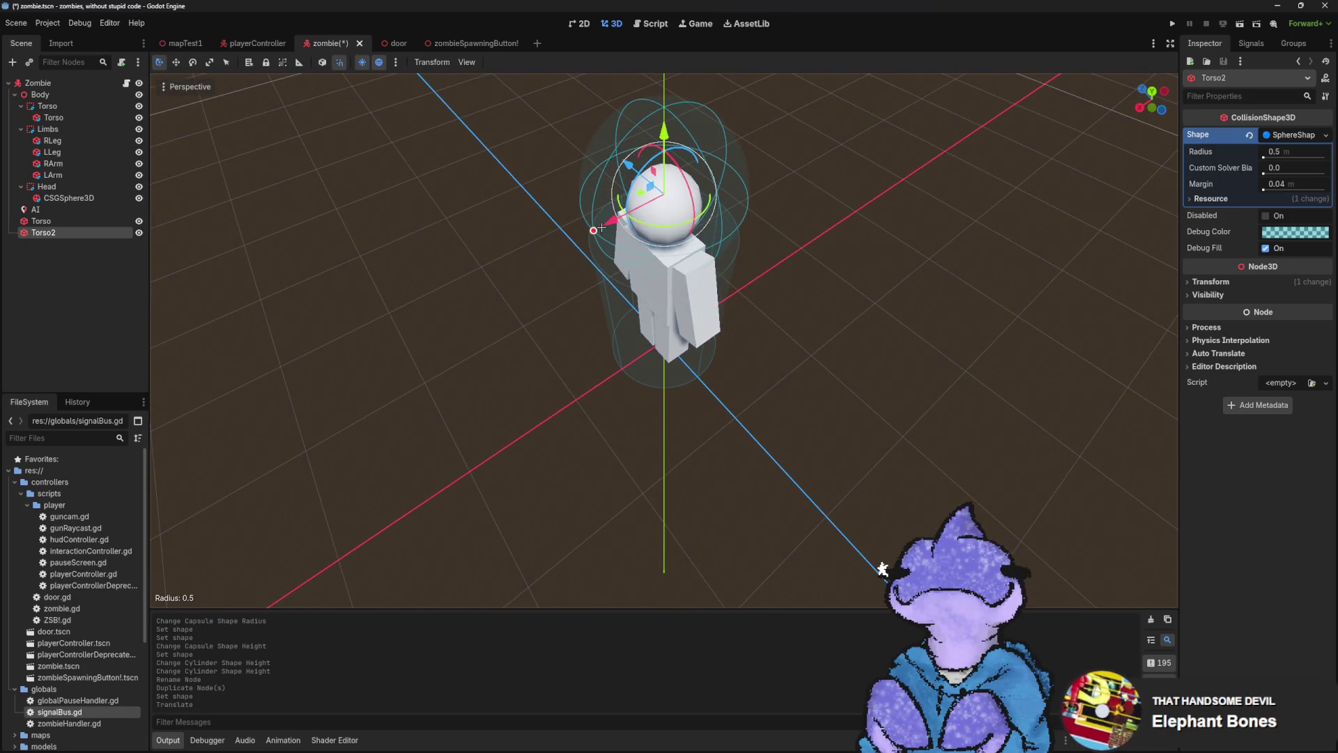
mouse_move(760, 241)
mouse_down()
mouse_move(795, 171)
mouse_move(636, 175)
mouse_up()
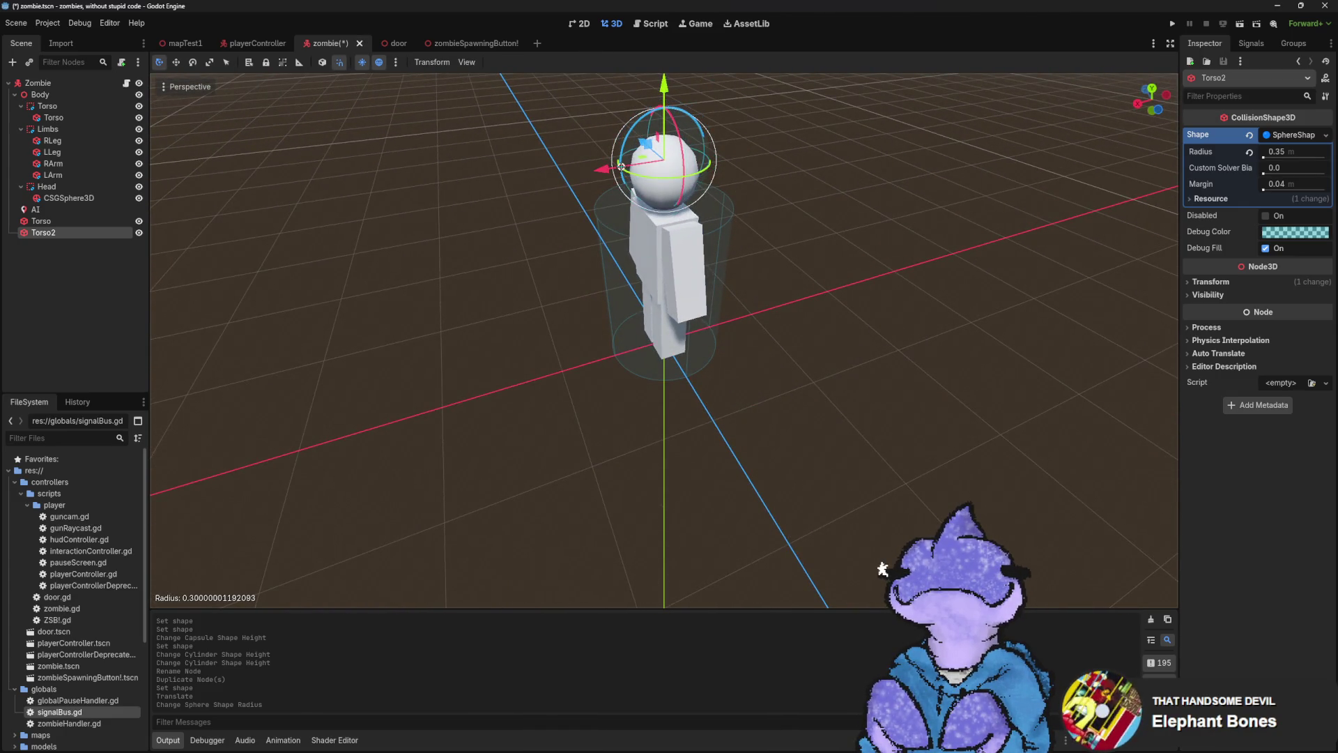
mouse_move(664, 88)
mouse_down()
mouse_move(684, 112)
mouse_move(885, 163)
mouse_move(620, 251)
mouse_move(827, 209)
mouse_move(876, 186)
mouse_move(846, 212)
mouse_up()
click(885, 163)
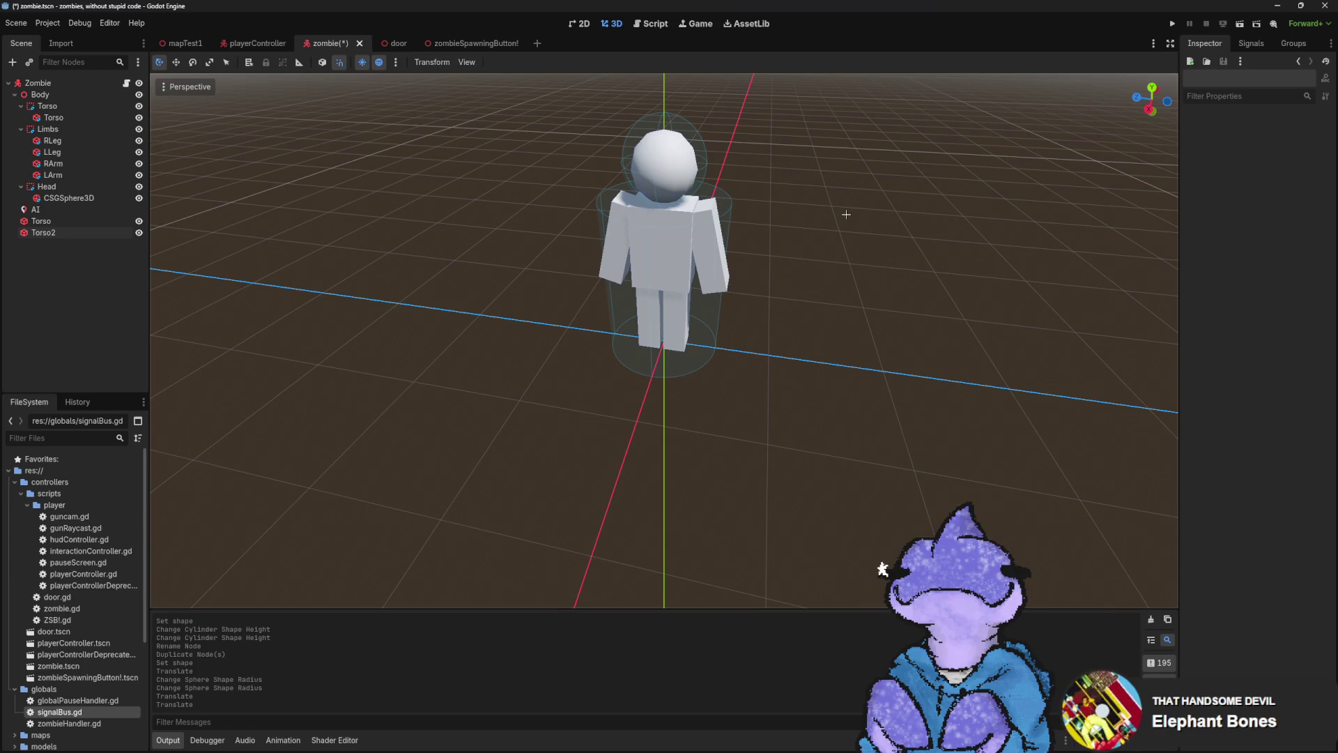
drag(792, 274, 821, 257)
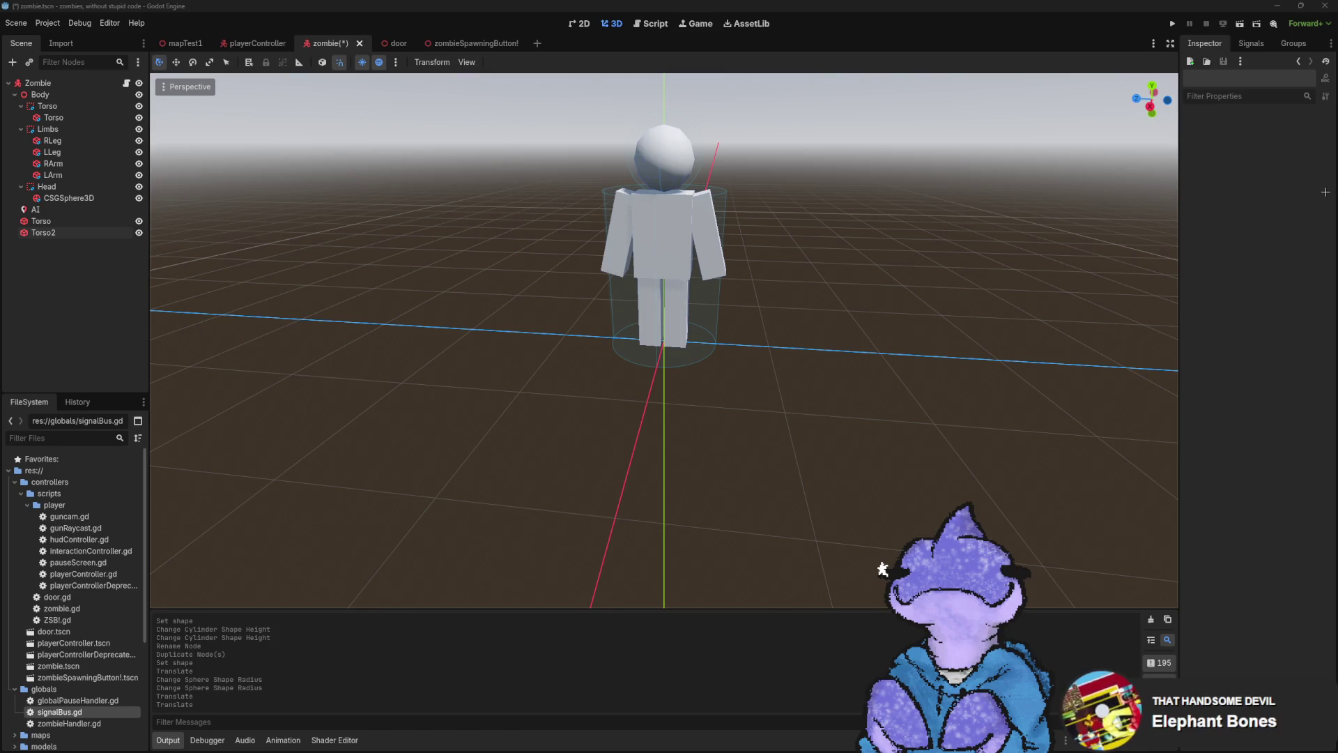
key(F5)
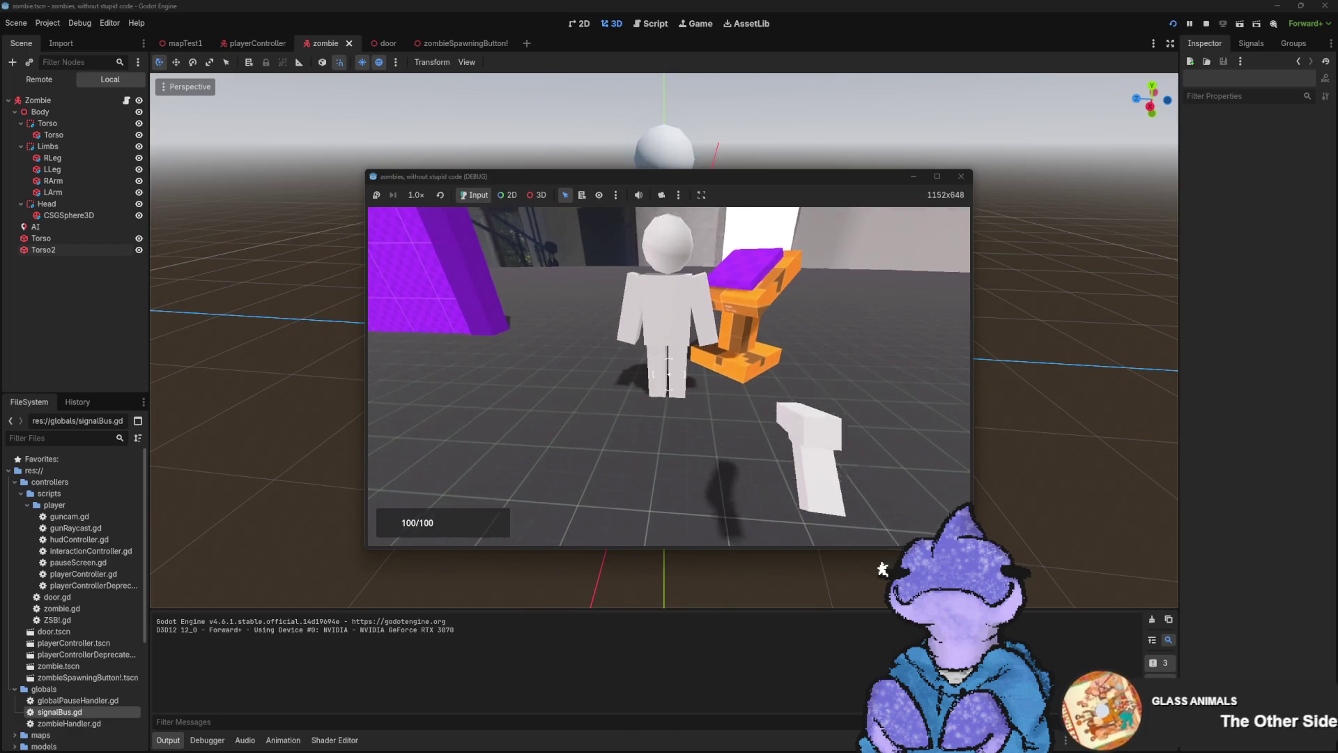
Stop the running game with F8 and select the Torso collision shape in the zombie scene
key(F8)
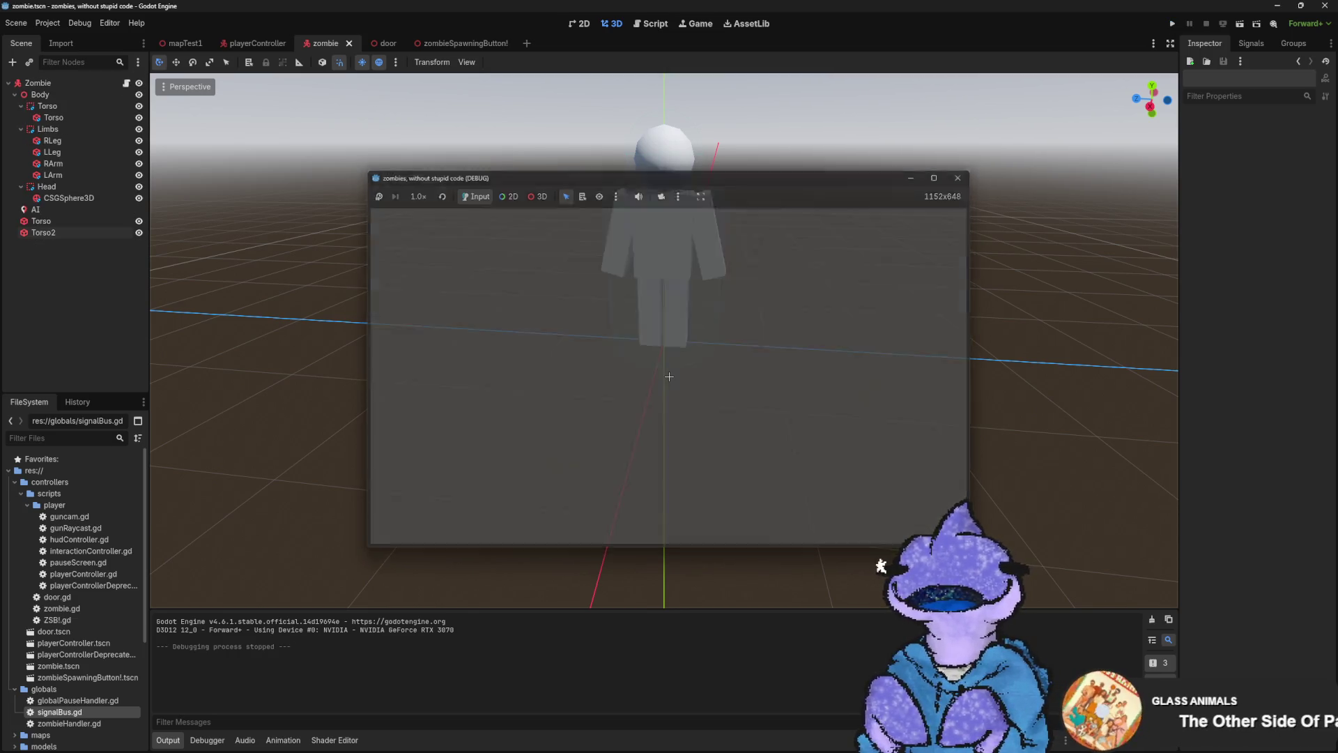
click(705, 224)
click(720, 203)
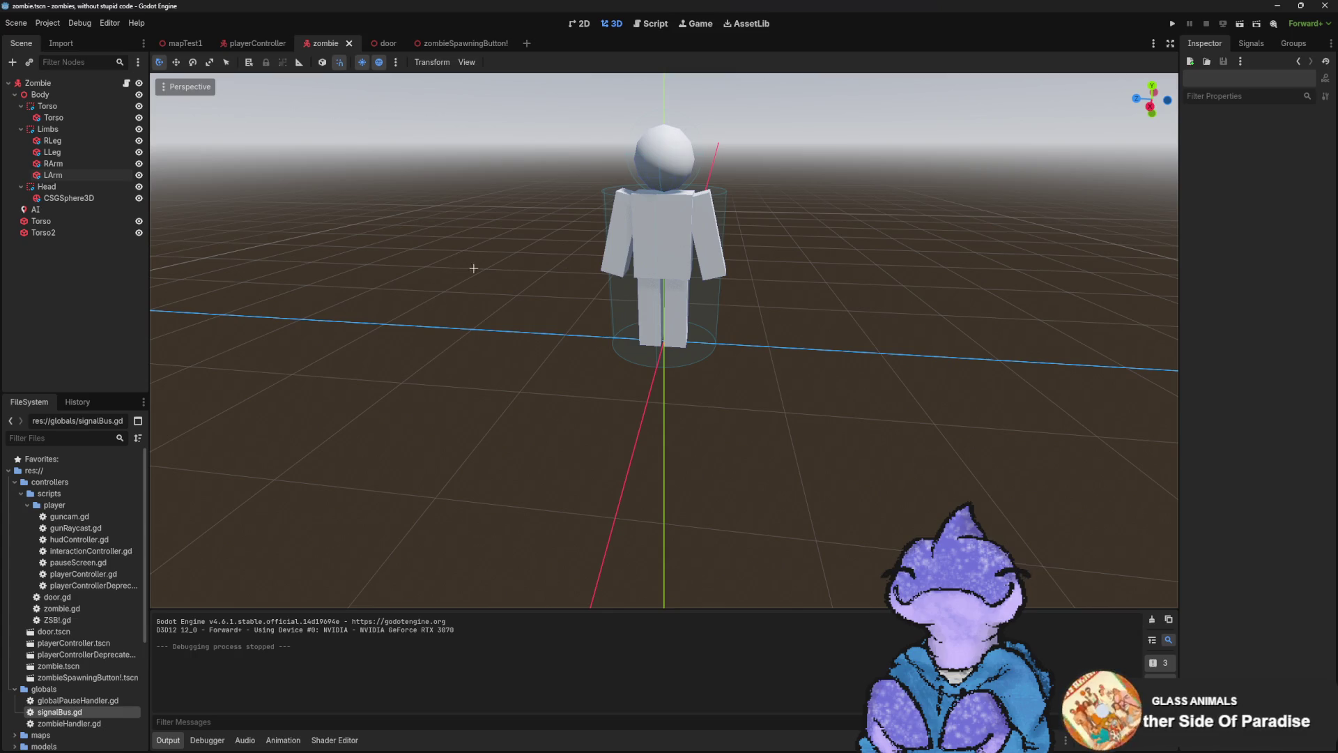
click(61, 221)
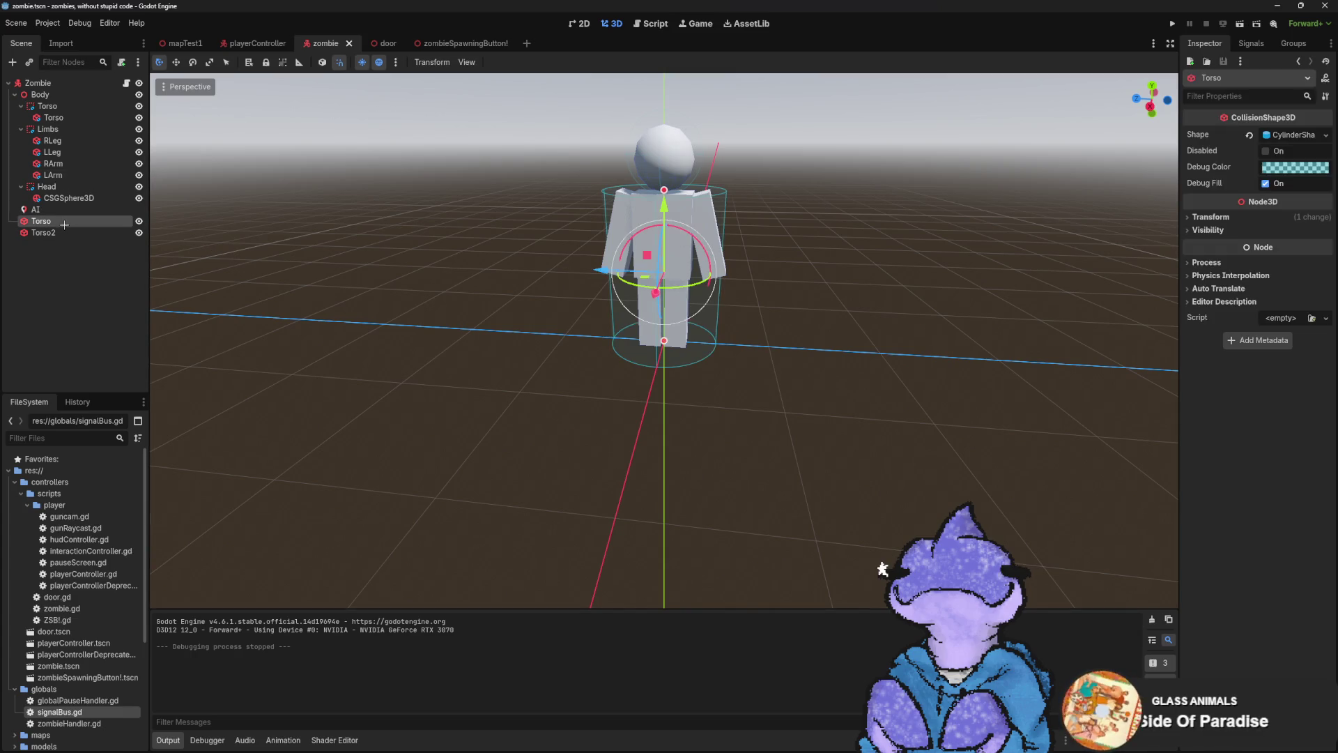
click(63, 233)
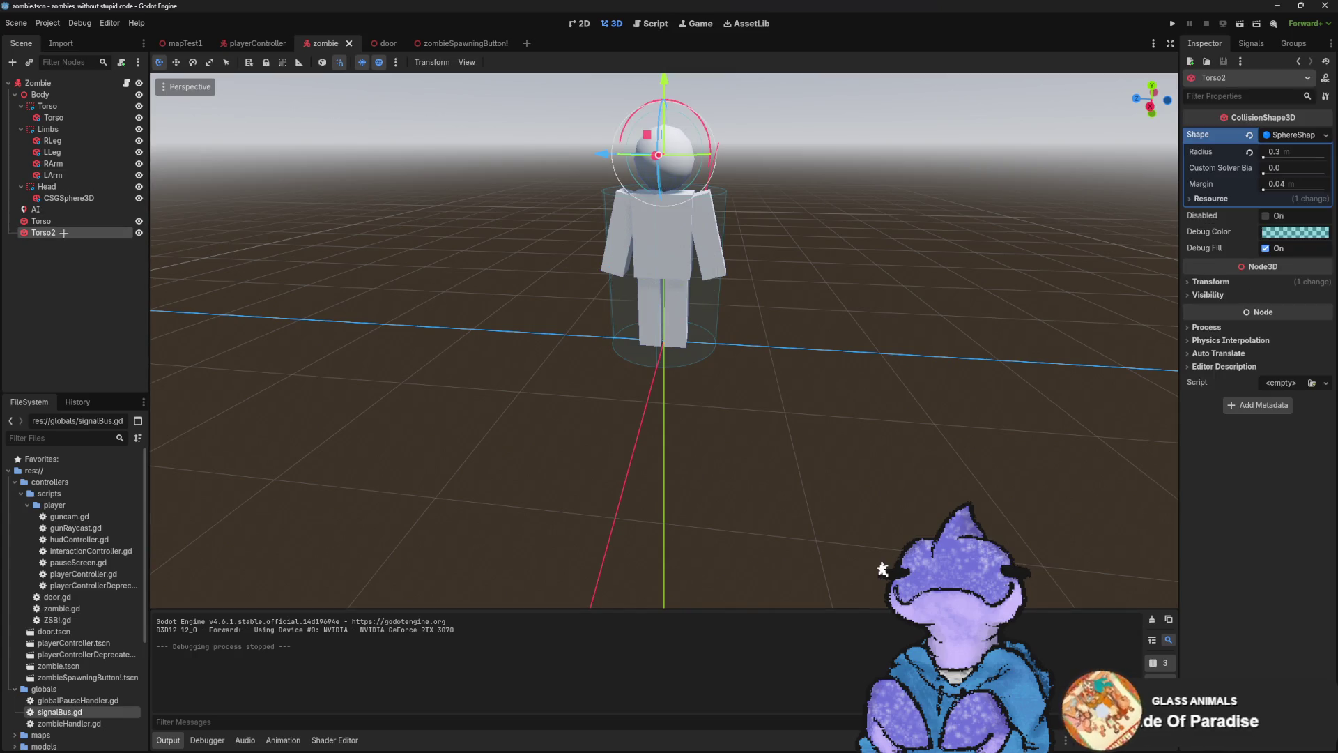
click(44, 83)
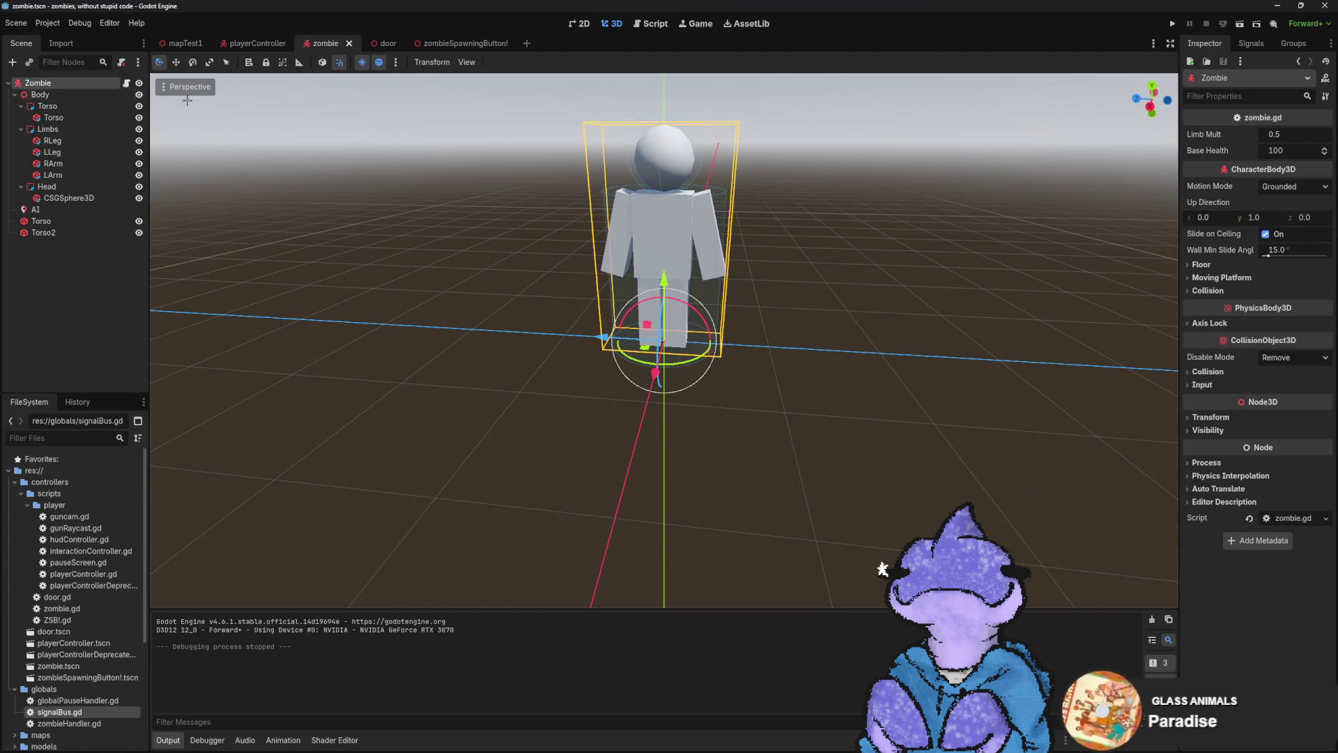
click(1230, 373)
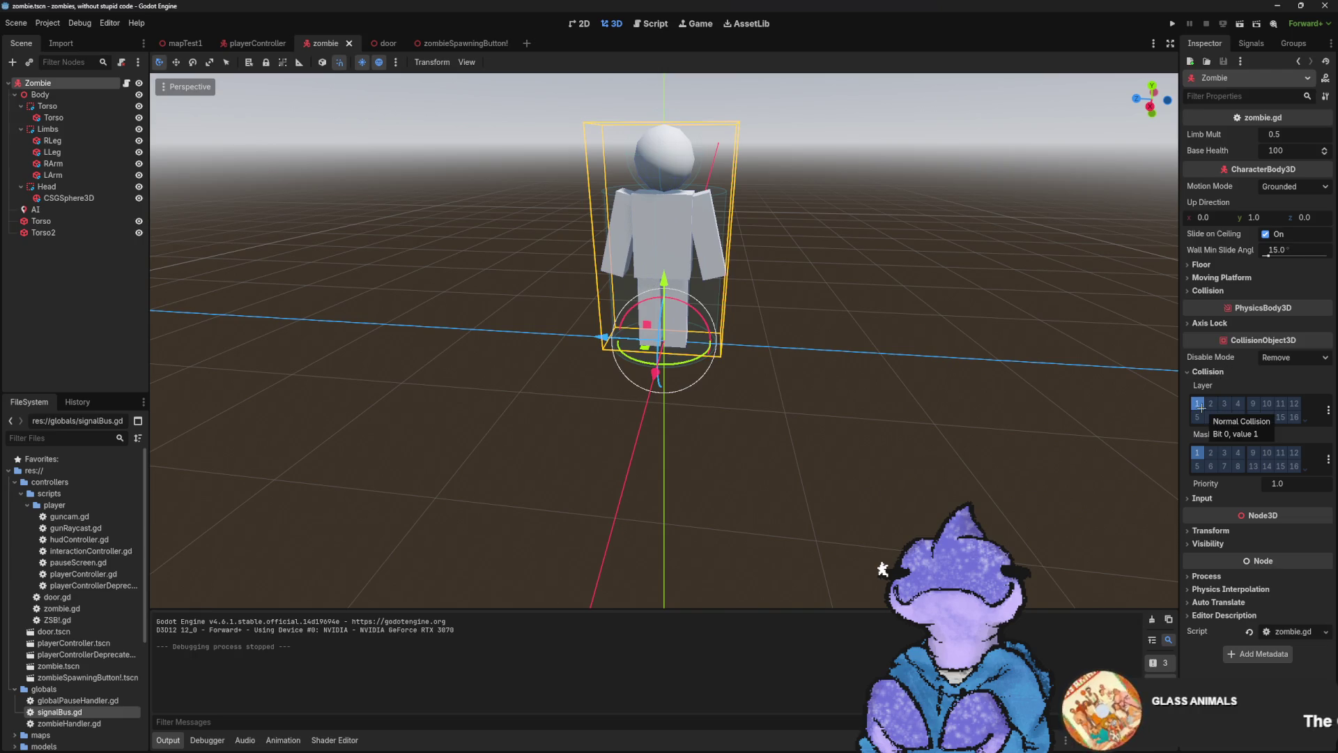
click(66, 296)
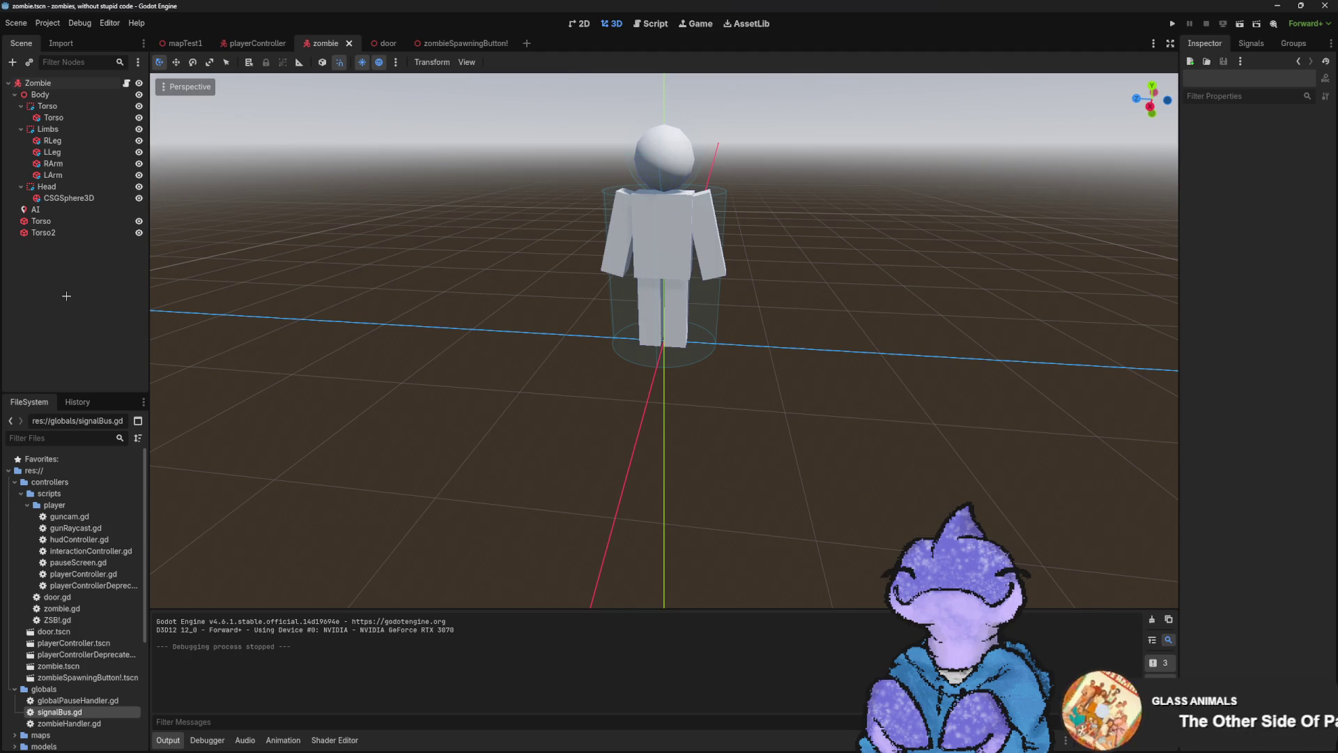
right_click(49, 233)
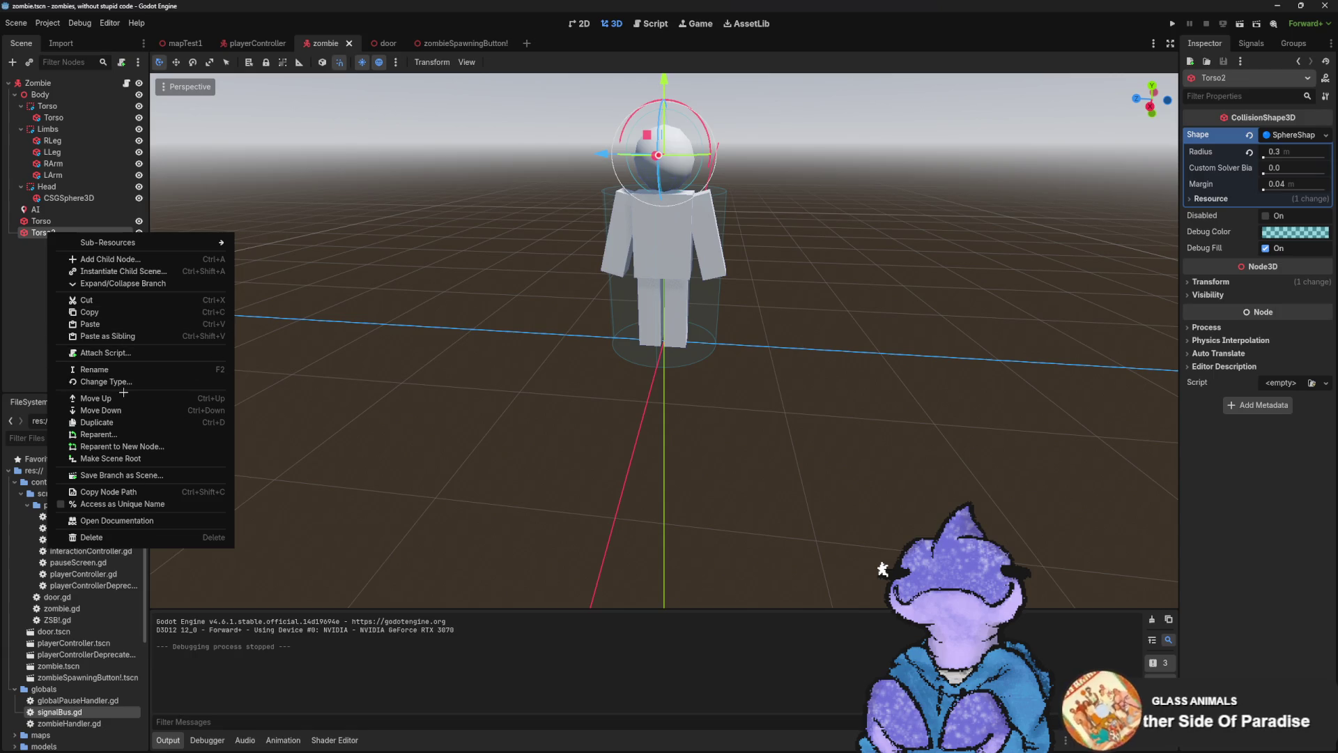
Rename the Torso2 sphere collider to 'Head'
click(118, 370)
text(head)
key(BackSpace)
key(BackSpace)
key(BackSpace)
text(Head)
key(Return)
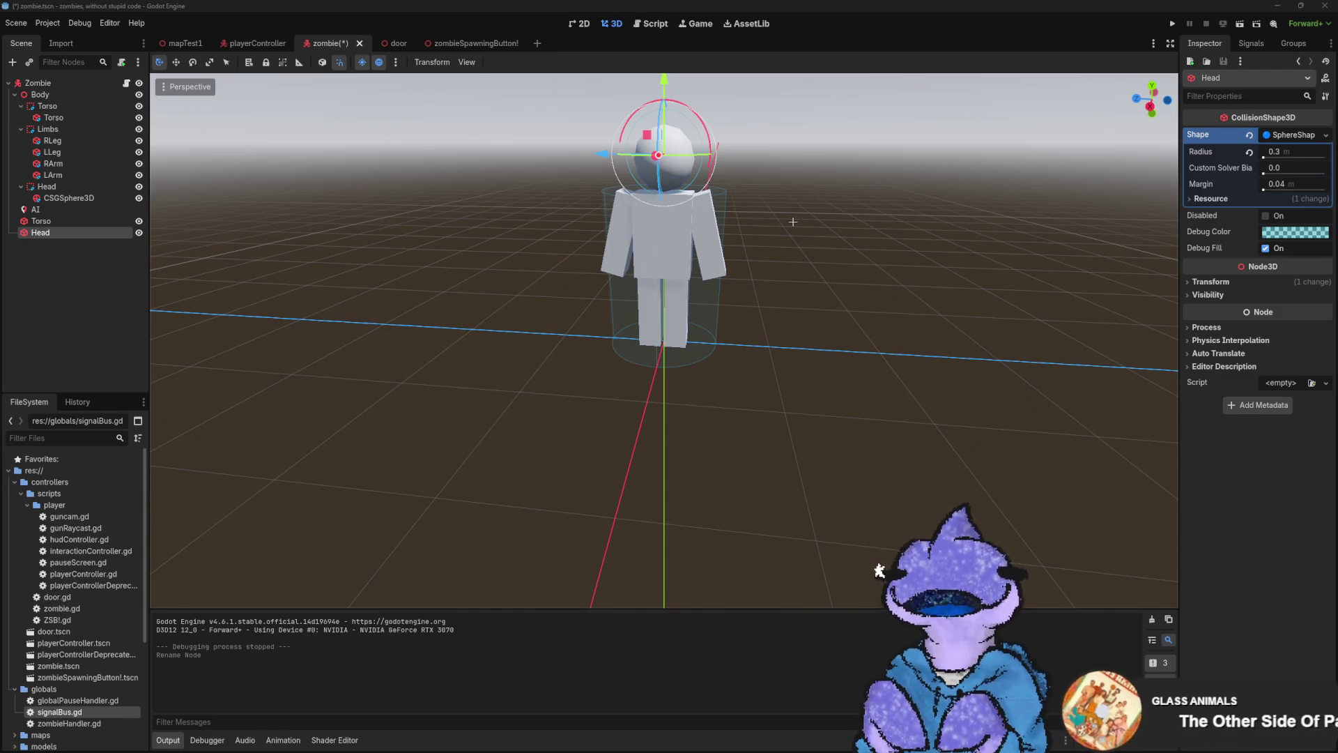
Look around the zombie, then open the playerController scene and select its Gun Raycast node
scroll(789, 218, down, 3)
mouse_move(789, 218)
mouse_down()
mouse_move(662, 262)
mouse_move(673, 273)
mouse_up()
scroll(672, 274, up, 3)
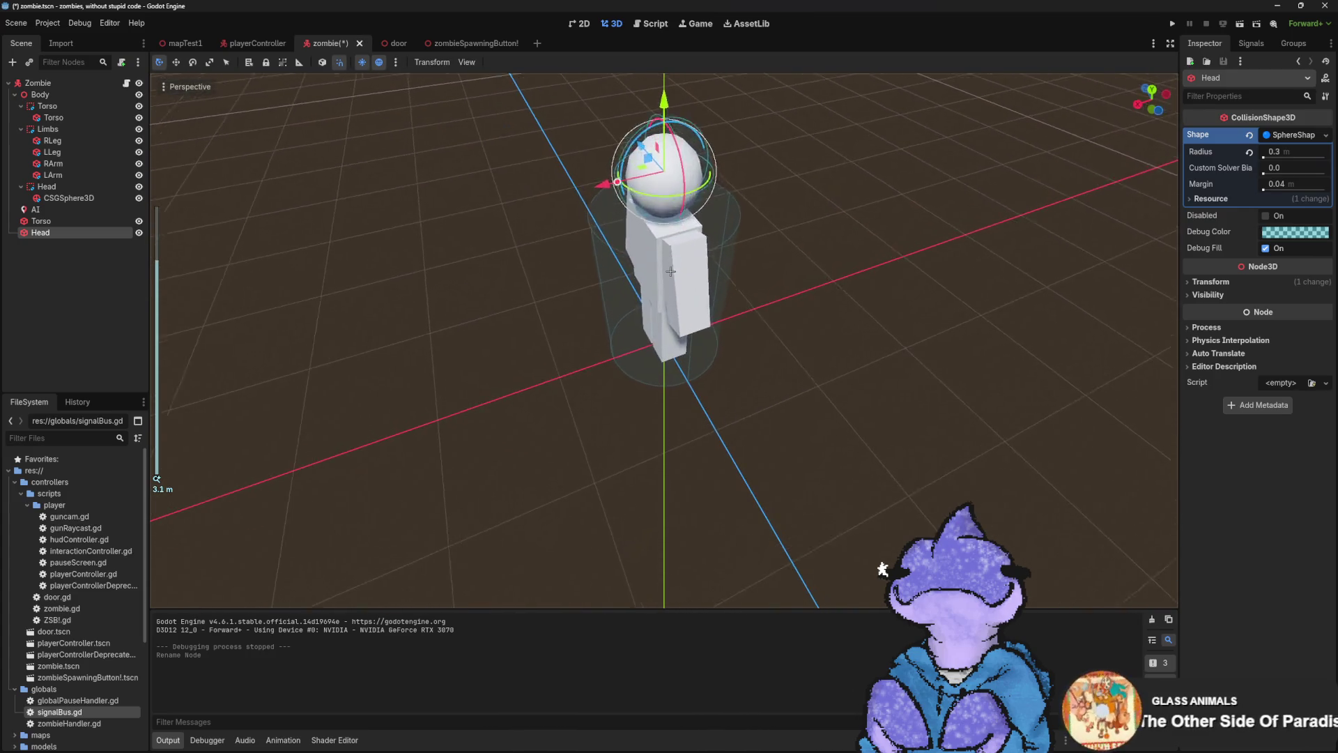
scroll(714, 255, up, 3)
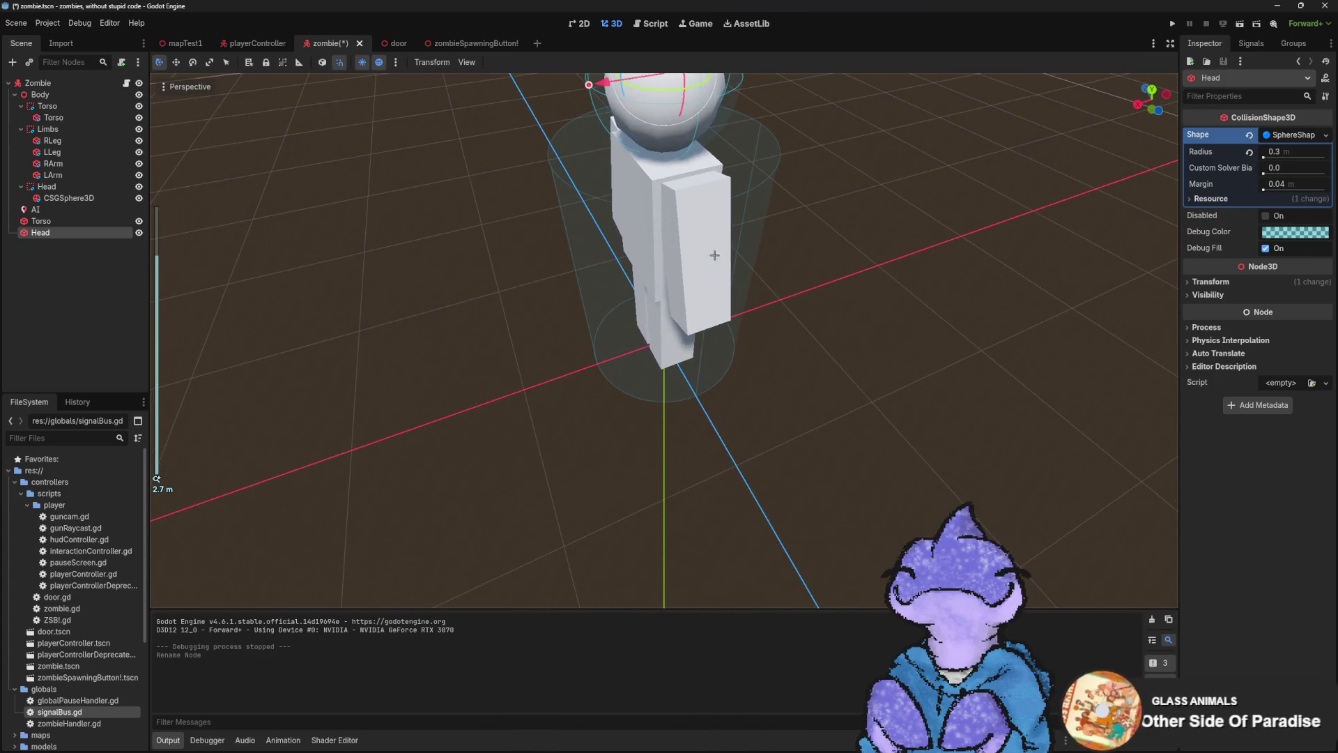
scroll(715, 255, down, 1)
mouse_move(714, 255)
mouse_down()
mouse_move(827, 148)
mouse_move(774, 162)
mouse_move(614, 256)
mouse_move(614, 104)
mouse_move(433, 164)
mouse_up()
scroll(827, 130, down, 1)
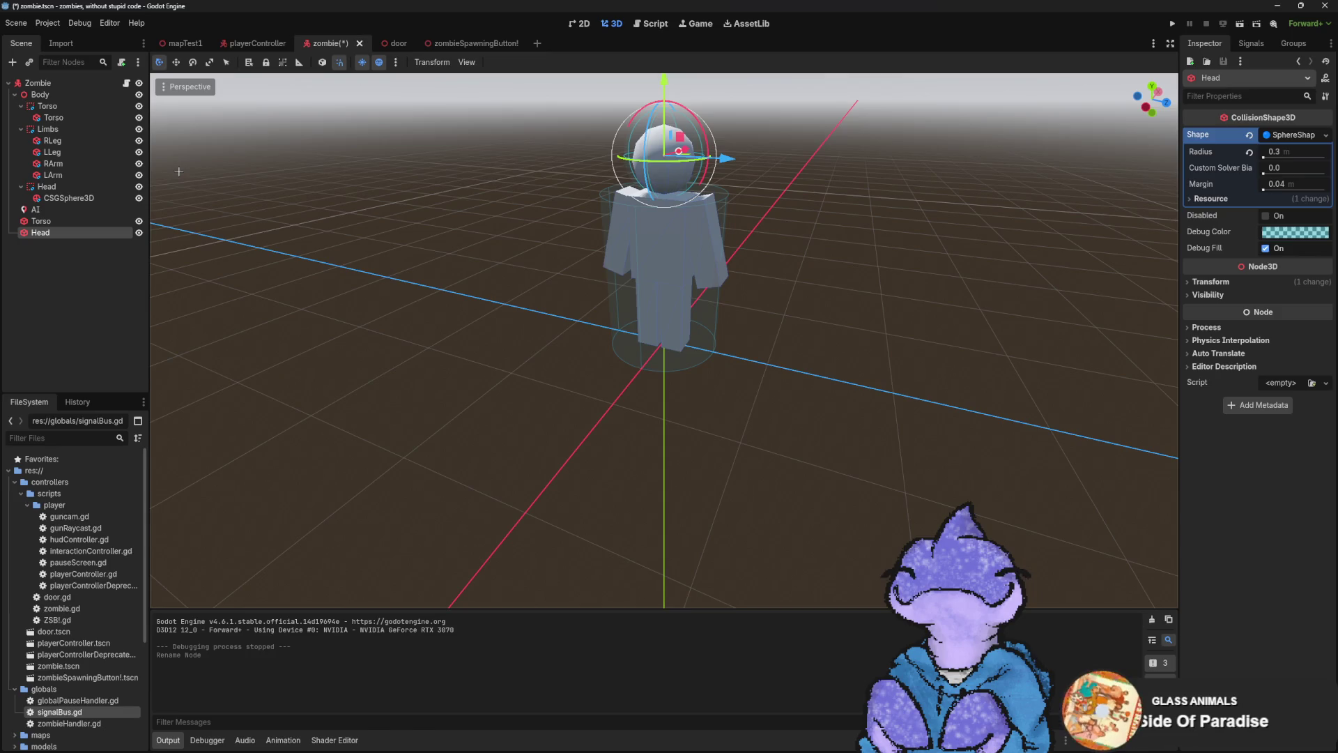
click(246, 42)
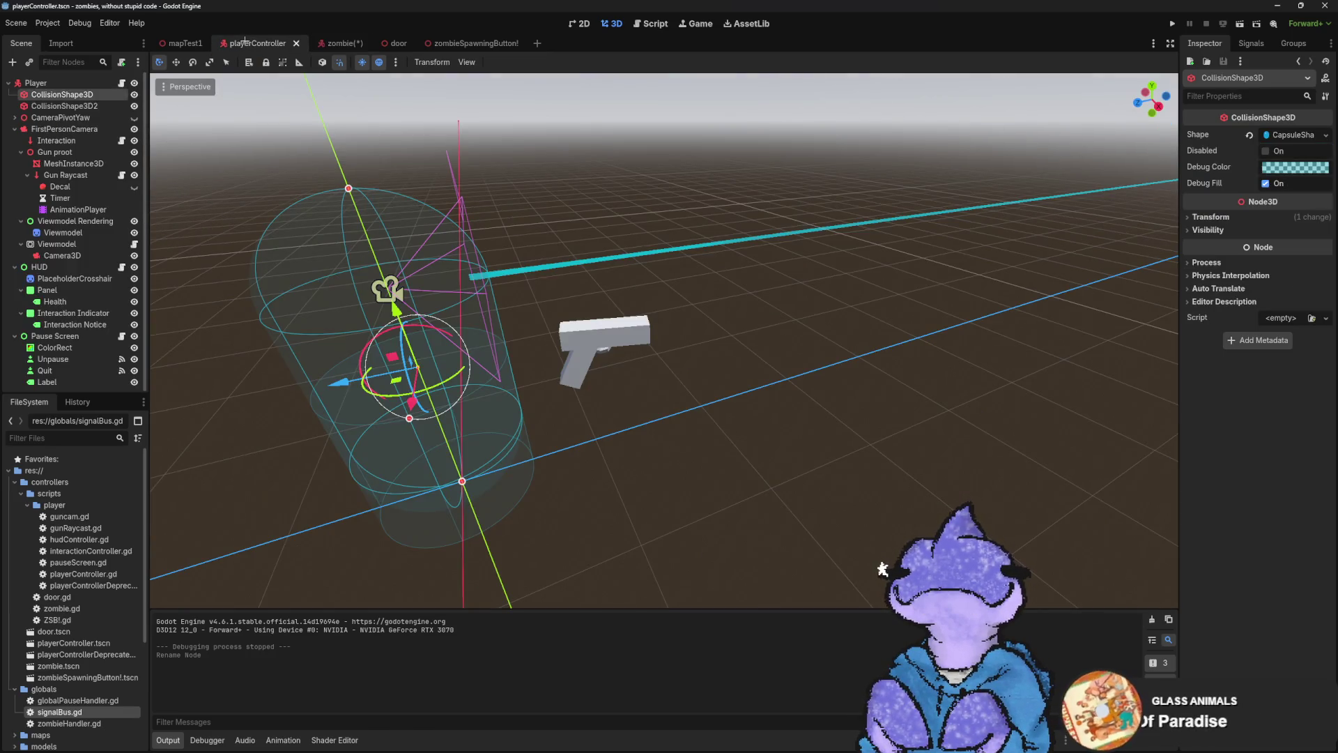
click(86, 175)
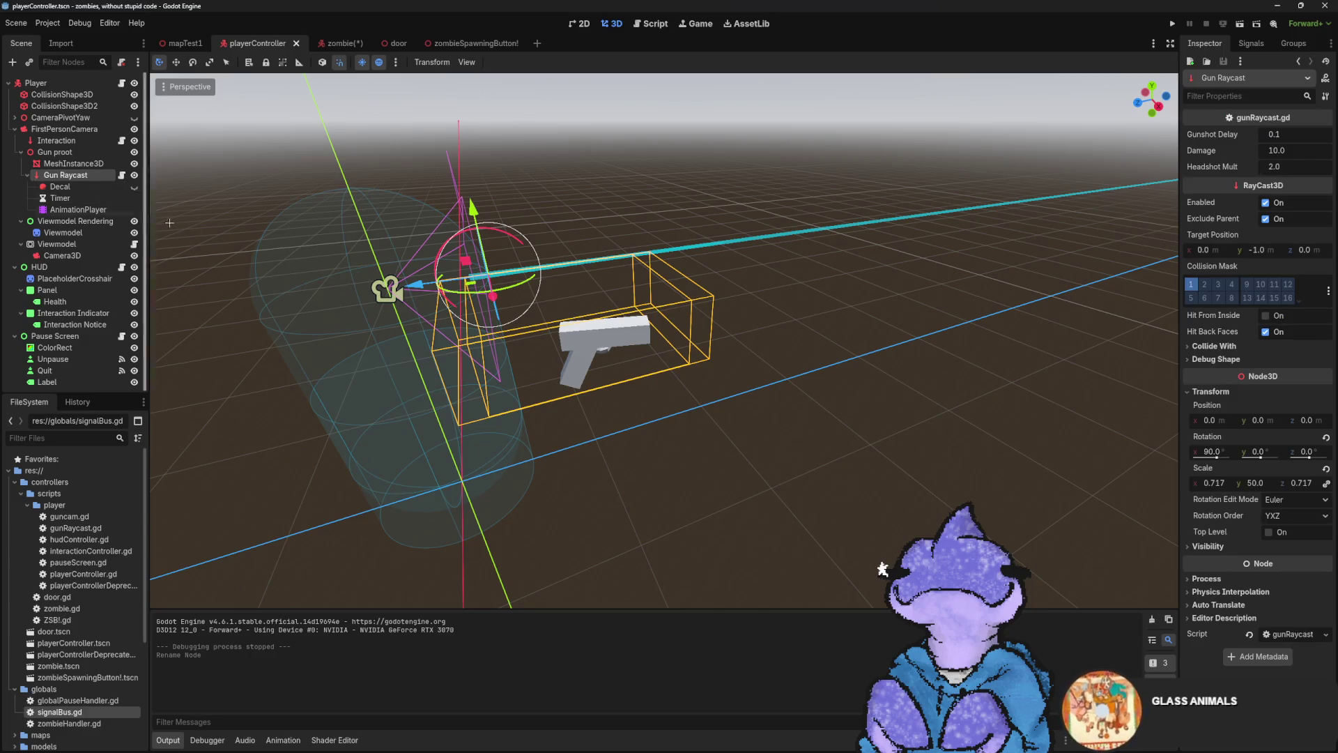
mouse_move(532, 211)
mouse_down()
mouse_move(508, 183)
mouse_move(532, 180)
mouse_move(516, 200)
mouse_up()
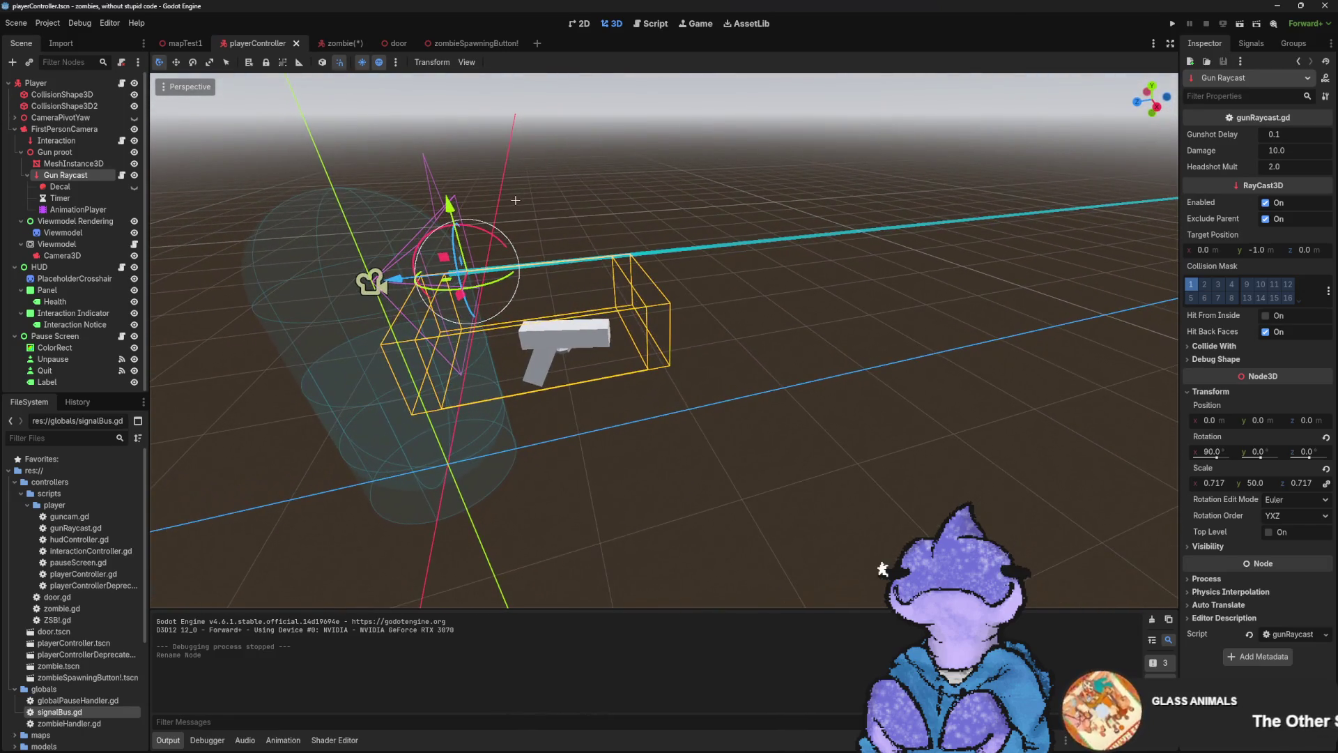
click(82, 163)
click(86, 174)
drag(251, 209, 261, 186)
scroll(261, 187, down, 10)
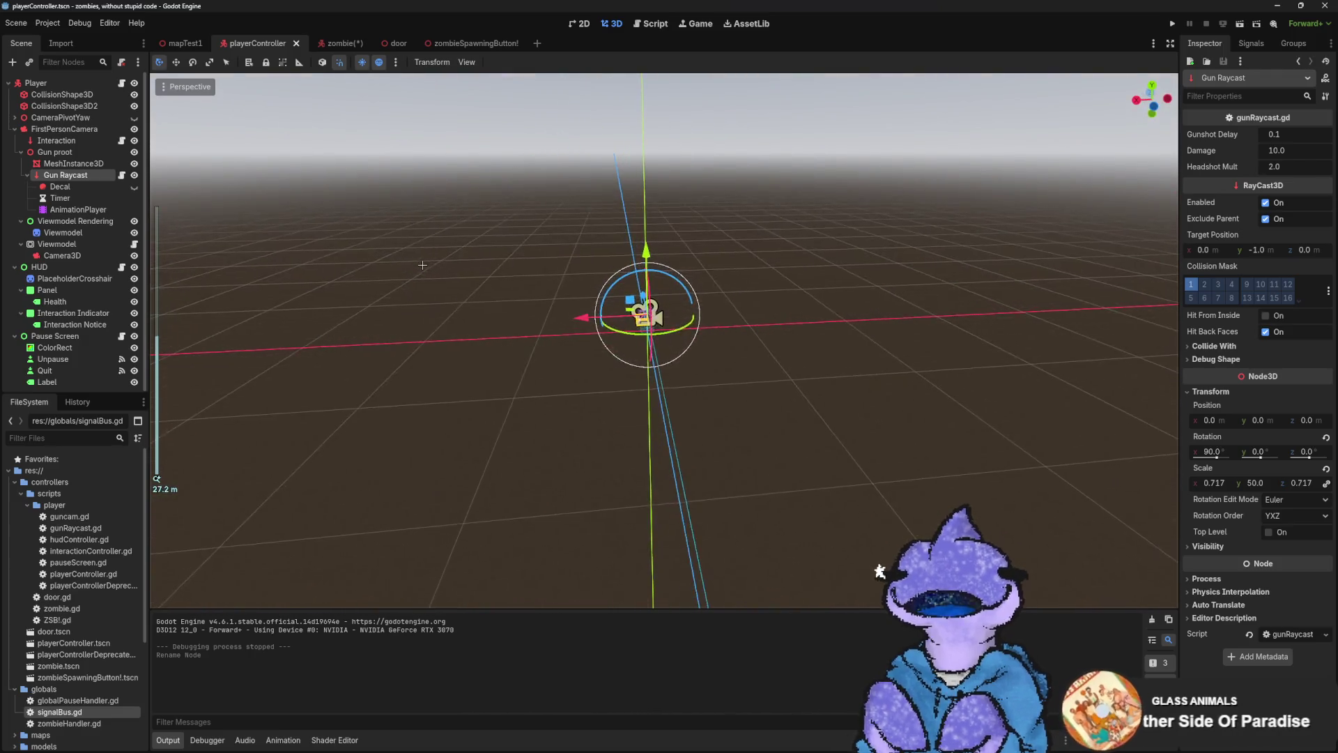
scroll(446, 299, down, 5)
mouse_move(446, 299)
mouse_down()
mouse_move(551, 297)
mouse_move(469, 242)
mouse_move(427, 269)
mouse_move(457, 271)
mouse_move(448, 279)
mouse_up()
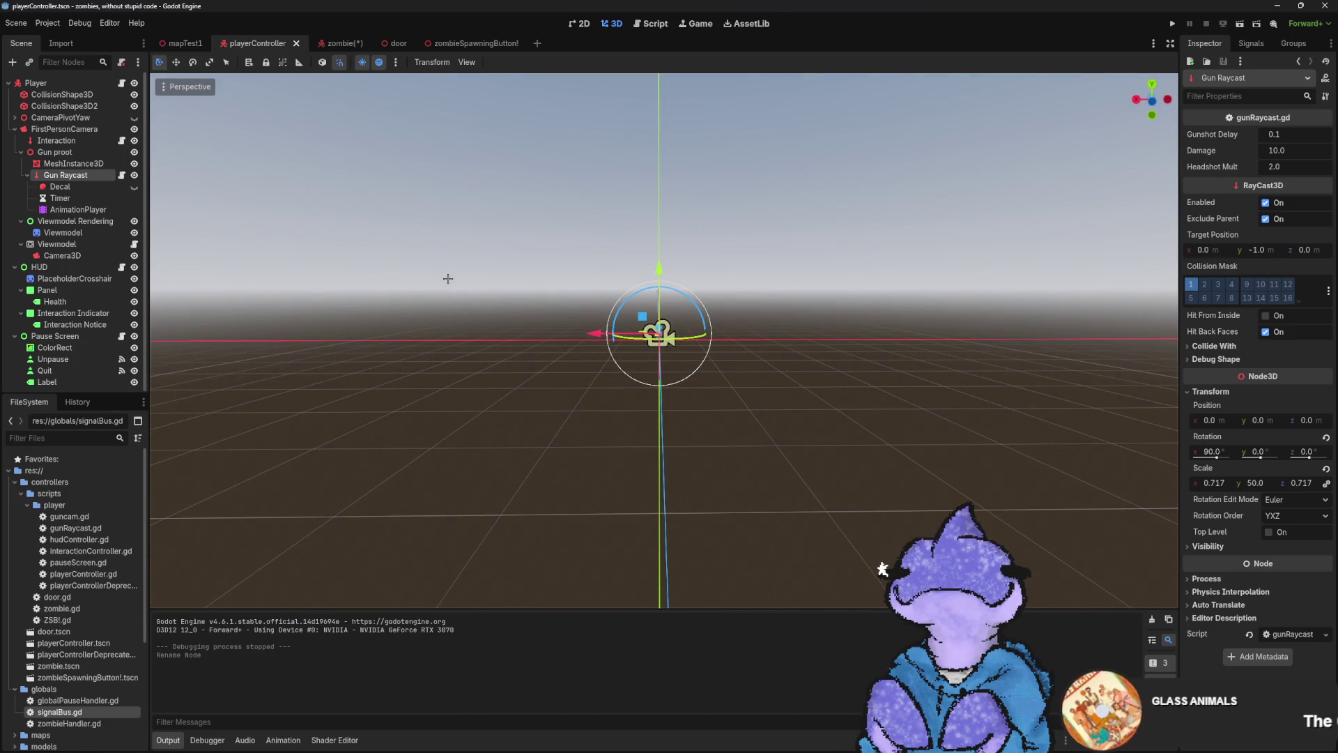
drag(449, 279, 836, 310)
scroll(770, 307, down, 2)
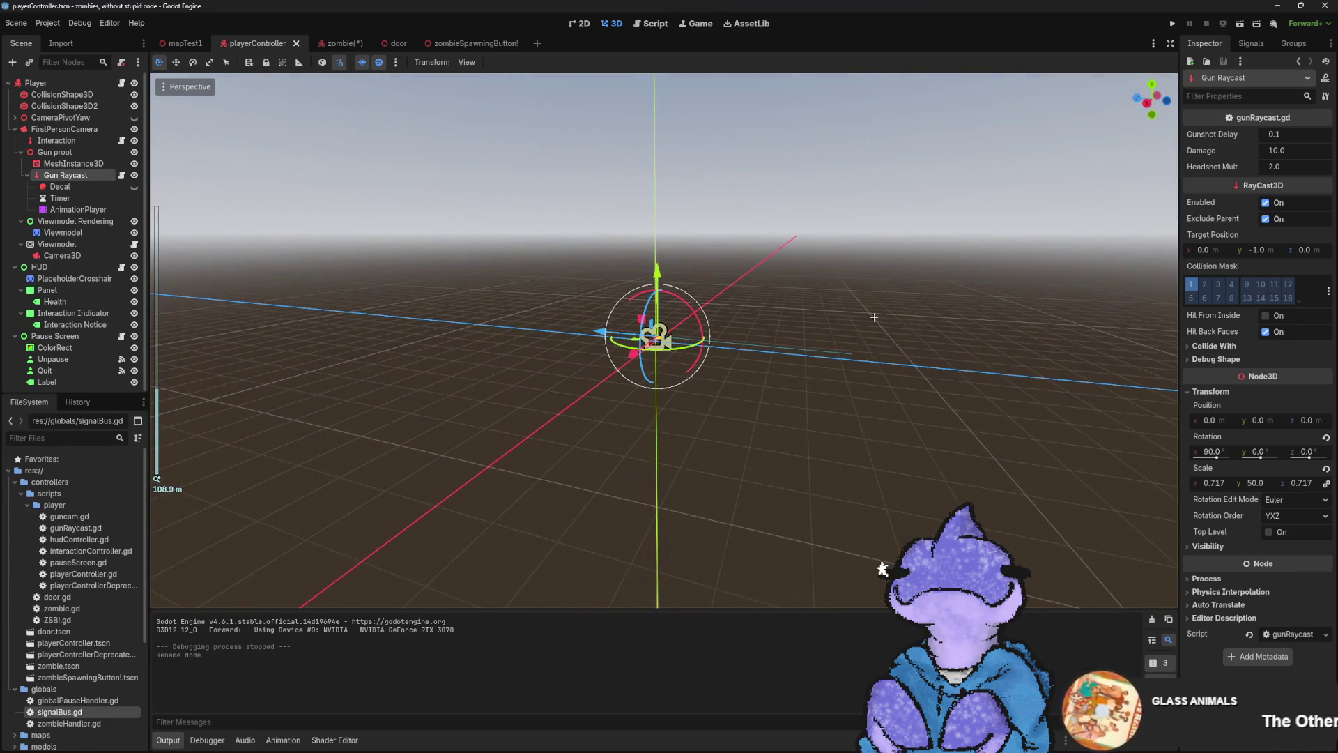
text(5)
key(Return)
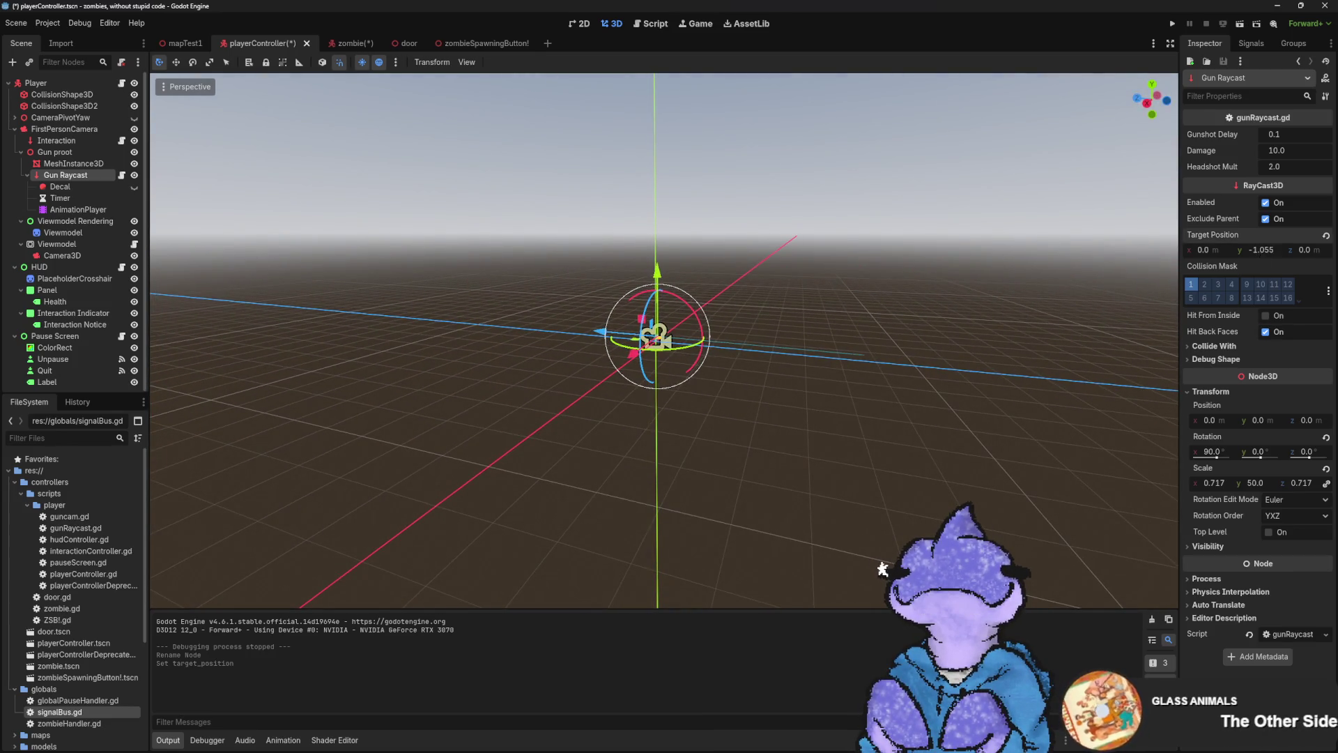
drag(1258, 250, 1216, 250)
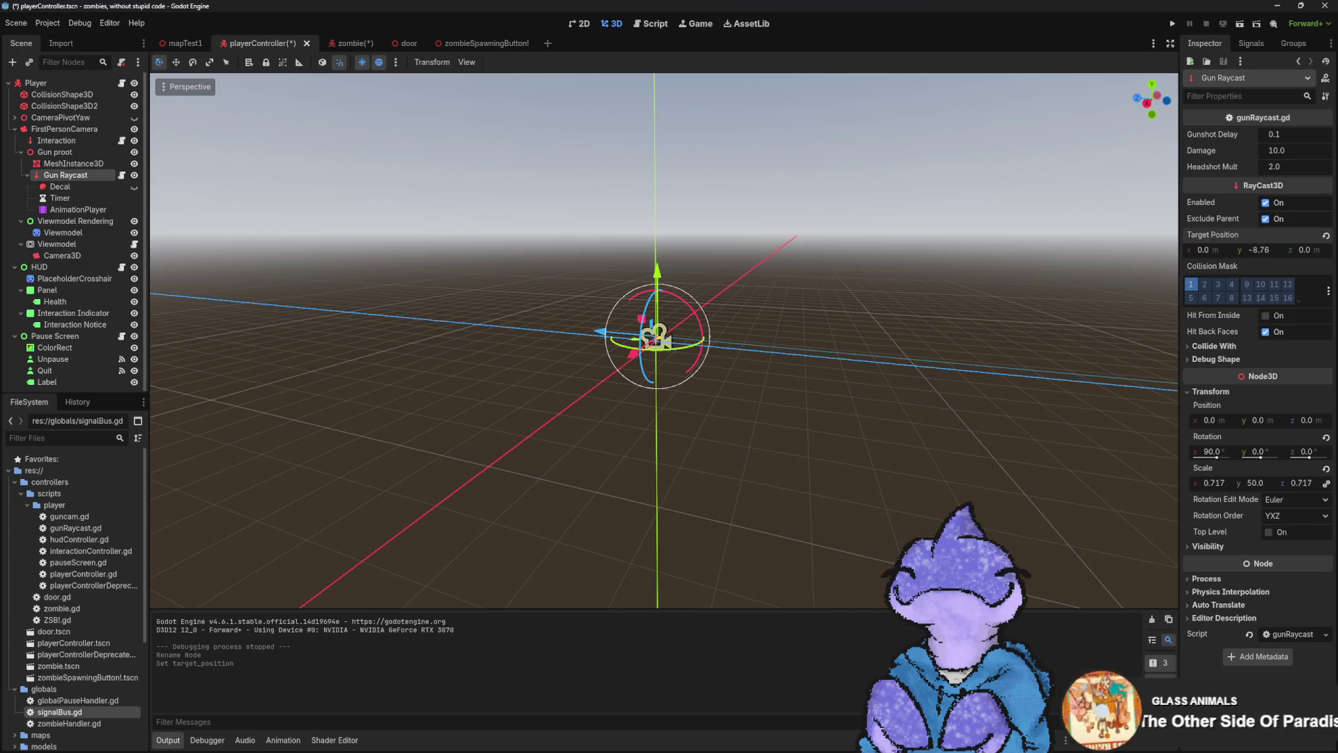
click(1268, 250)
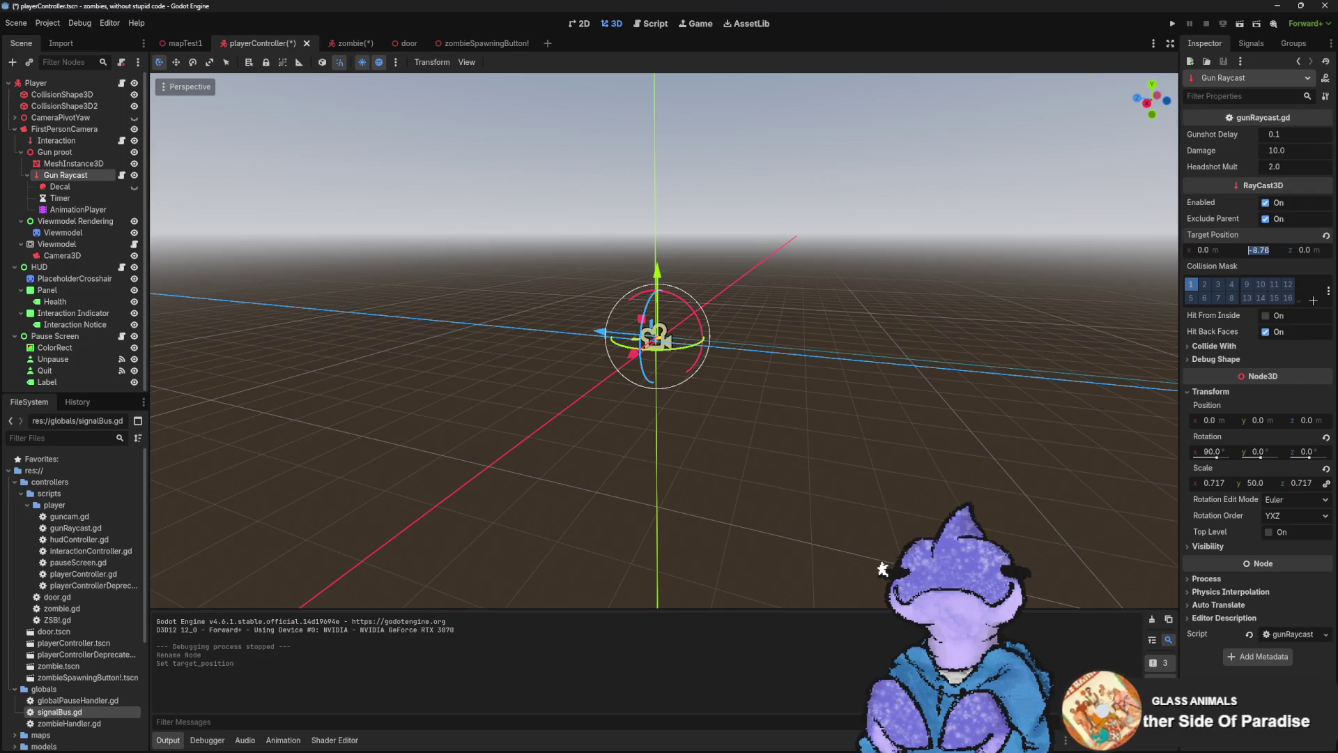
text(1)
key(Return)
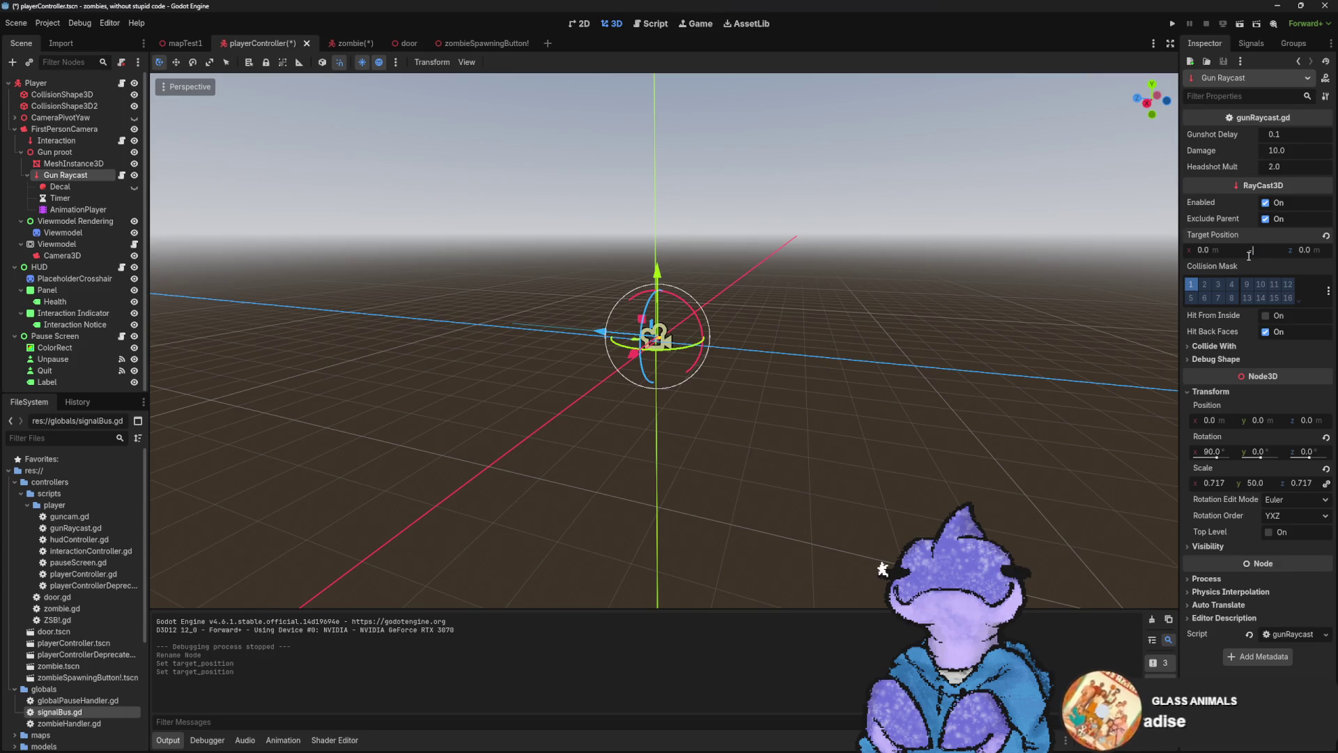
key(Return)
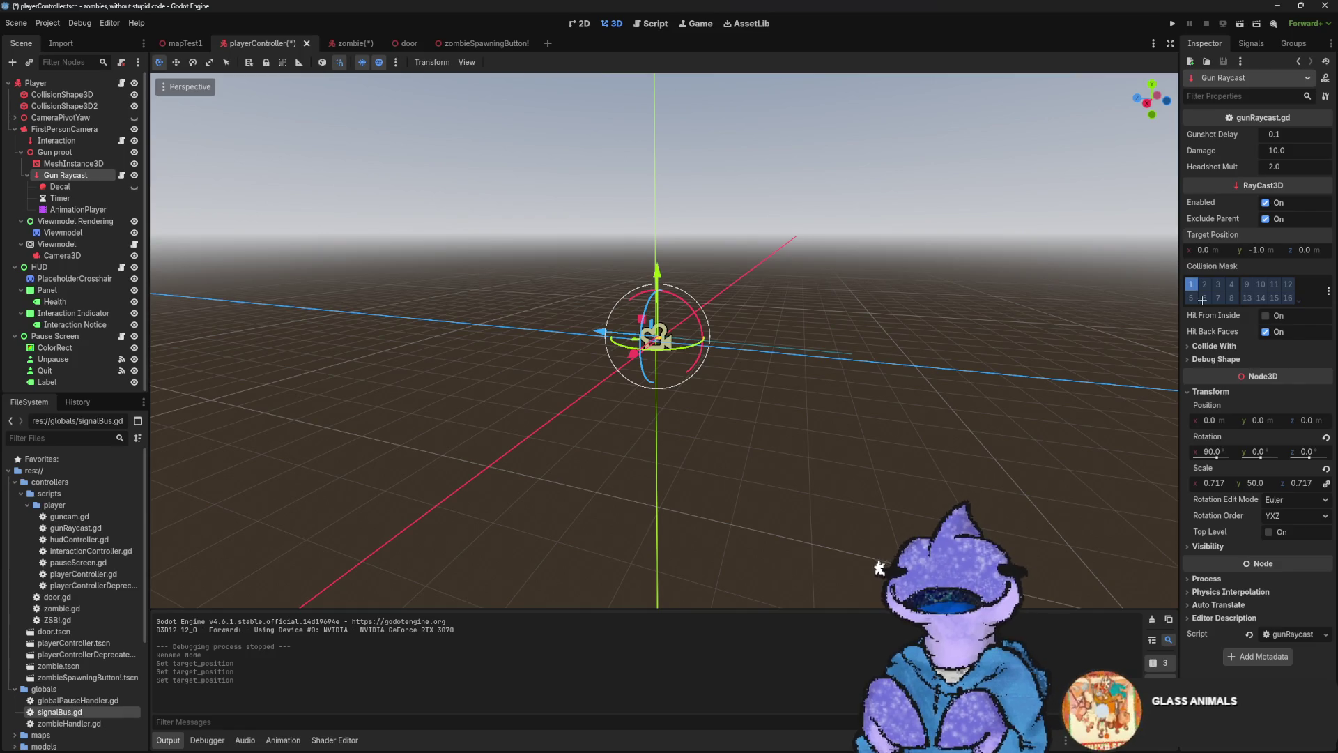
scroll(988, 368, up, 3)
scroll(988, 367, up, 3)
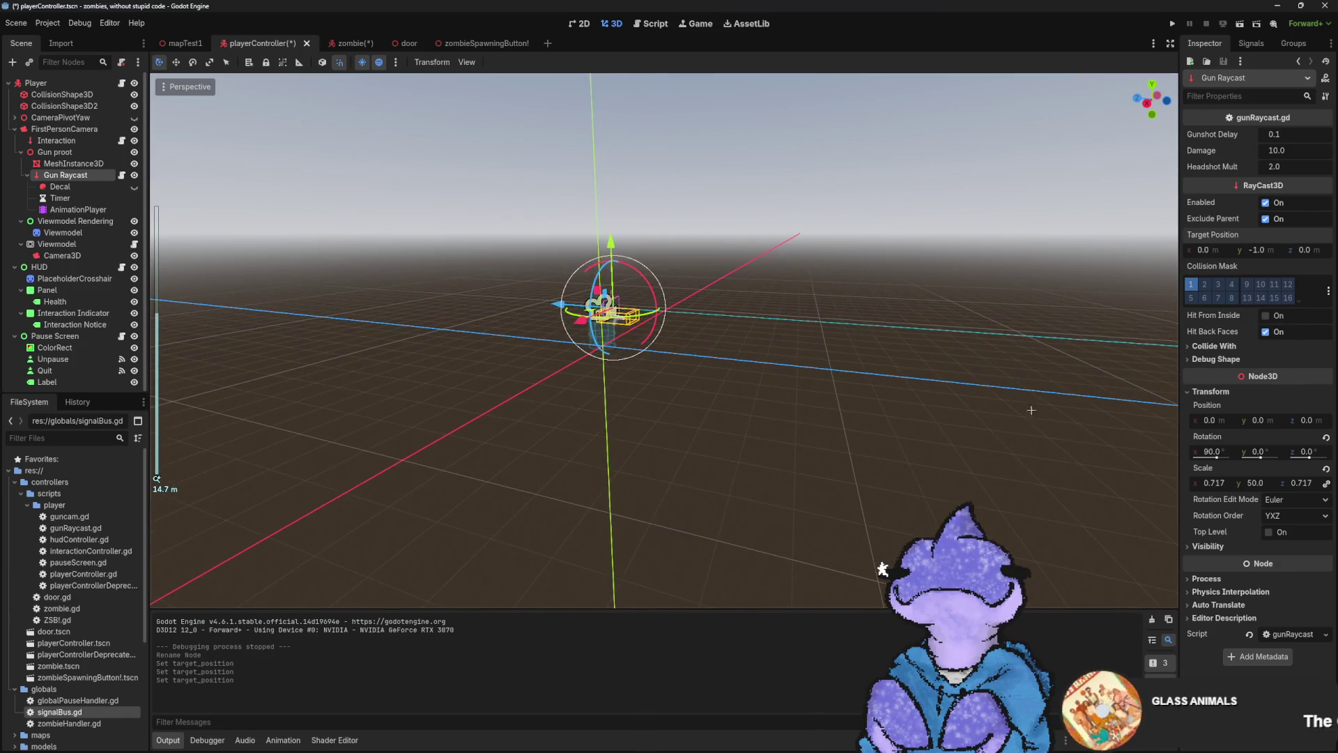
click(1252, 483)
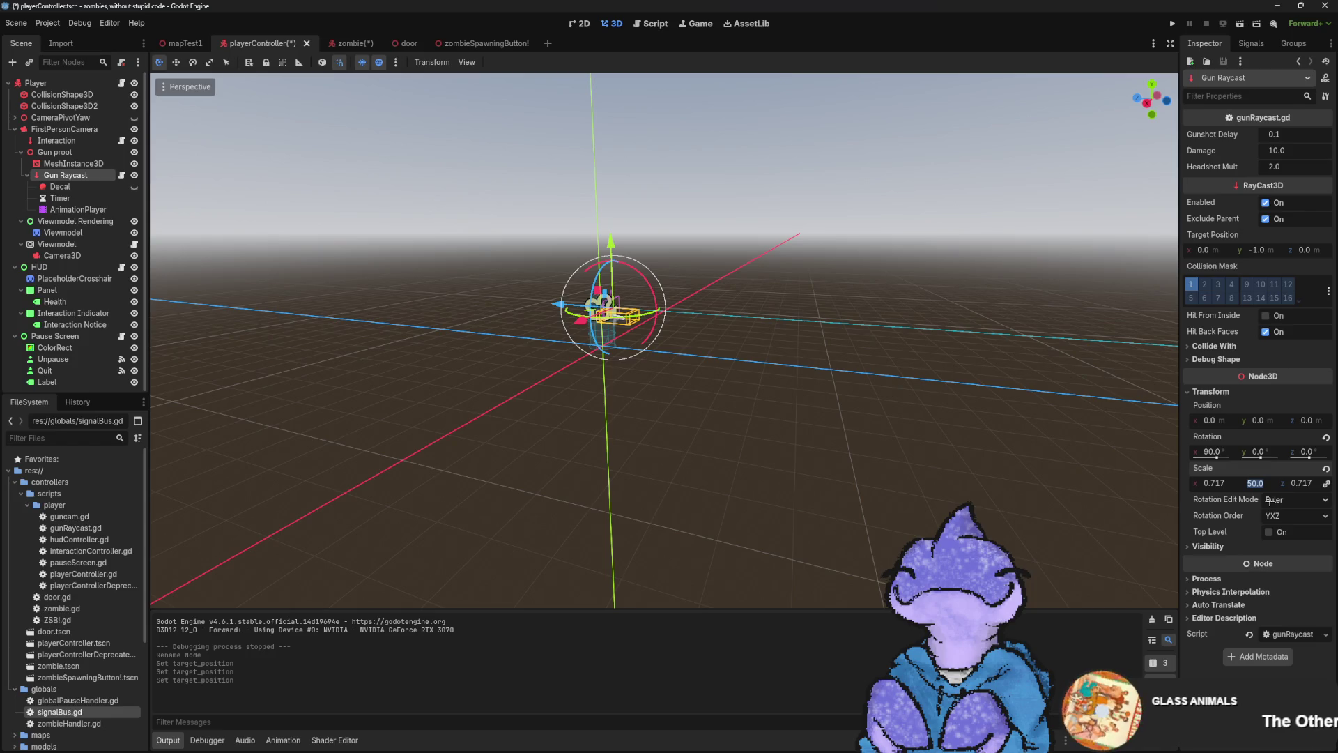
text(69.73)
key(Return)
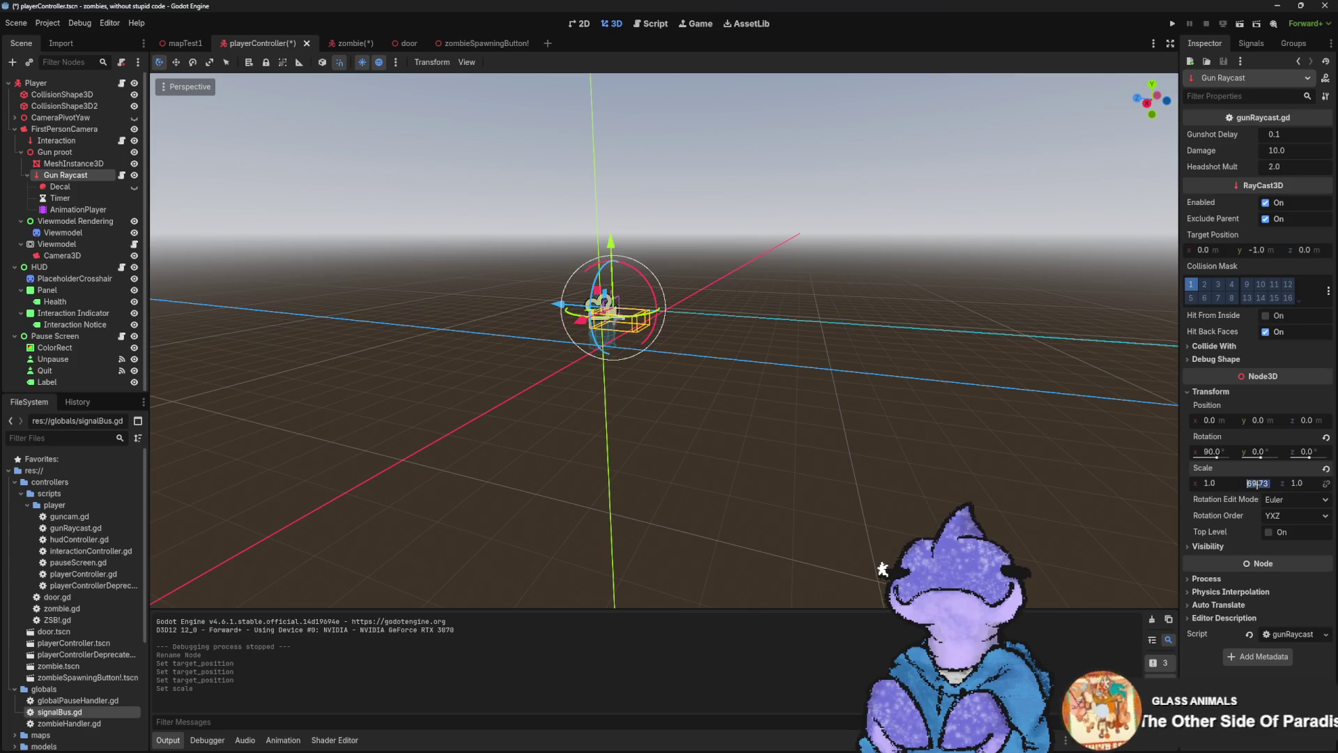
text(1)
key(Return)
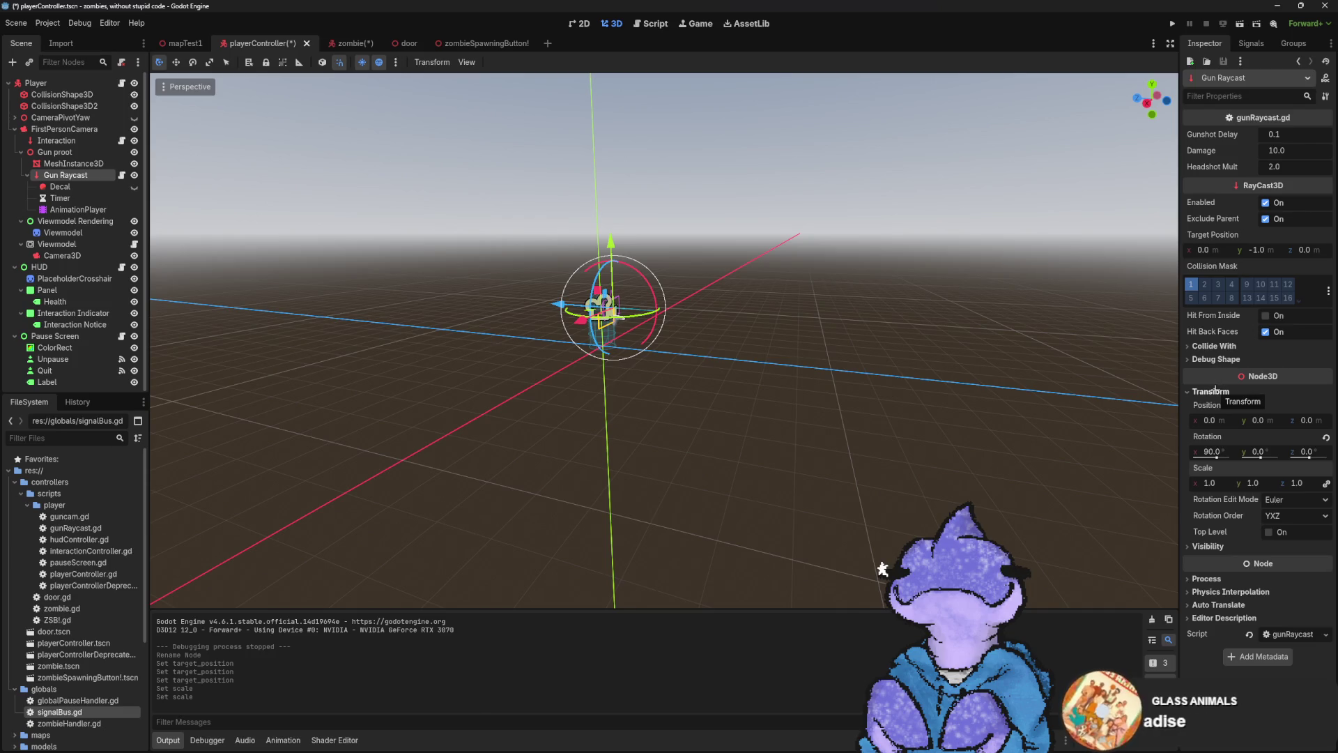
click(1214, 390)
click(1257, 249)
text(-50)
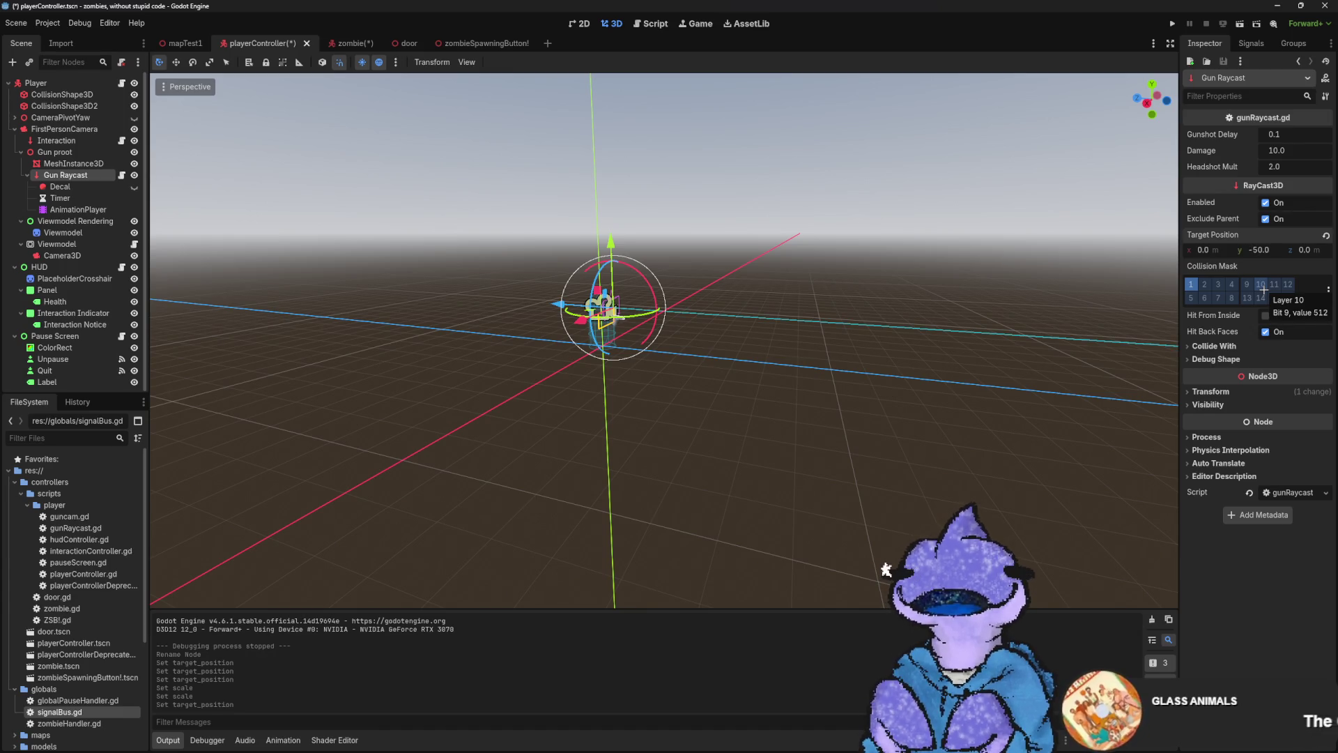
click(1080, 379)
mouse_move(1080, 379)
mouse_down()
mouse_move(911, 350)
mouse_move(926, 362)
mouse_move(896, 332)
mouse_move(1083, 372)
mouse_up()
scroll(911, 350, down, 2)
scroll(907, 344, up, 1)
scroll(908, 344, up, 2)
scroll(906, 307, up, 10)
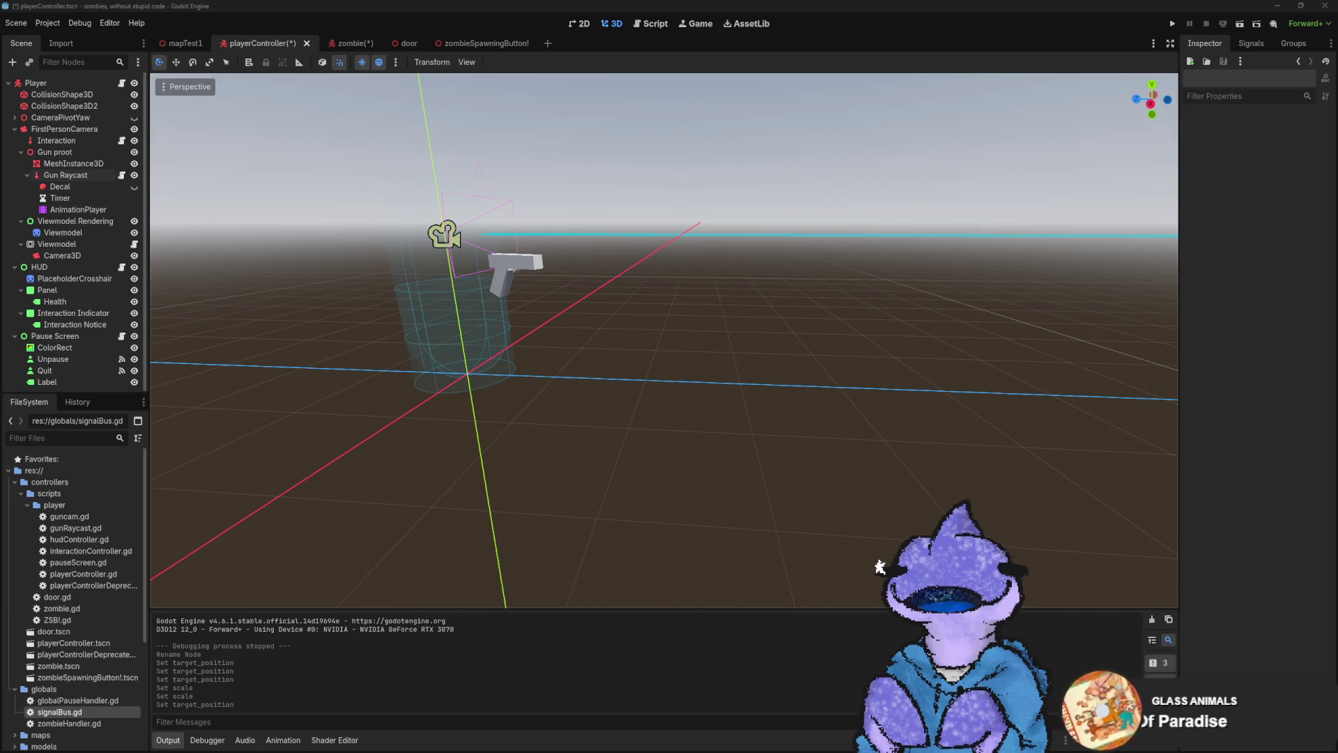
scroll(1036, 311, down, 2)
mouse_move(1037, 311)
mouse_down()
mouse_move(870, 316)
mouse_move(884, 316)
mouse_up()
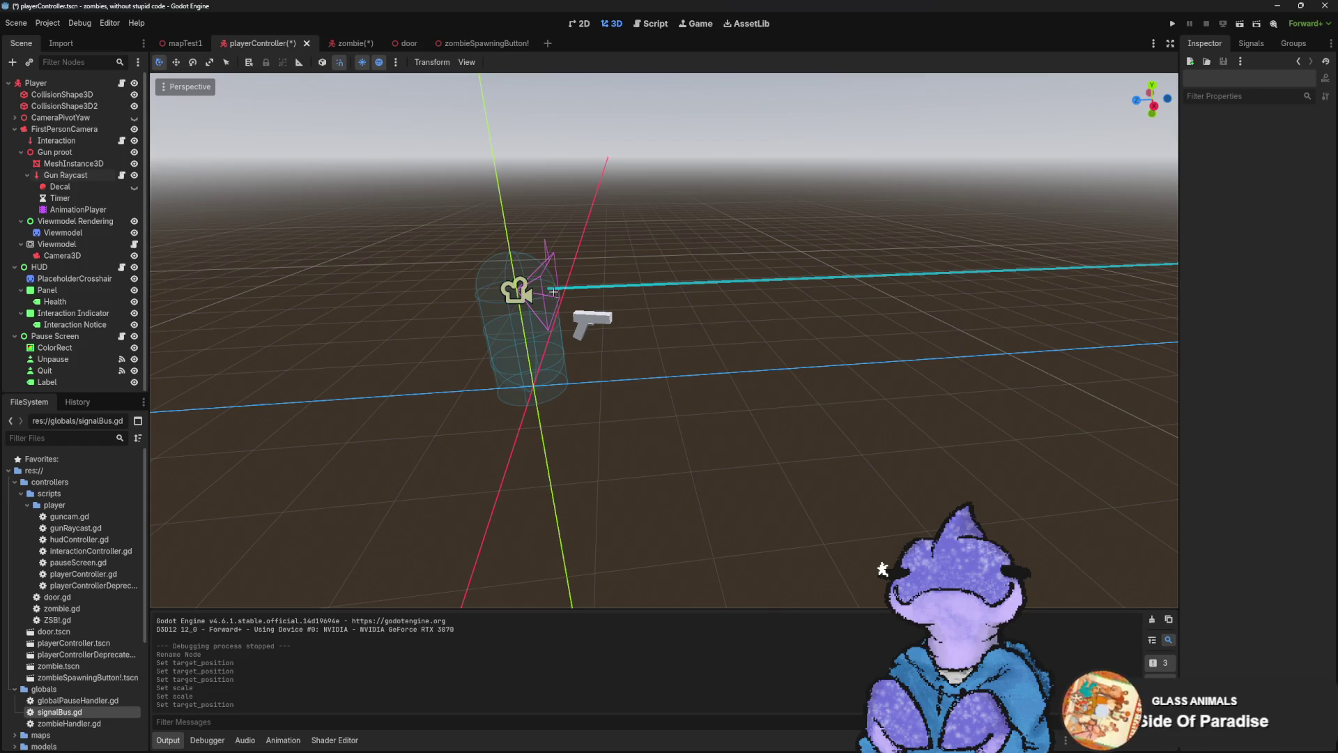
click(65, 175)
right_click(69, 176)
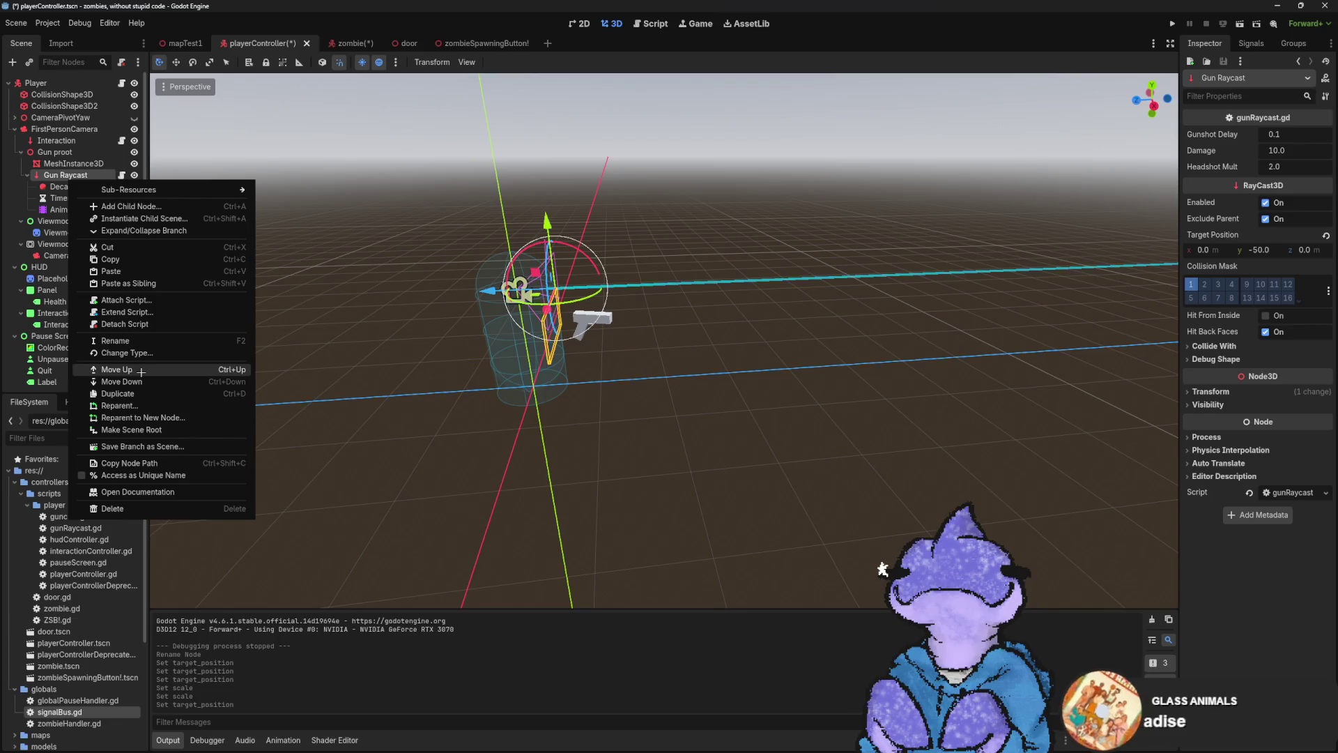
click(117, 394)
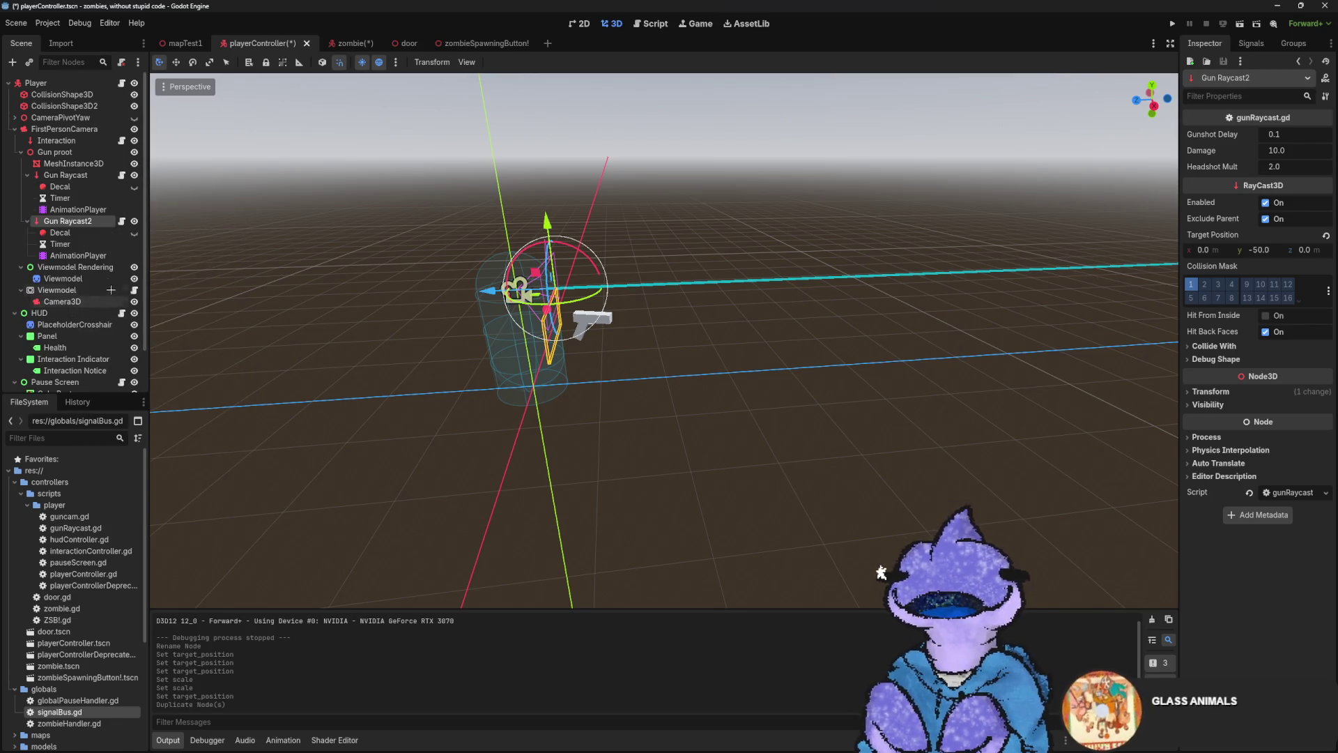
click(78, 234)
shift+click(81, 256)
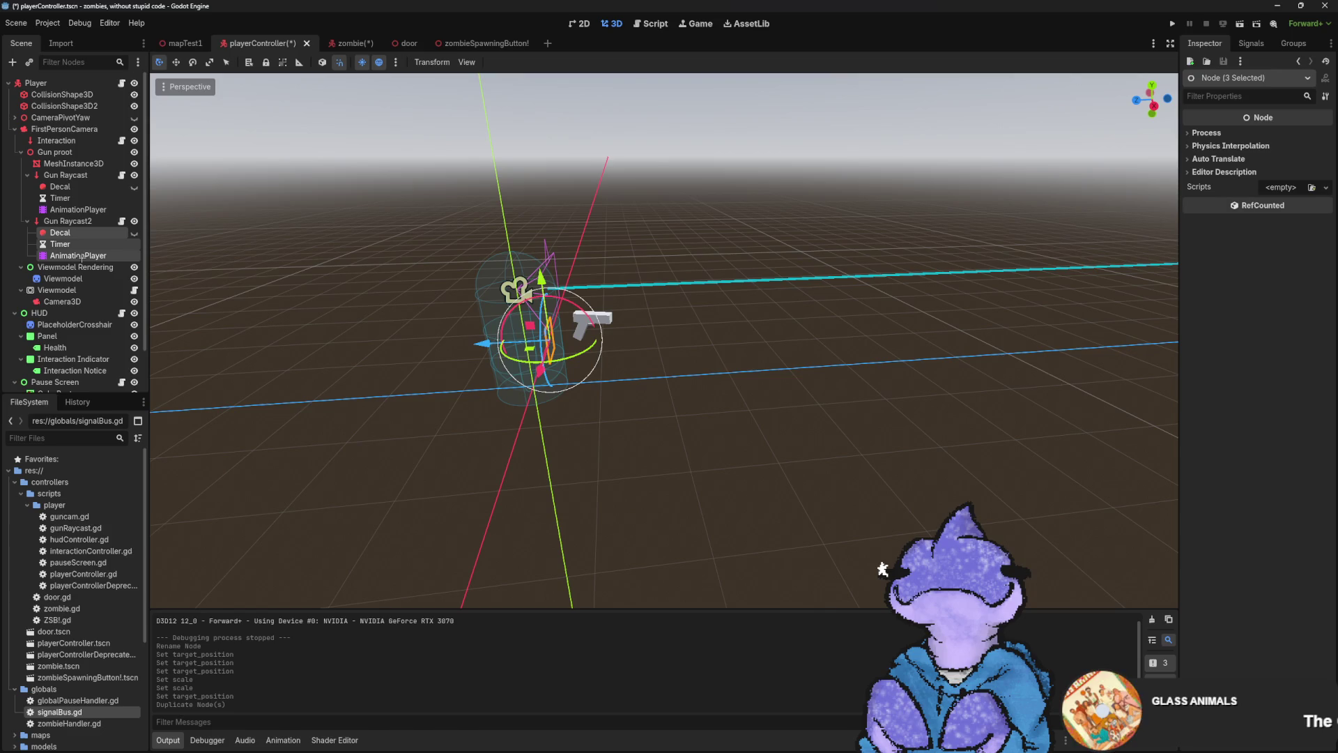
key(Delete)
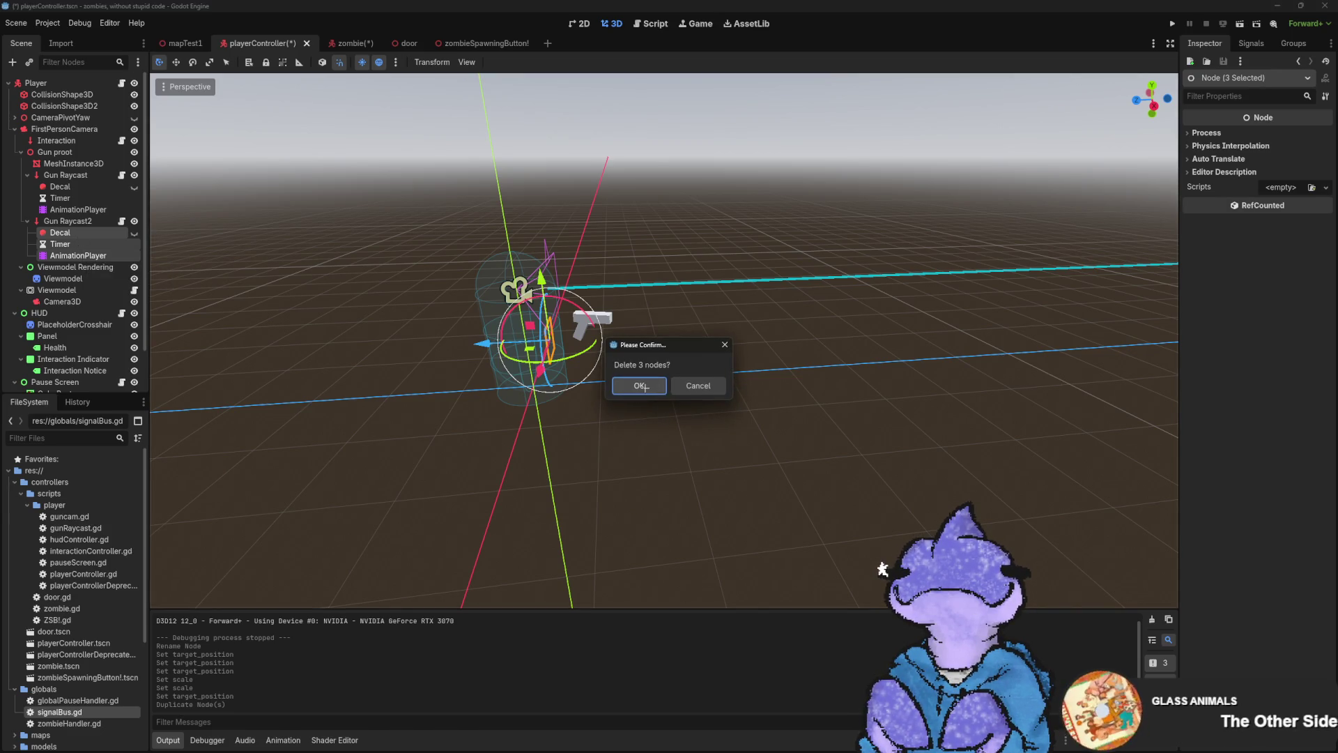
click(682, 385)
key(ctrl+z)
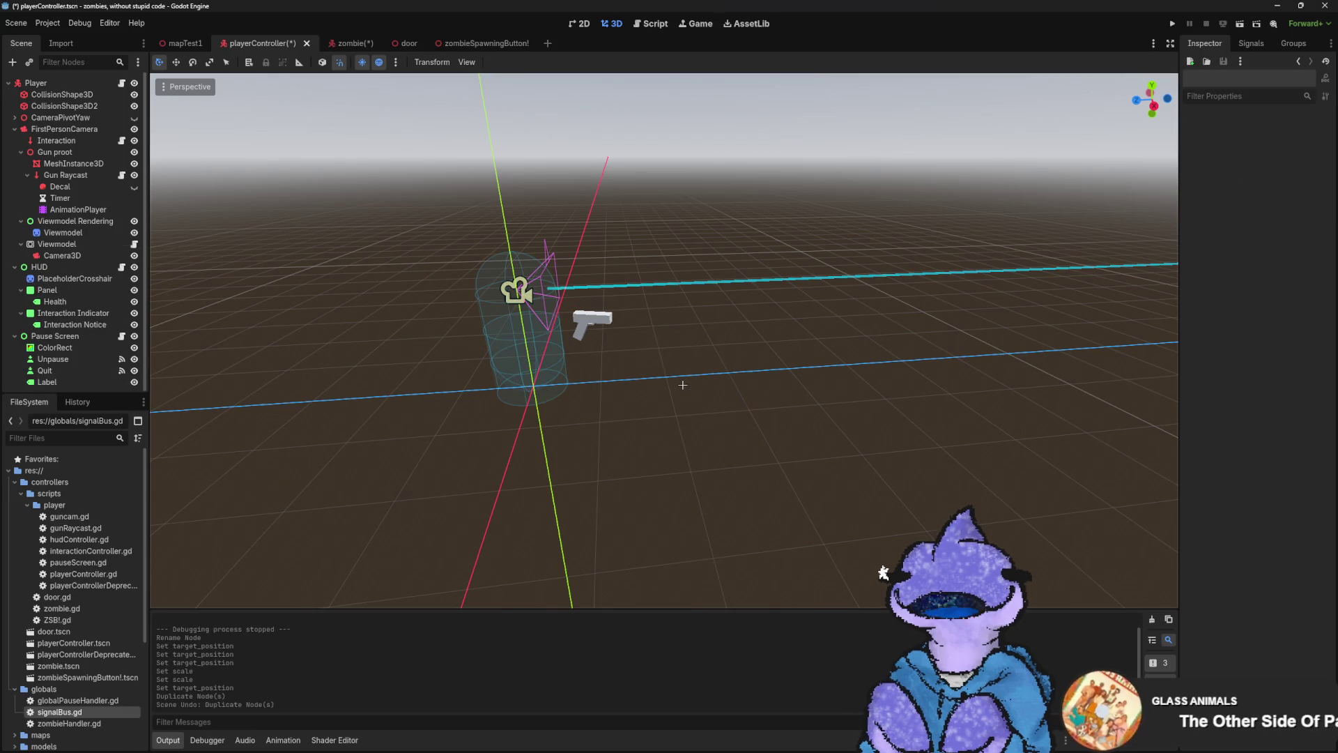
right_click(67, 177)
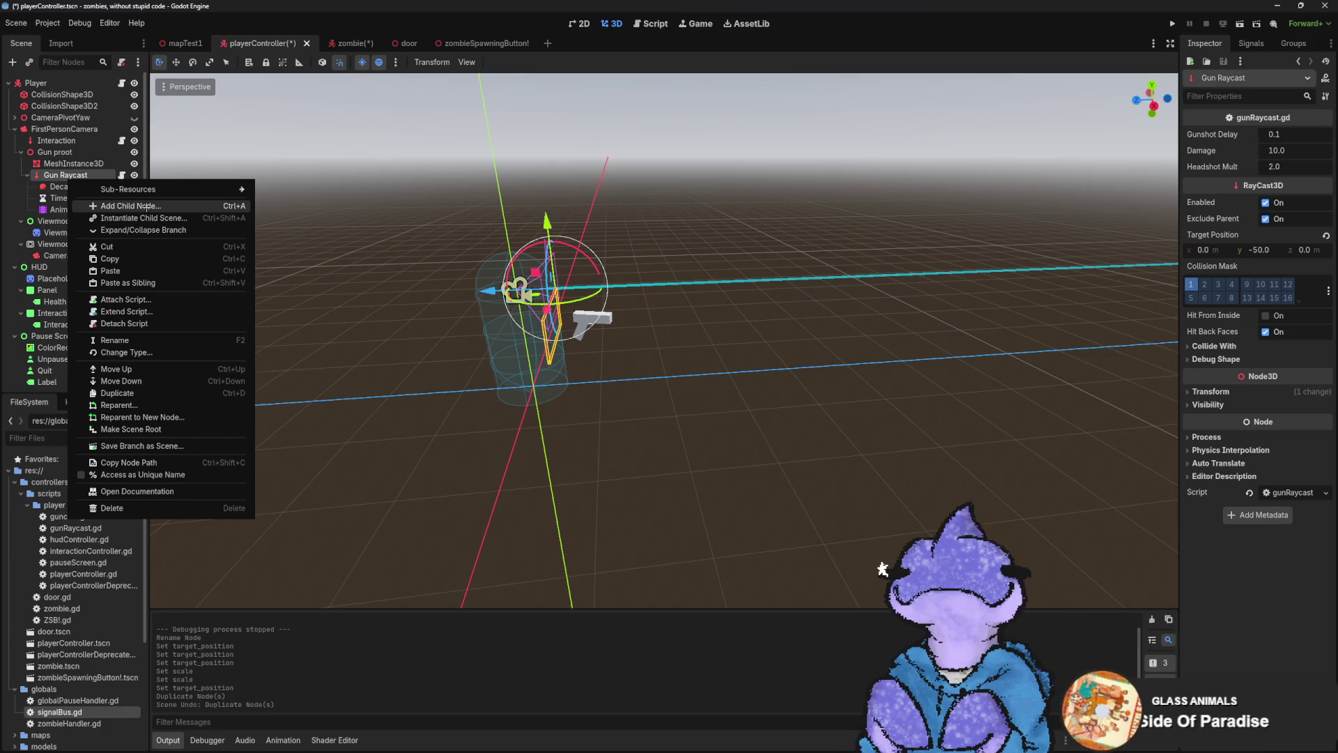
Add a RayCast3D child to Gun Raycast and place it first, above Decal
click(146, 206)
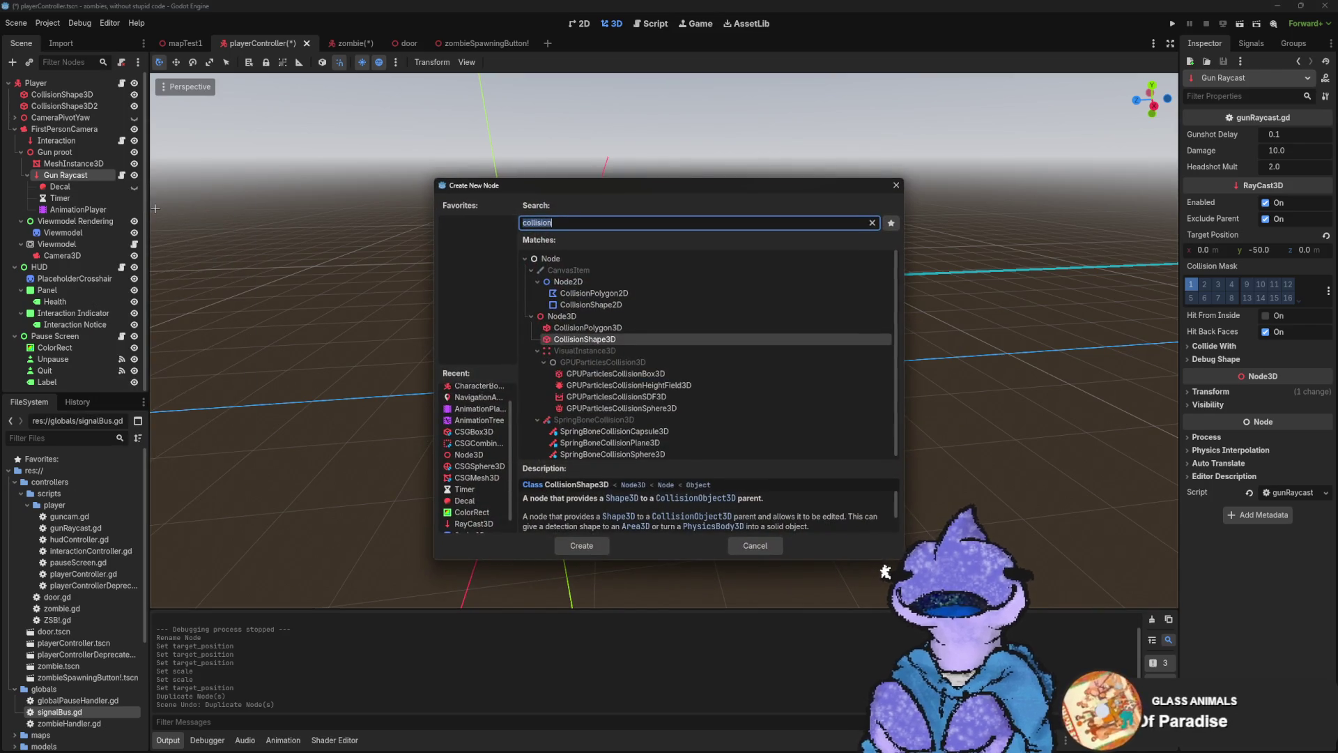
text(raycast)
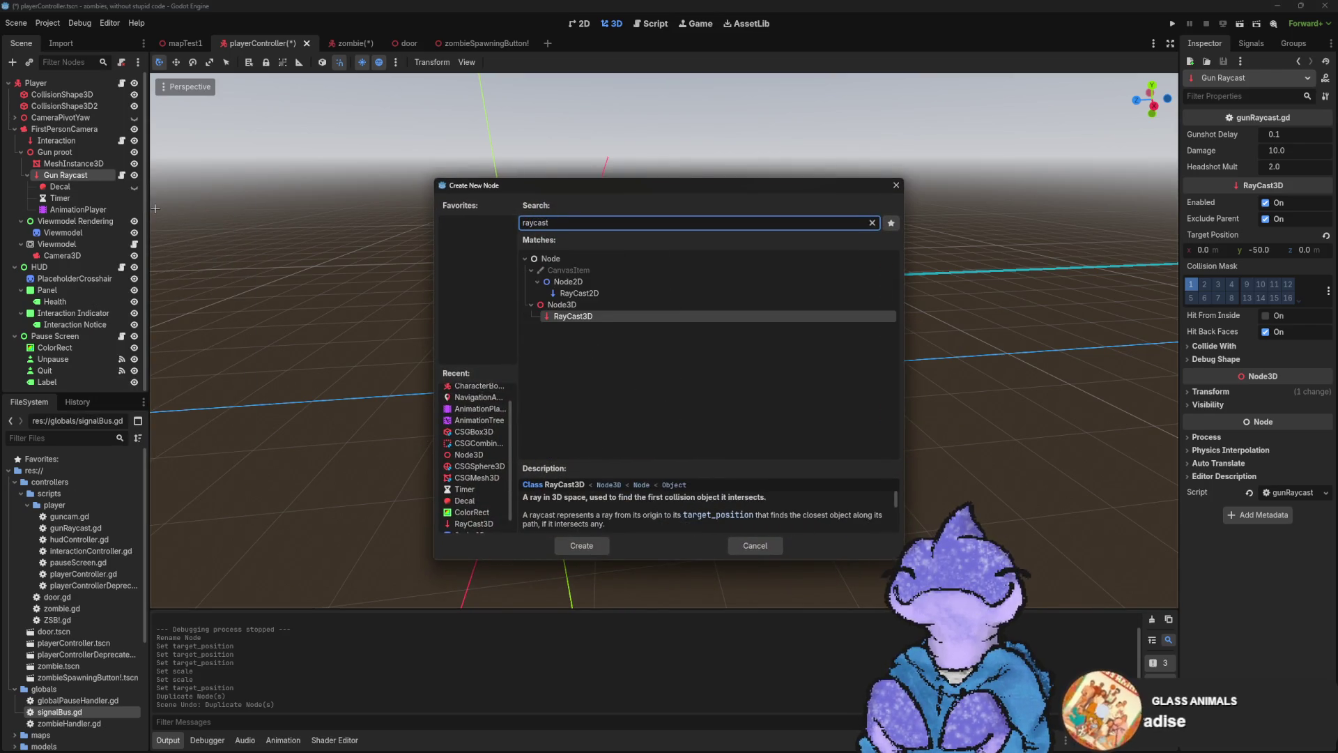
key(Return)
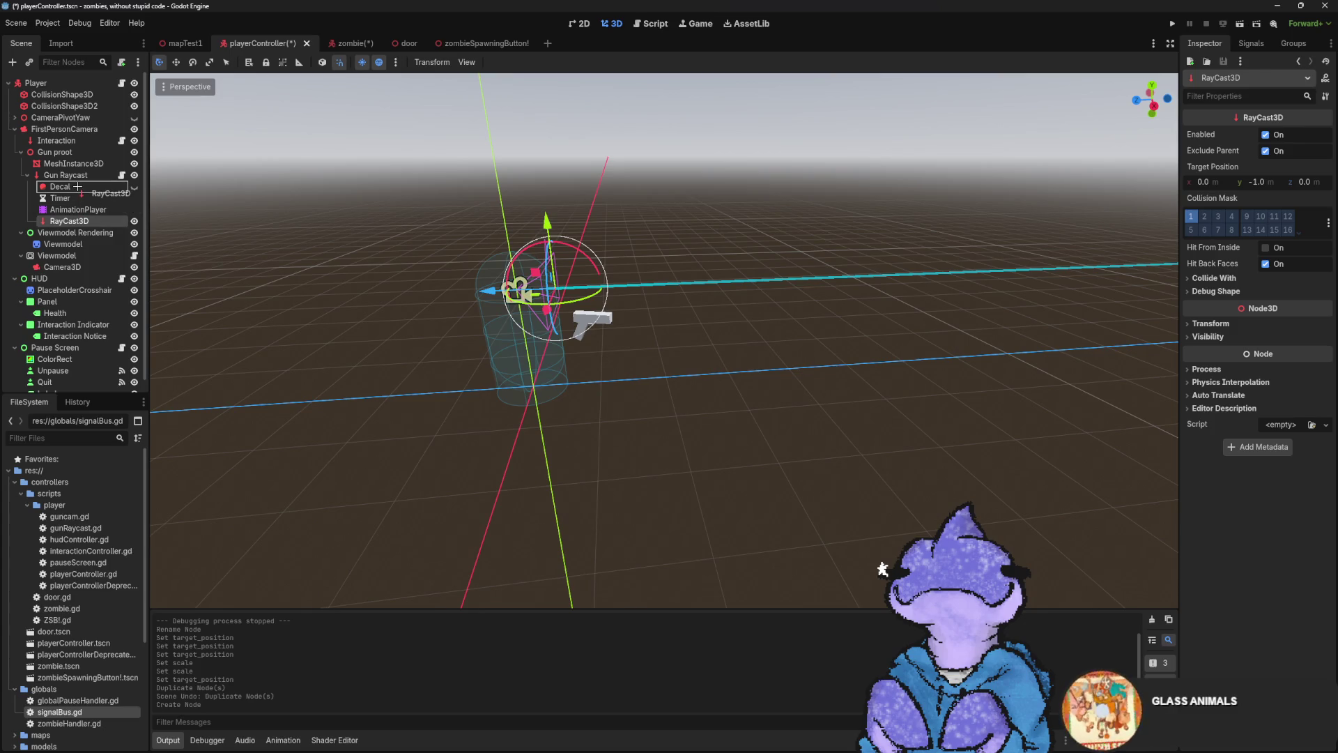
drag(78, 183, 78, 182)
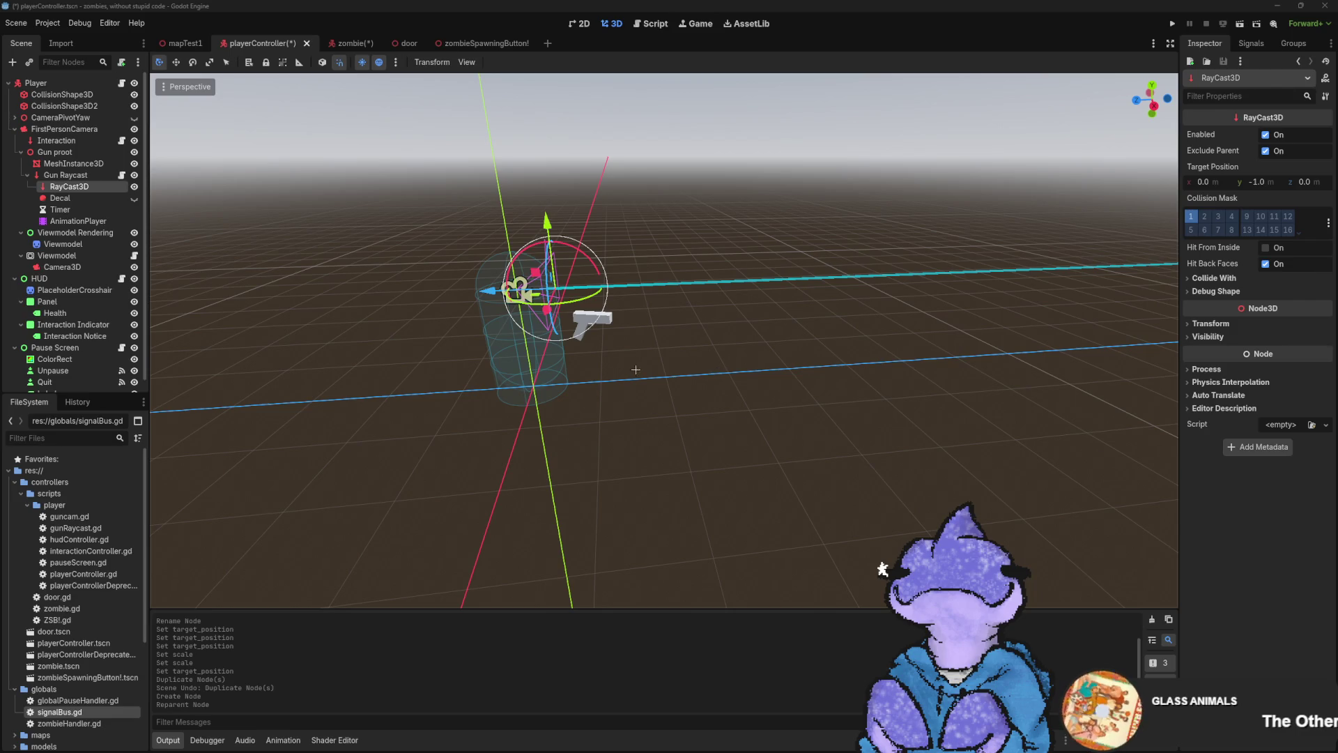
scroll(720, 362, down, 5)
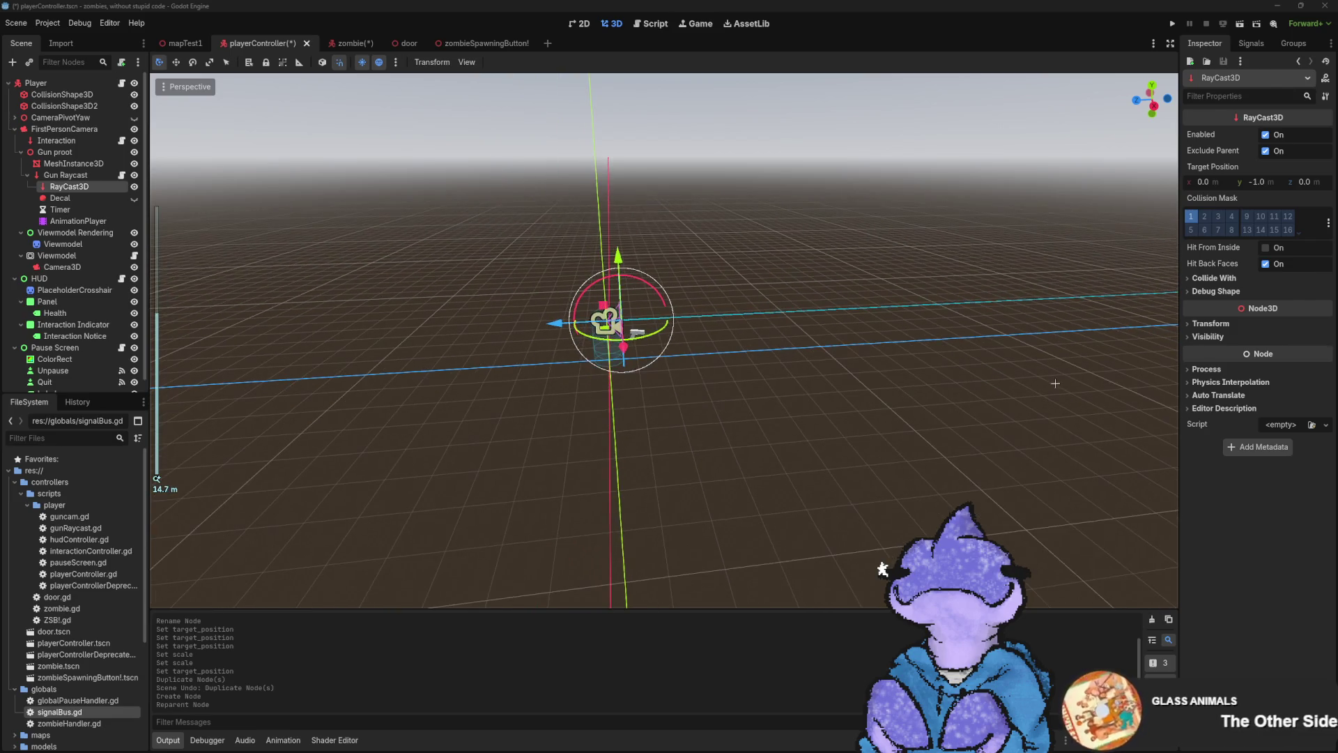
Orbit the viewport around the gun raycast and bring up RayCast3D's node actions menu
scroll(1076, 402, down, 4)
scroll(1042, 412, down, 4)
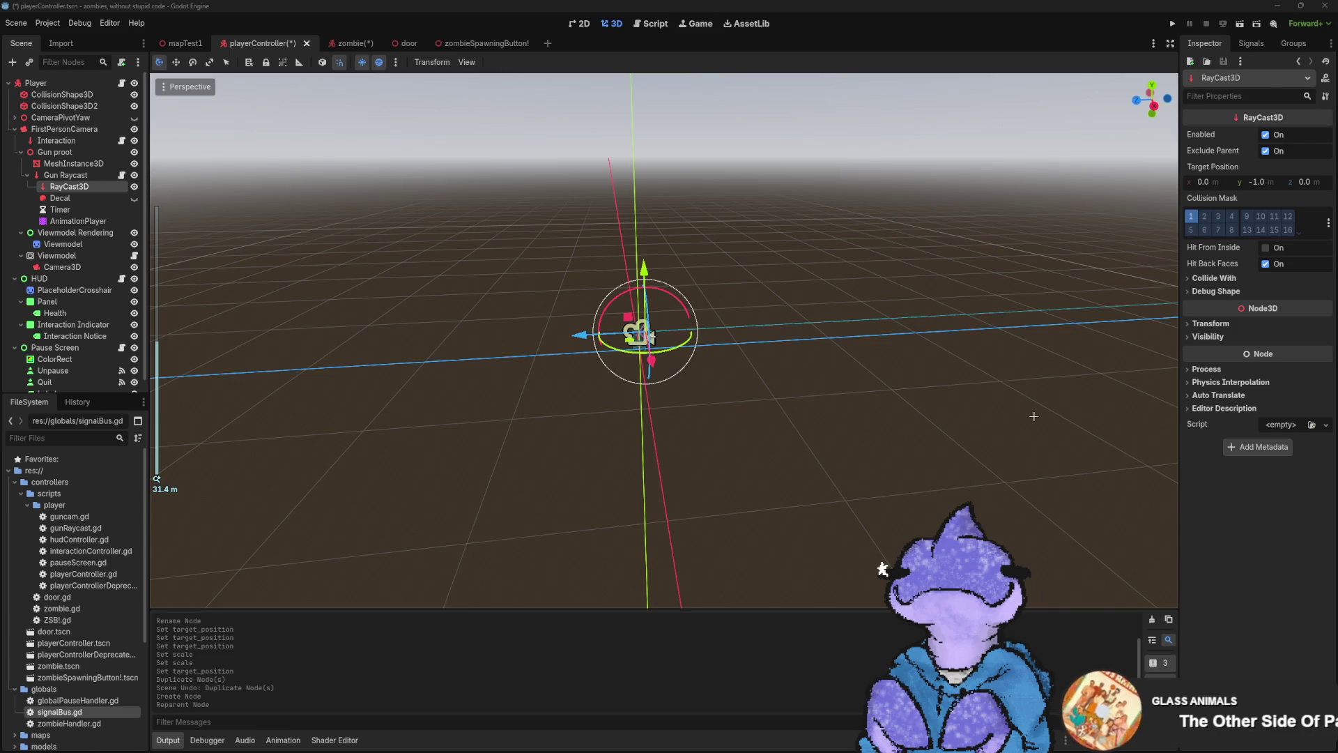
mouse_move(1028, 416)
mouse_down()
mouse_move(792, 373)
mouse_move(500, 413)
mouse_move(586, 419)
mouse_move(596, 473)
mouse_move(733, 410)
mouse_up()
scroll(607, 468, up, 3)
scroll(734, 411, down, 3)
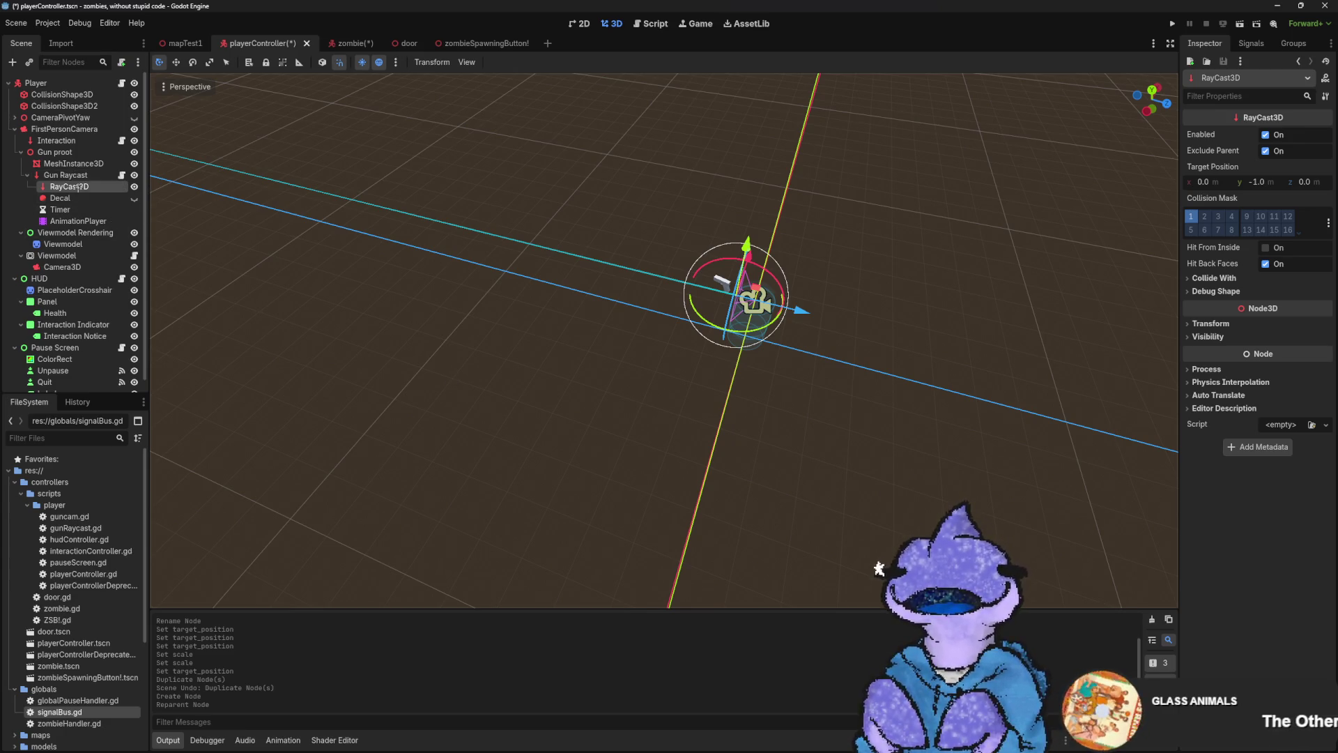
right_click(78, 187)
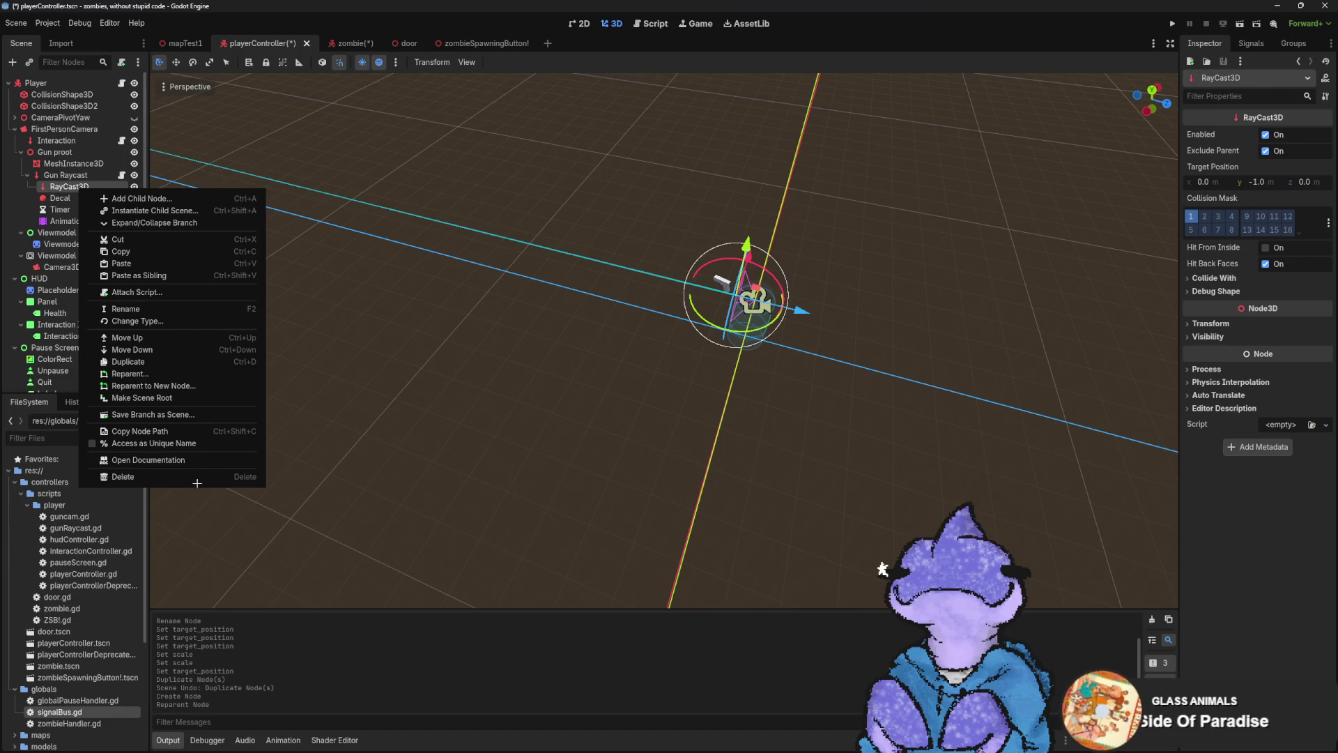
Delete the RayCast3D node and reselect Gun Raycast
click(139, 476)
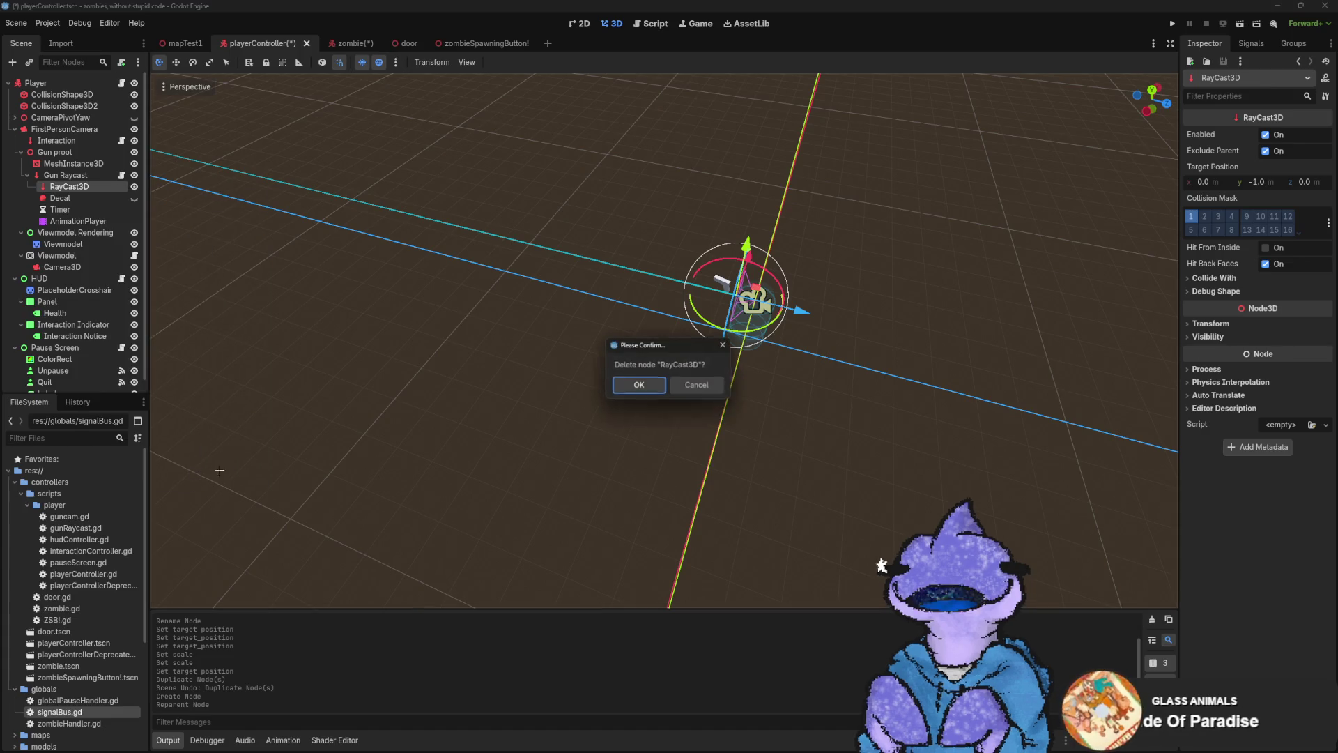
click(638, 385)
click(87, 178)
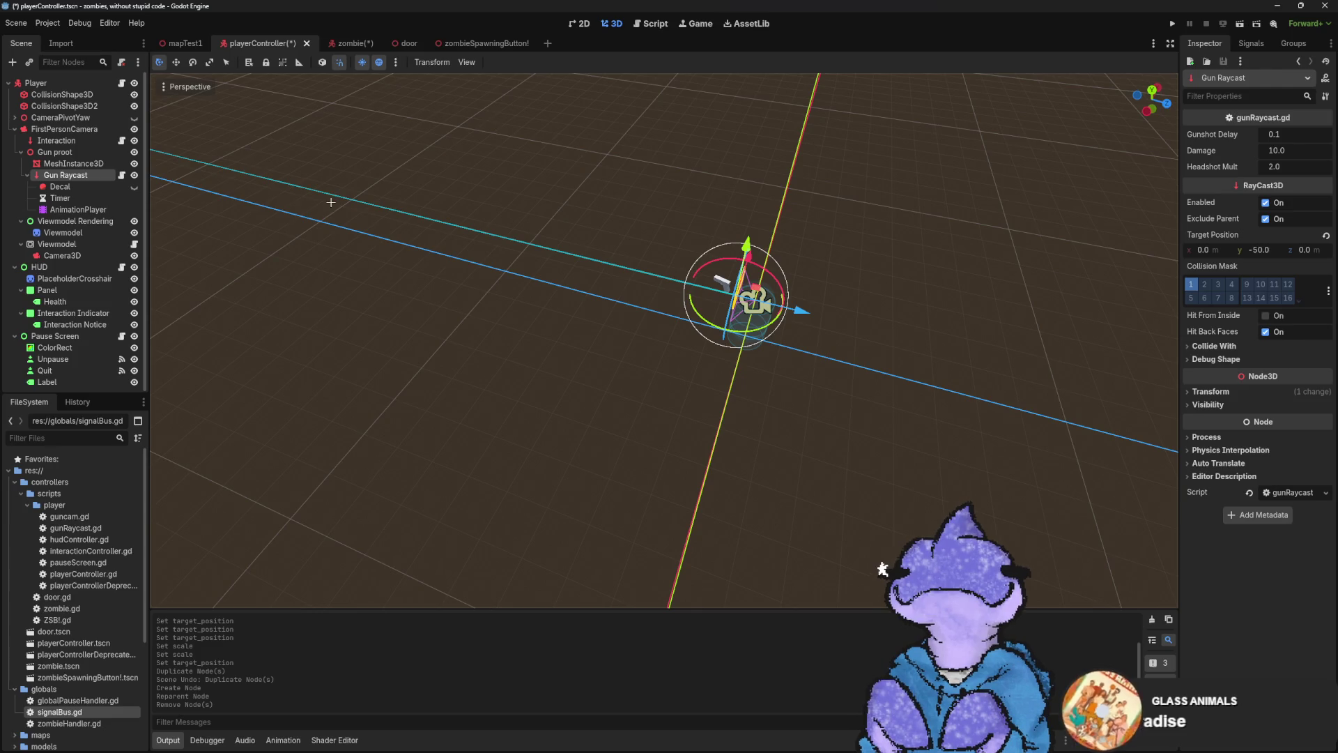
Add layer 2 to Gun Raycast's collision mask, cancelling the layer rename box
click(1204, 285)
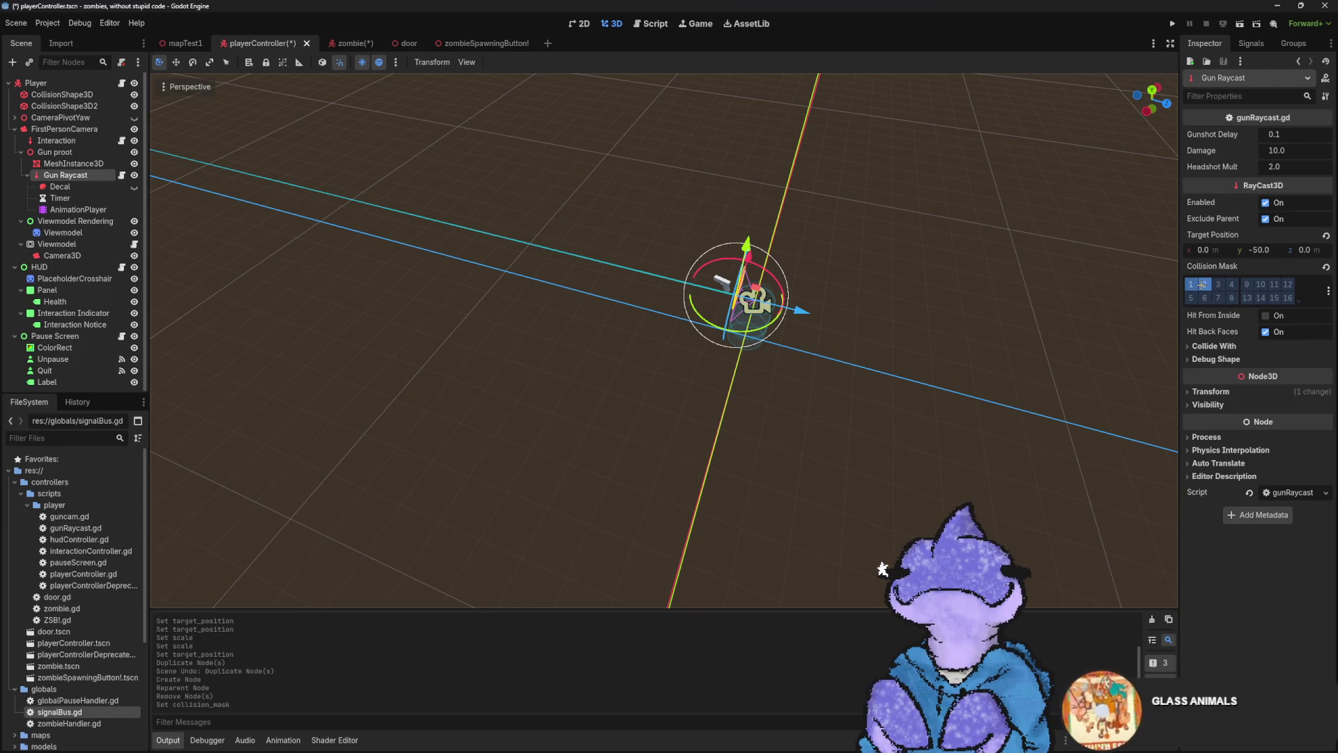
right_click(1204, 285)
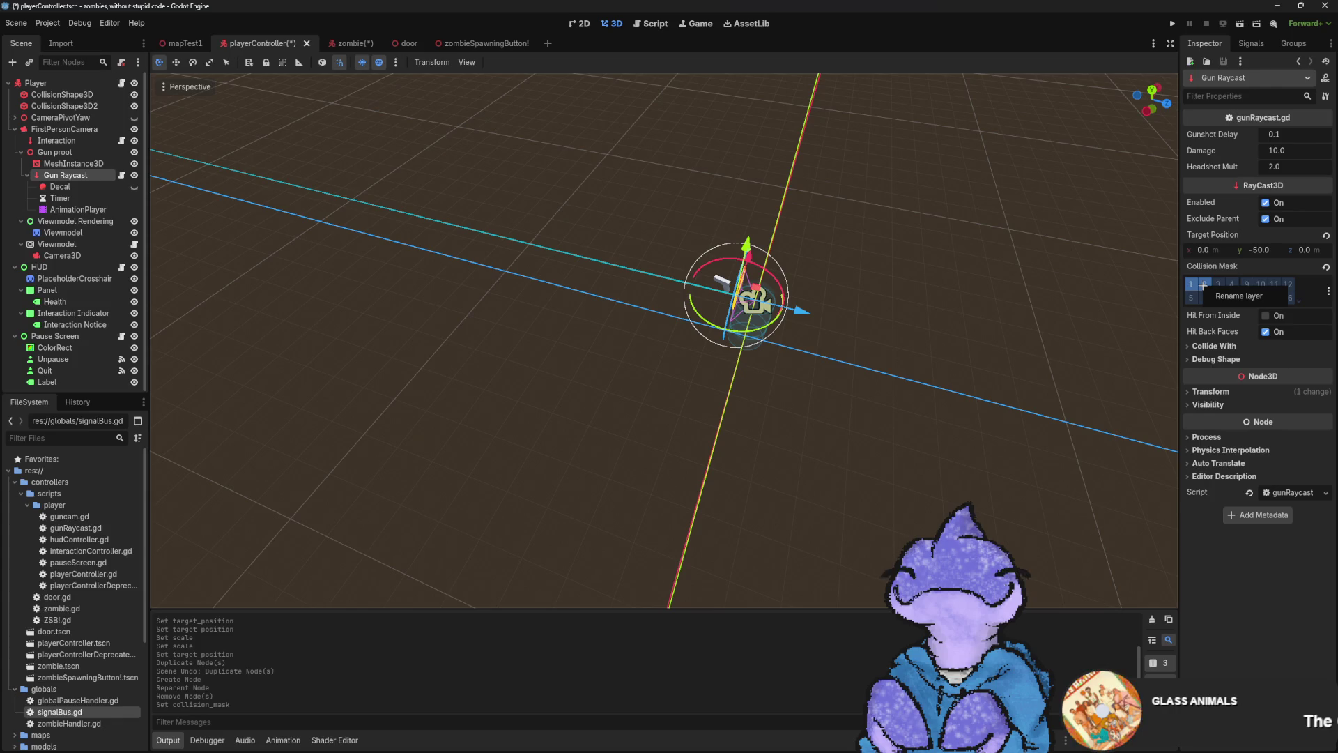
click(1235, 296)
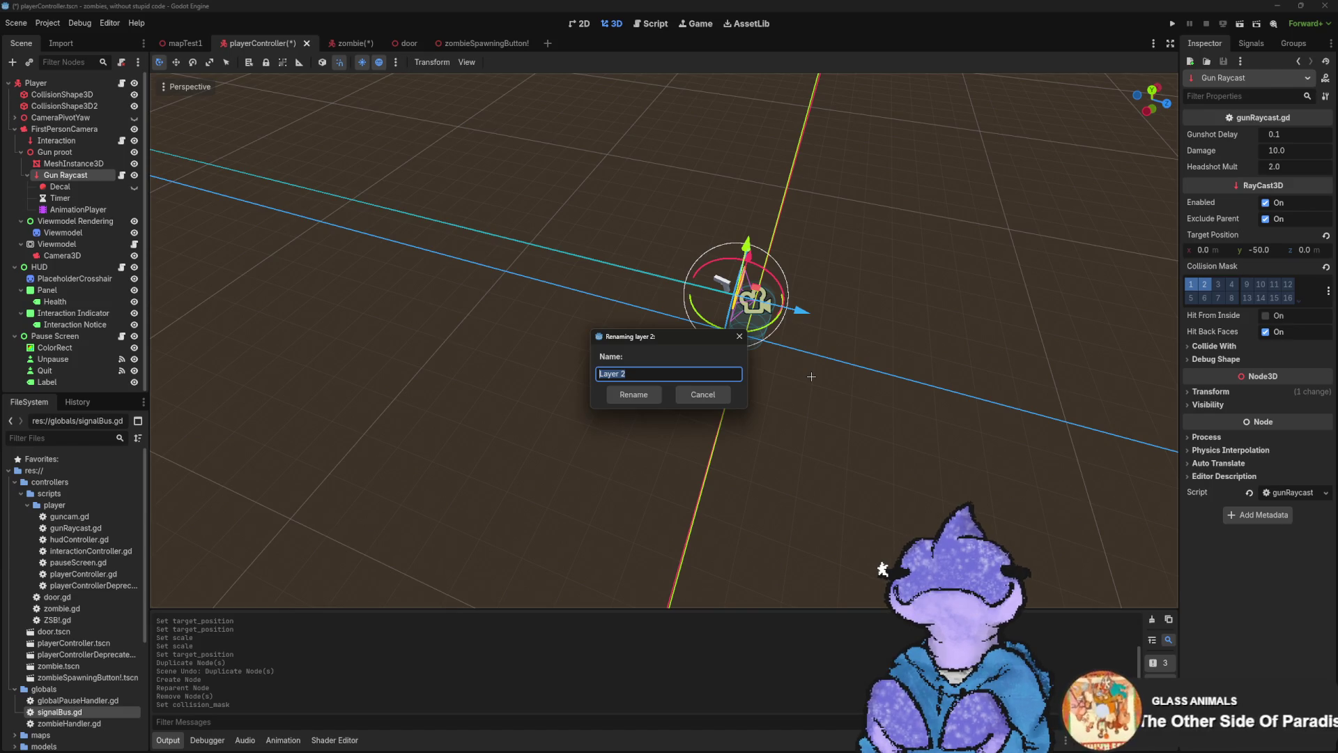
click(683, 396)
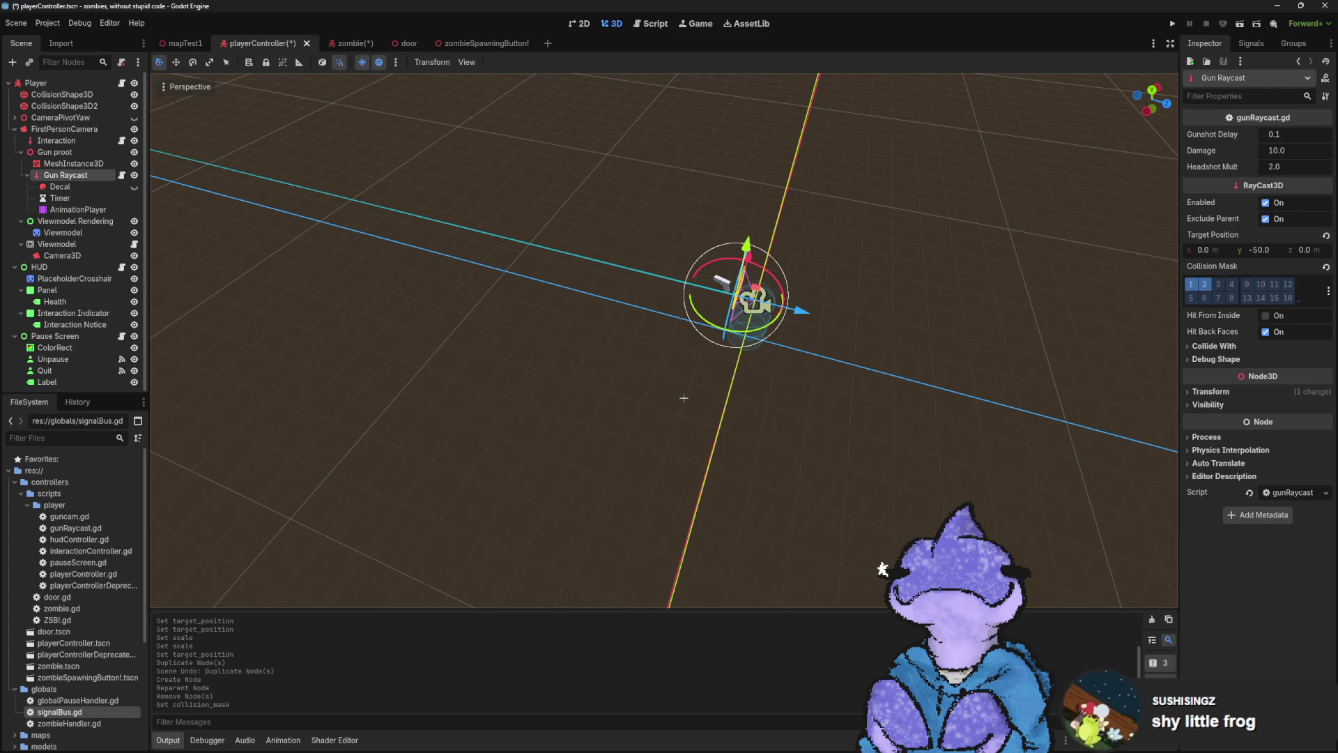
key(super)
Search for 'paint' in the Start menu and launch Paint
text(paint)
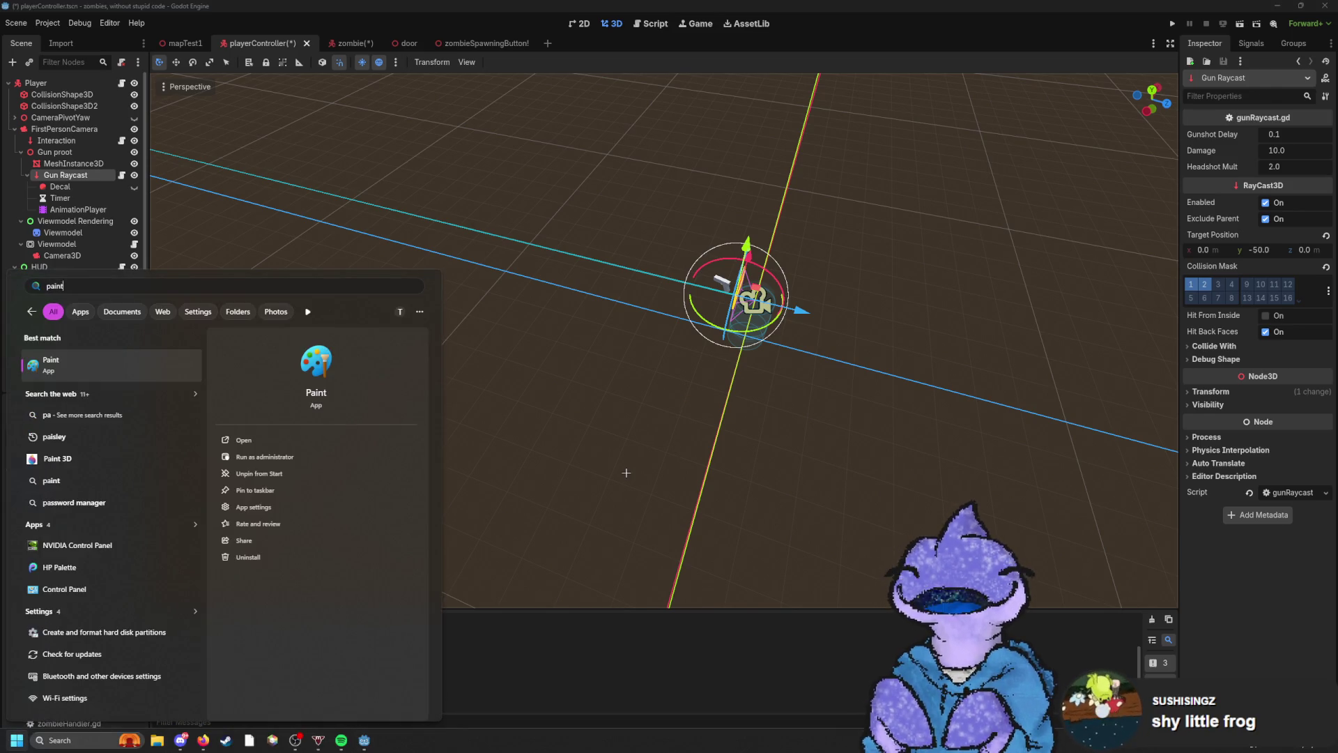
key(Return)
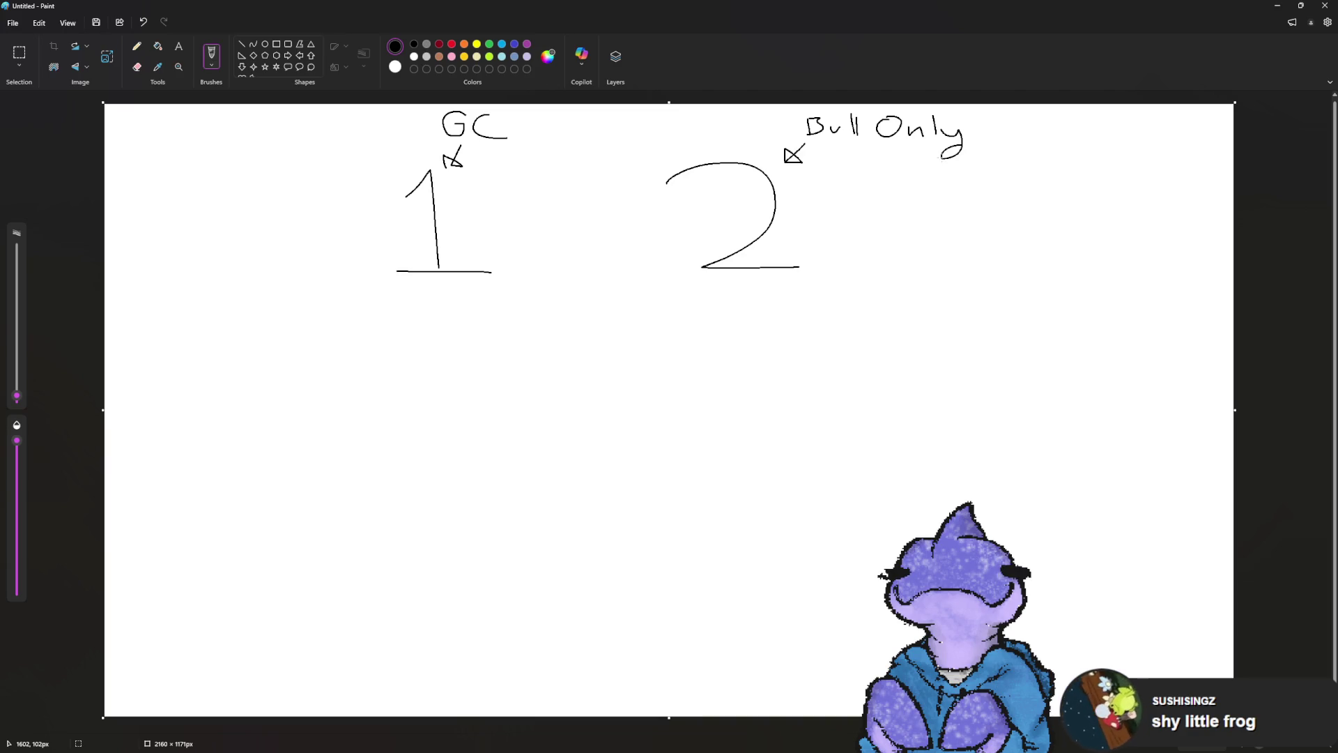
Sketch the cylinder hit diagram with a line into the can, and box the GC label
mouse_move(543, 403)
mouse_down()
mouse_move(607, 407)
mouse_move(540, 400)
mouse_move(544, 524)
mouse_up()
drag(646, 399, 646, 527)
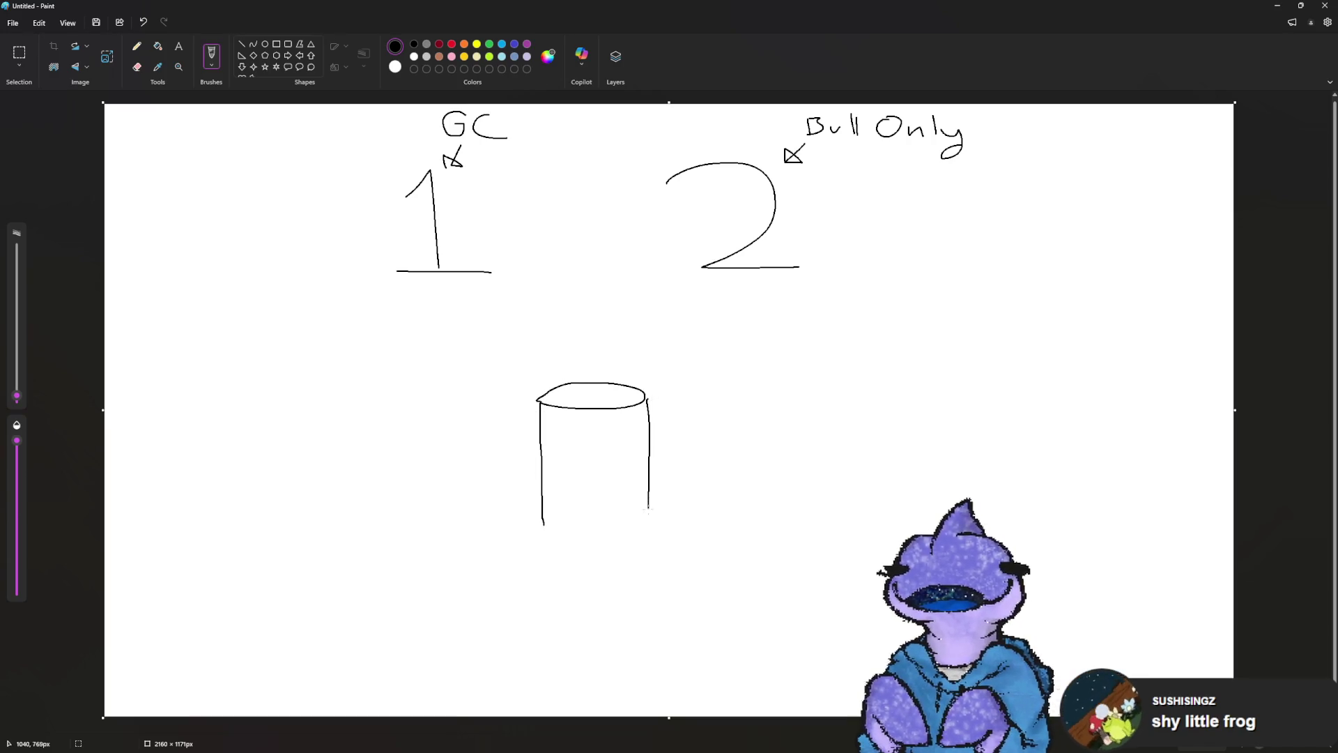
mouse_move(543, 523)
mouse_down()
mouse_move(571, 514)
mouse_move(608, 542)
mouse_move(545, 522)
mouse_move(648, 535)
mouse_move(559, 517)
mouse_up()
key(ctrl+z)
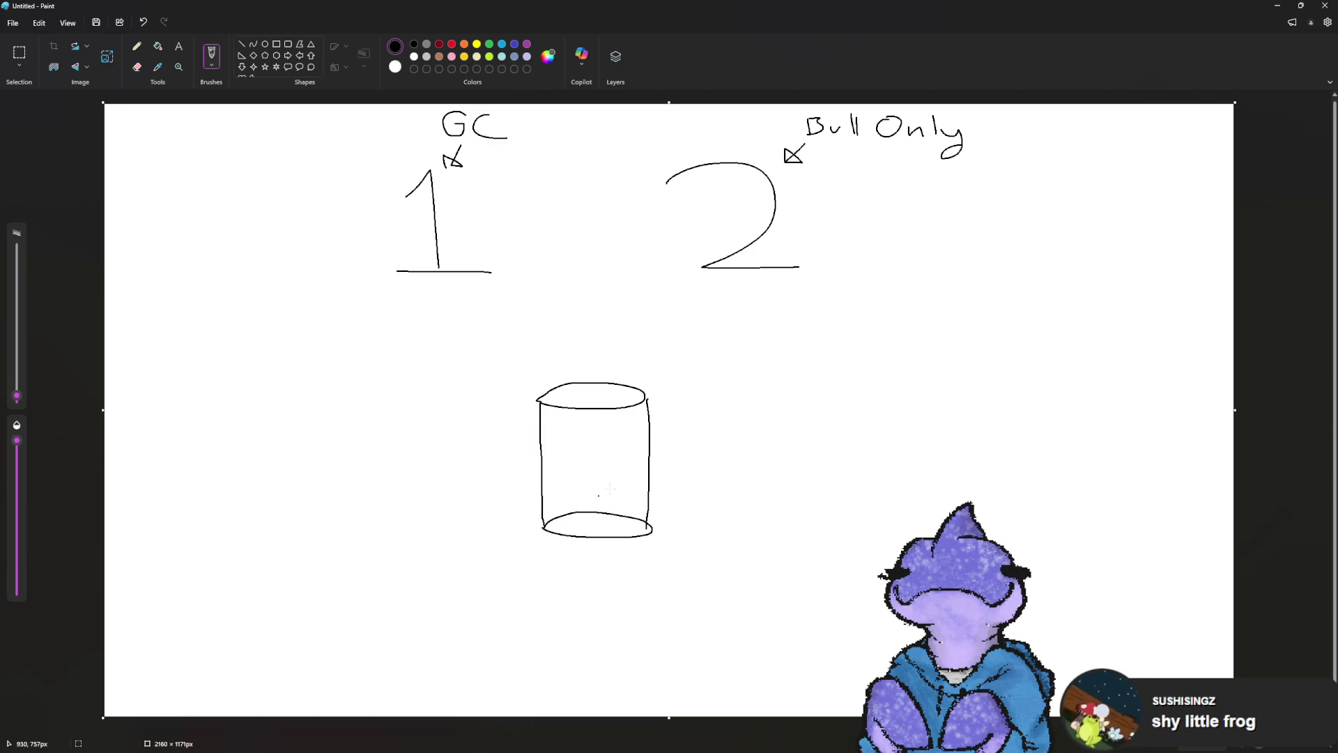
mouse_move(574, 422)
mouse_down()
mouse_move(575, 468)
mouse_move(635, 429)
mouse_move(535, 462)
mouse_move(571, 443)
mouse_up()
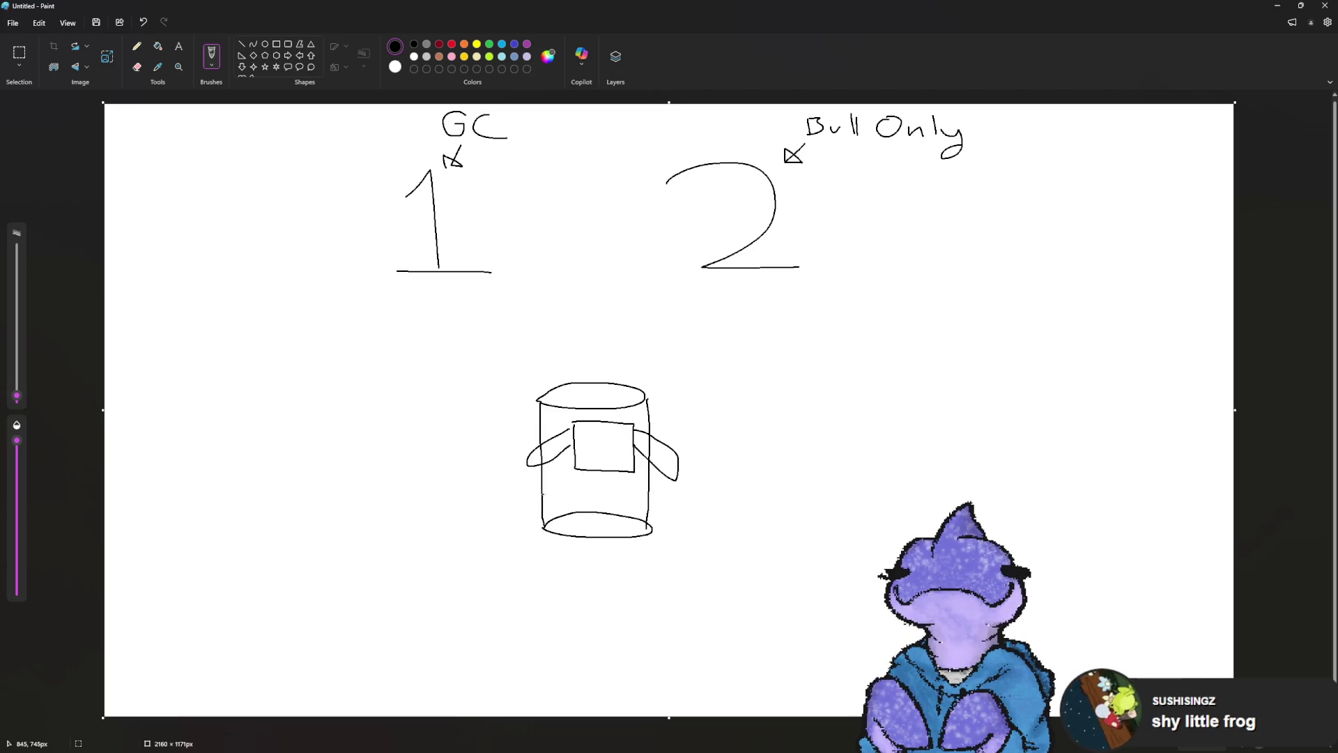
mouse_move(492, 558)
mouse_down()
mouse_move(570, 466)
mouse_move(545, 469)
mouse_move(607, 441)
mouse_up()
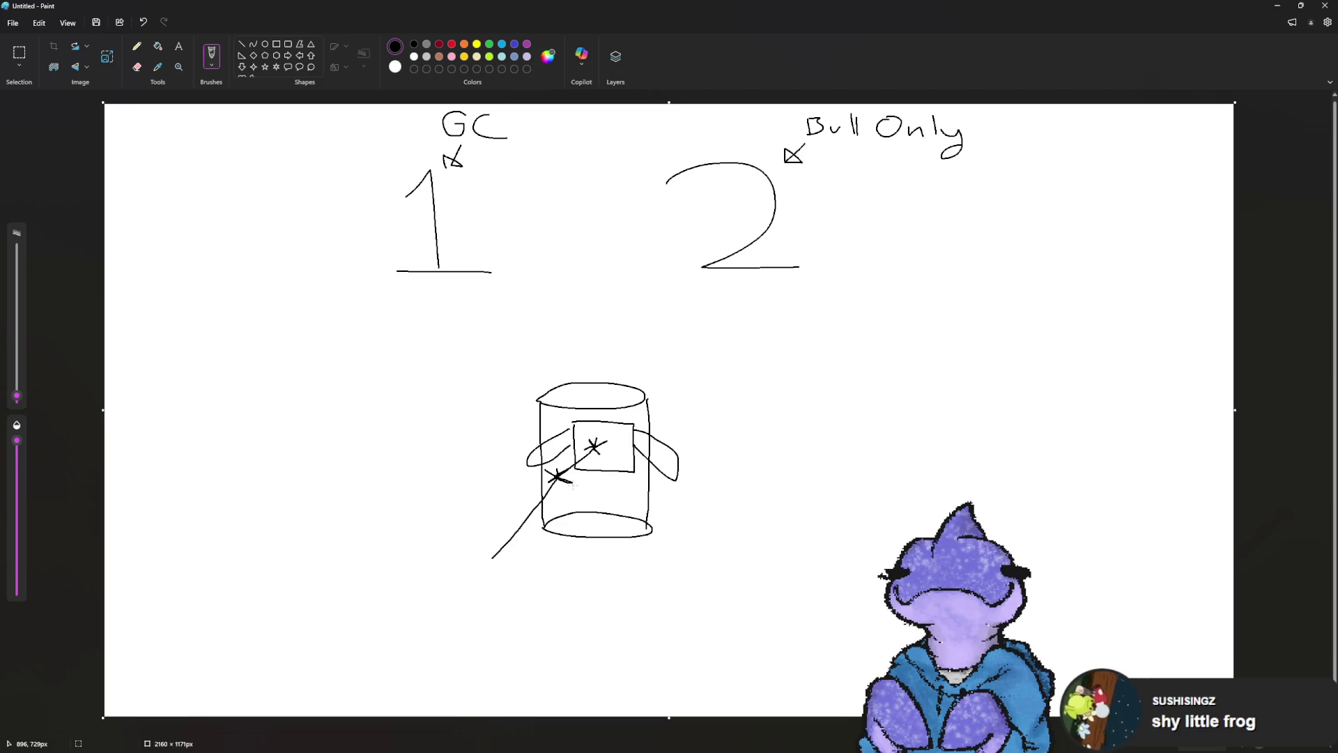
drag(573, 485, 572, 484)
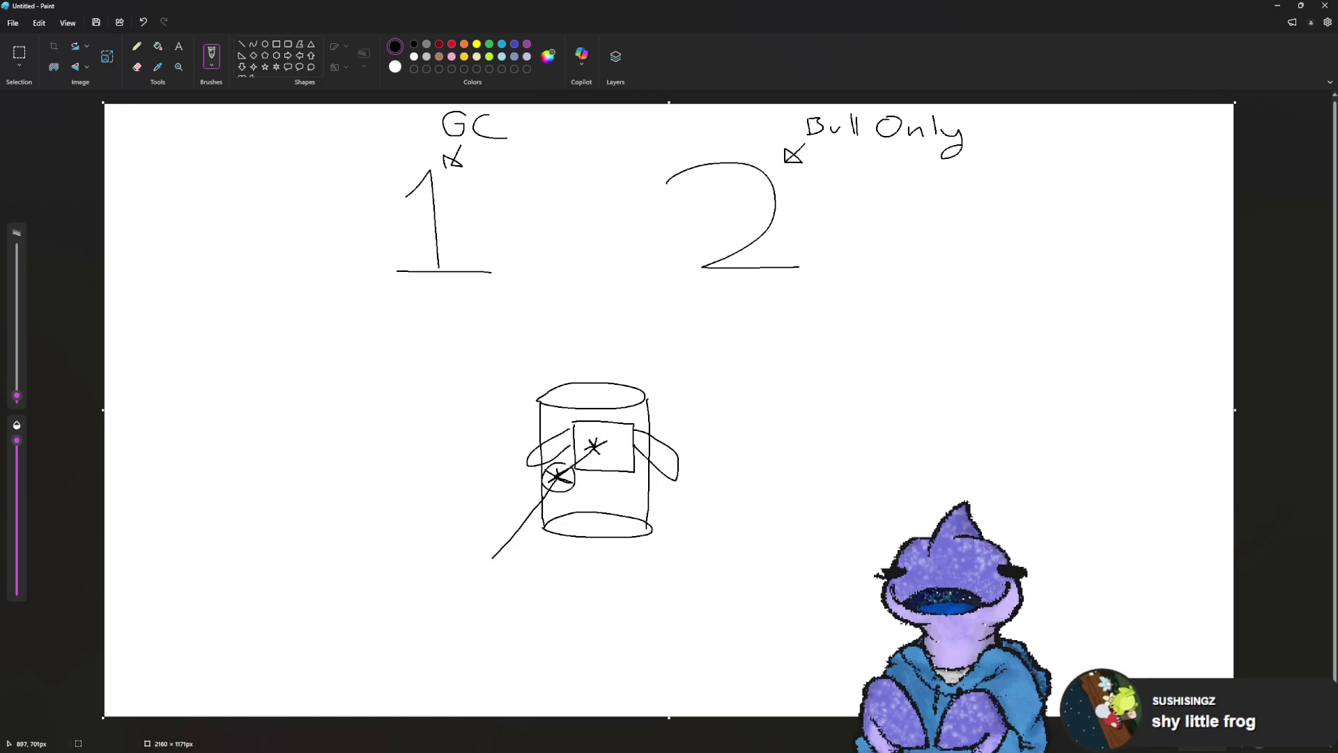
mouse_move(664, 537)
mouse_down()
mouse_move(636, 523)
mouse_move(648, 541)
mouse_up()
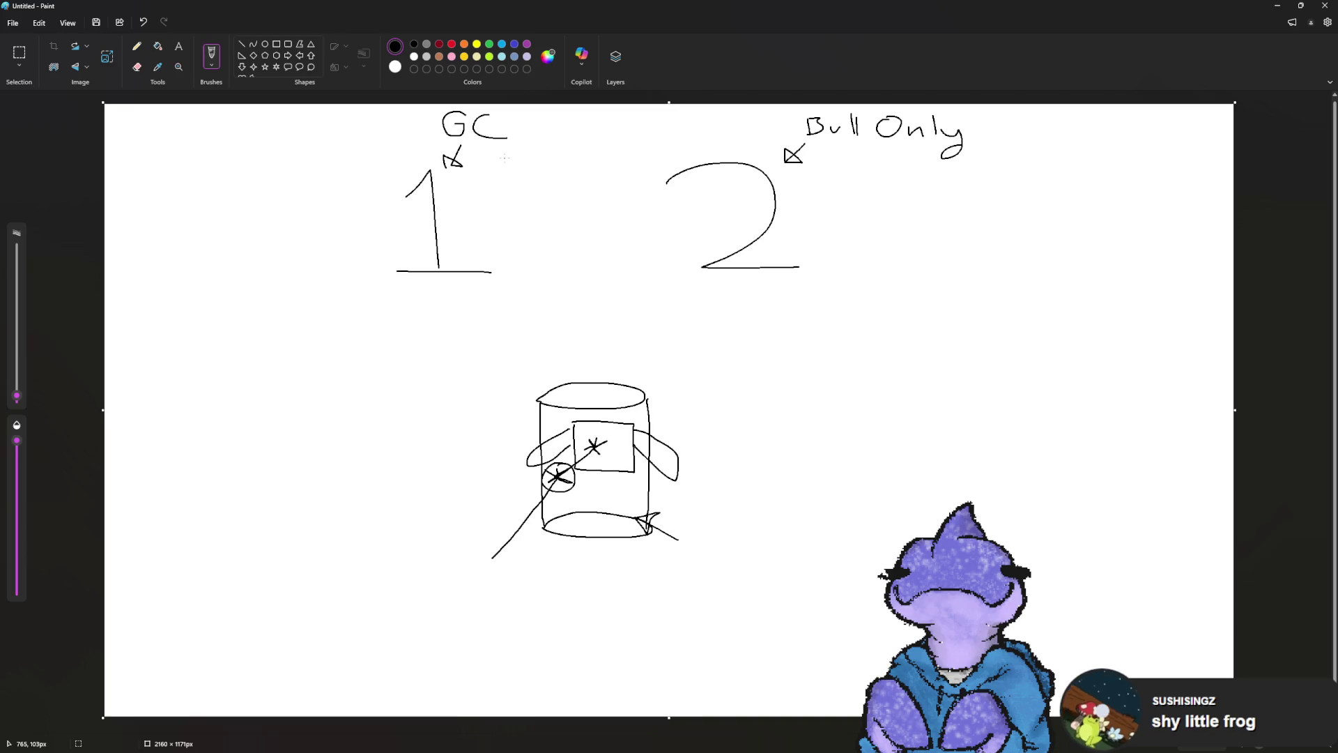
mouse_move(520, 145)
mouse_down()
mouse_move(432, 144)
mouse_move(430, 109)
mouse_move(518, 108)
mouse_move(520, 145)
mouse_up()
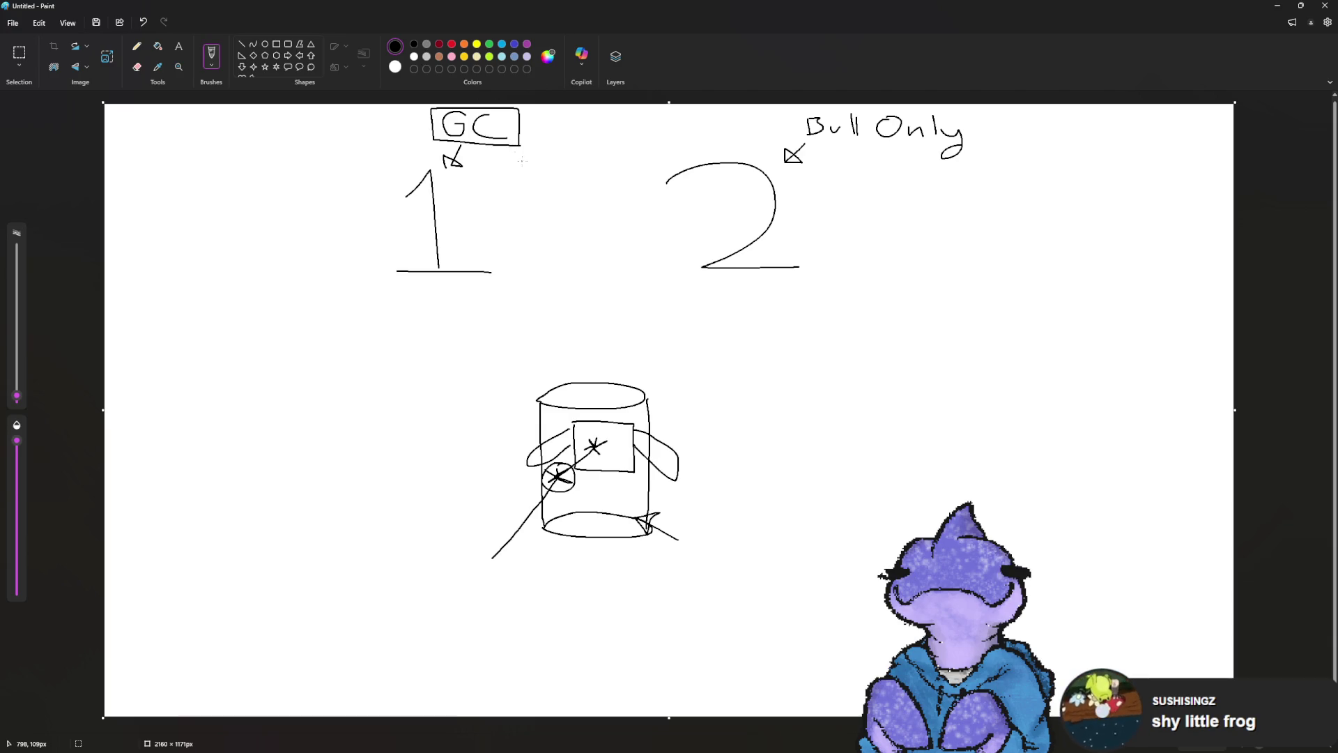
key(s)
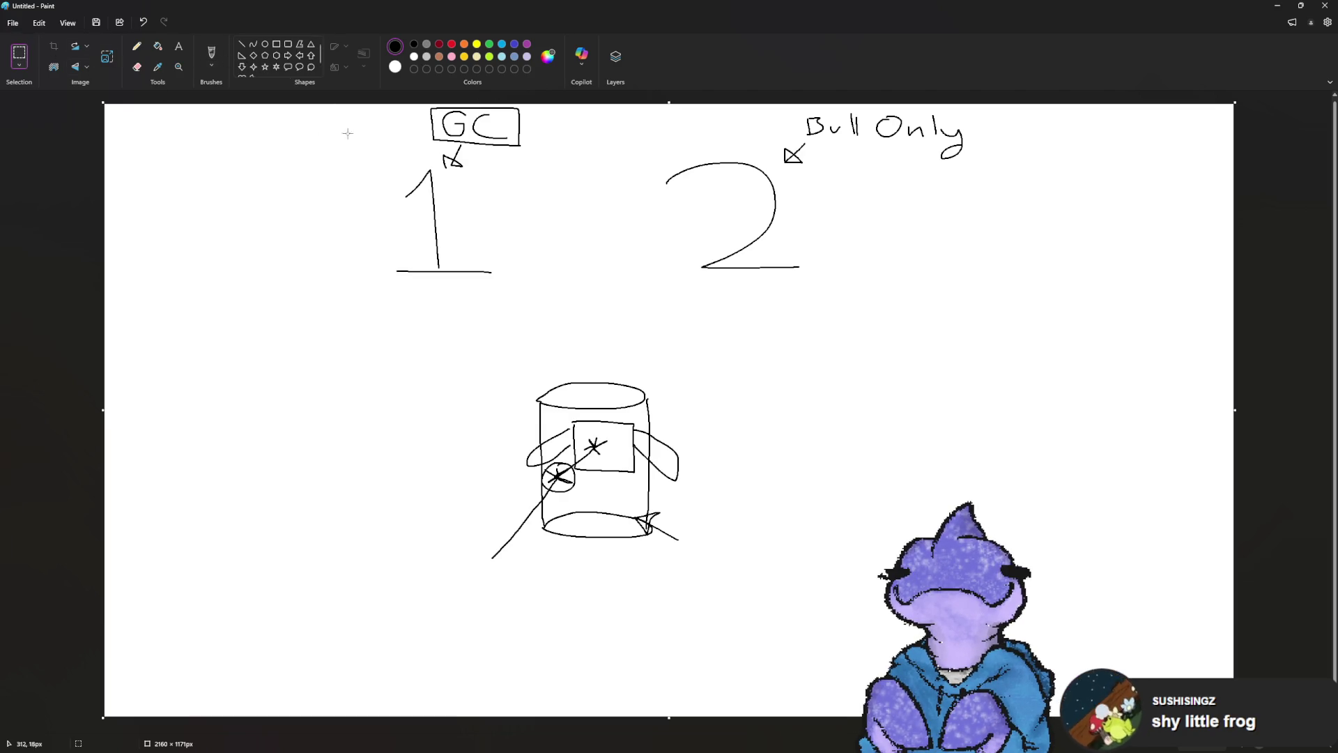
Select the whole sketch, shrink it, and drop it in the canvas's top-left corner
mouse_move(384, 105)
mouse_down()
mouse_move(708, 244)
mouse_move(1076, 582)
mouse_move(966, 590)
mouse_move(625, 293)
mouse_move(583, 311)
mouse_move(598, 317)
mouse_up()
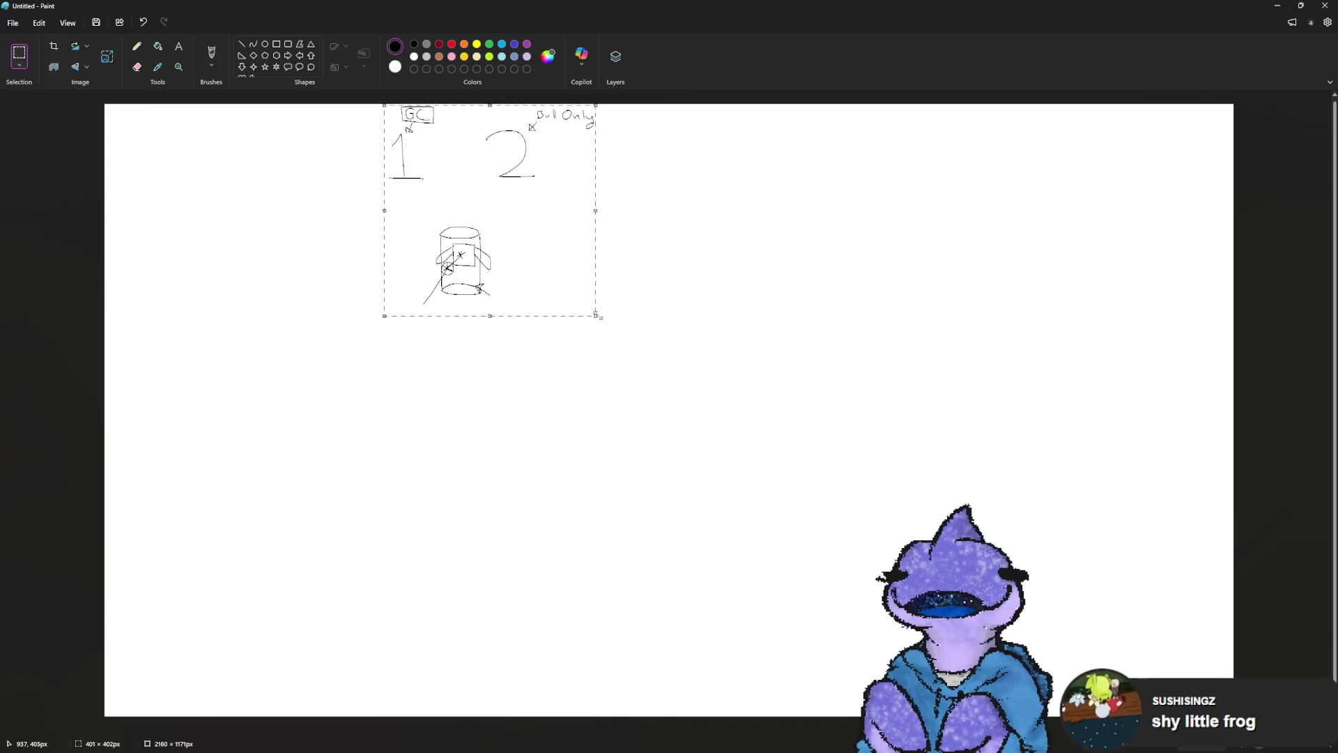
mouse_move(558, 244)
mouse_down()
mouse_move(364, 275)
mouse_move(328, 266)
mouse_up()
click(469, 238)
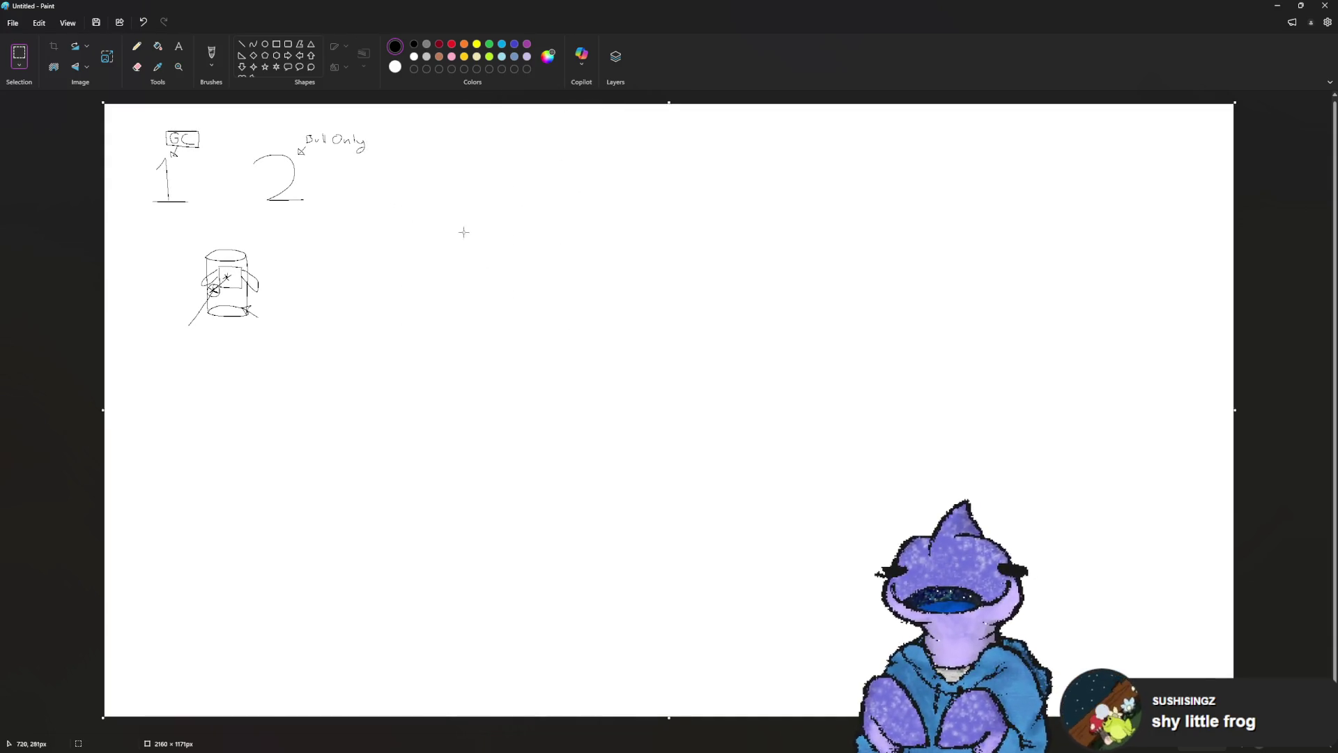
click(137, 46)
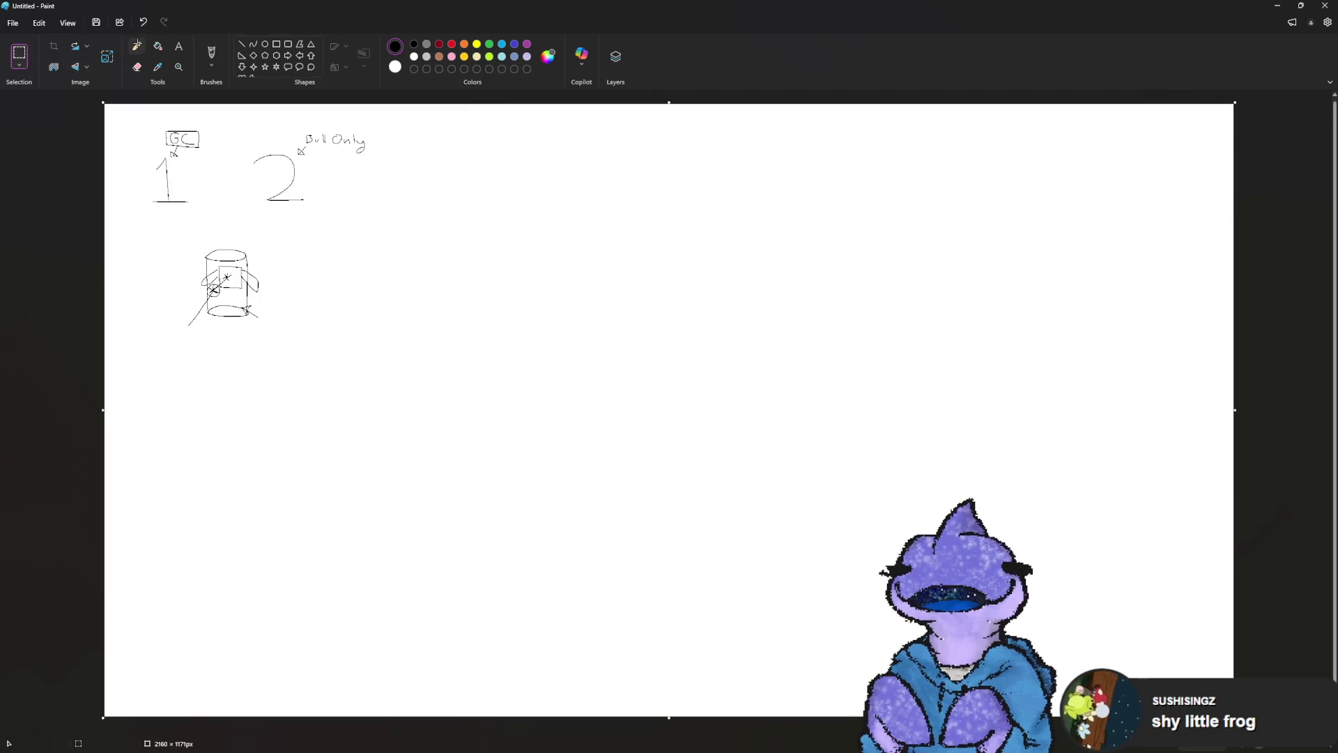
click(136, 46)
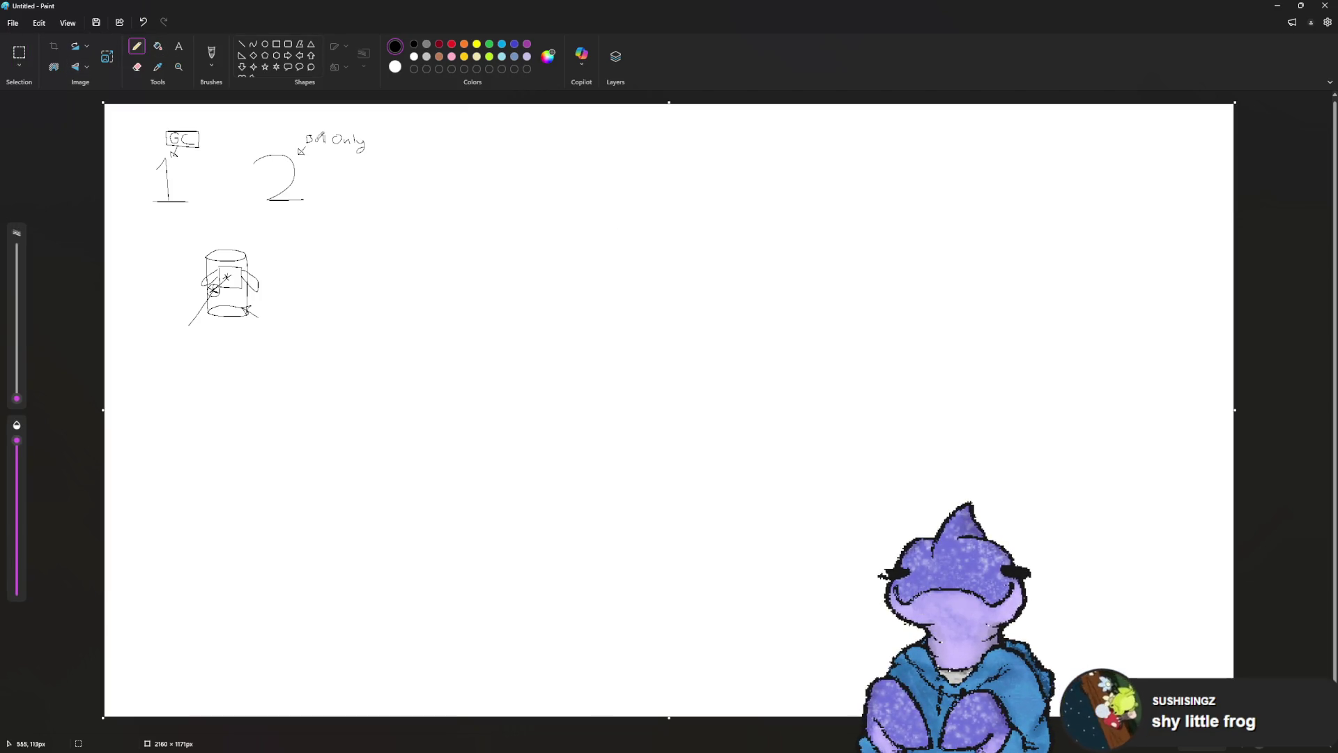
click(211, 53)
mouse_move(655, 201)
mouse_down()
mouse_move(703, 265)
mouse_move(755, 266)
mouse_up()
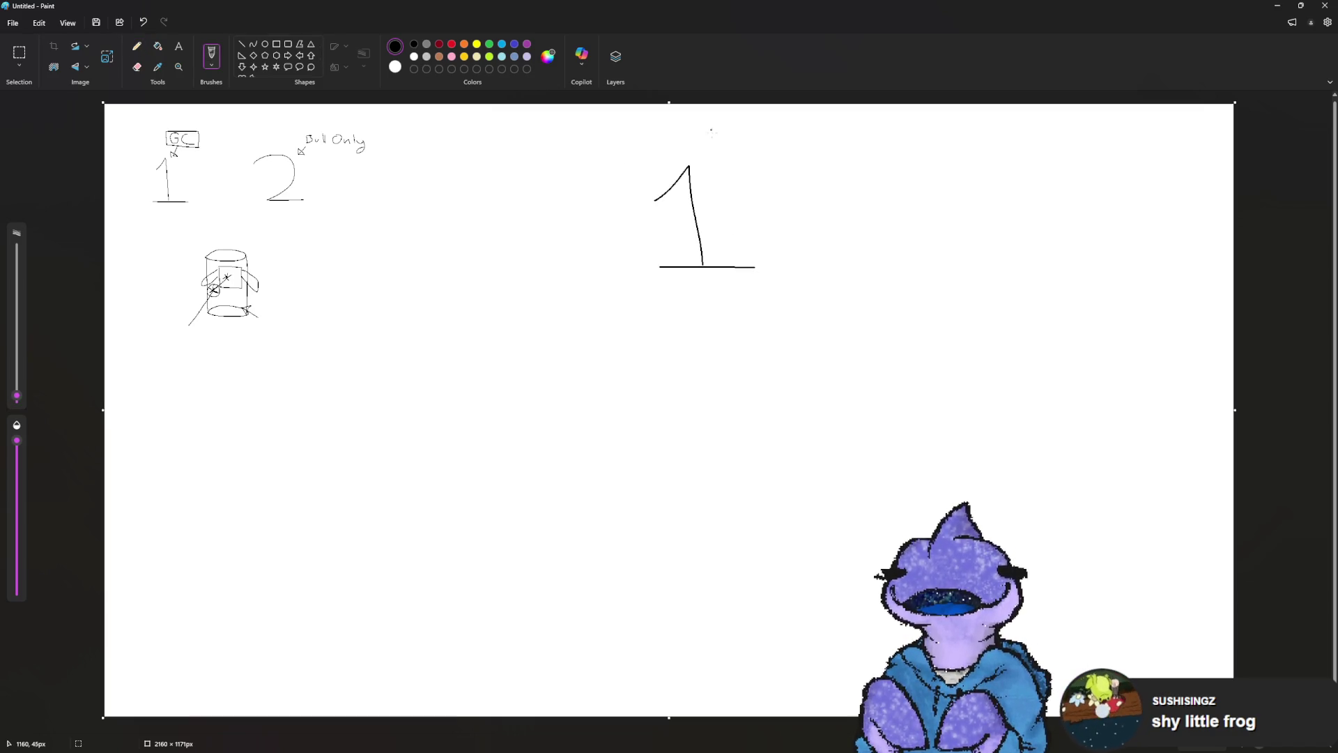
mouse_move(705, 134)
mouse_down()
mouse_move(709, 165)
mouse_move(760, 155)
mouse_up()
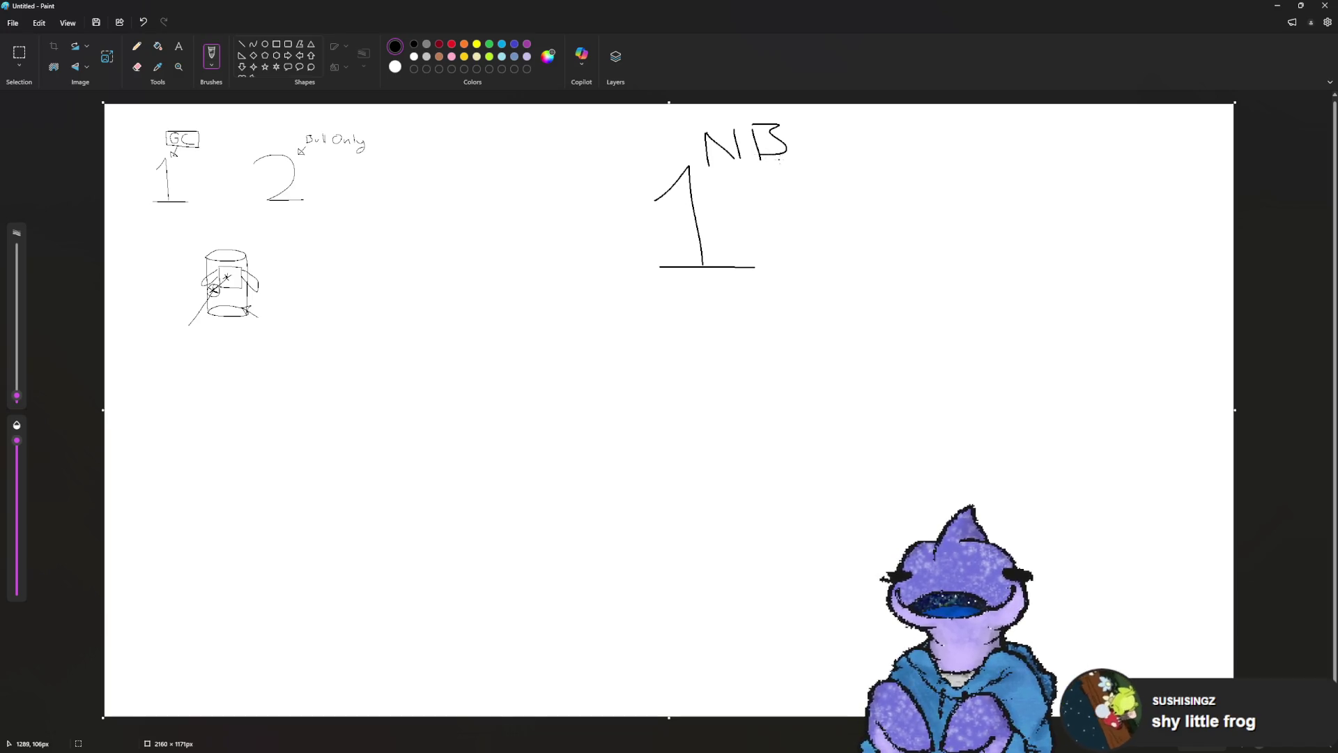
mouse_move(944, 183)
mouse_down()
mouse_move(952, 240)
mouse_move(1021, 259)
mouse_up()
drag(1013, 136, 1019, 181)
mouse_move(1012, 138)
mouse_down()
mouse_move(1025, 145)
mouse_move(1009, 184)
mouse_up()
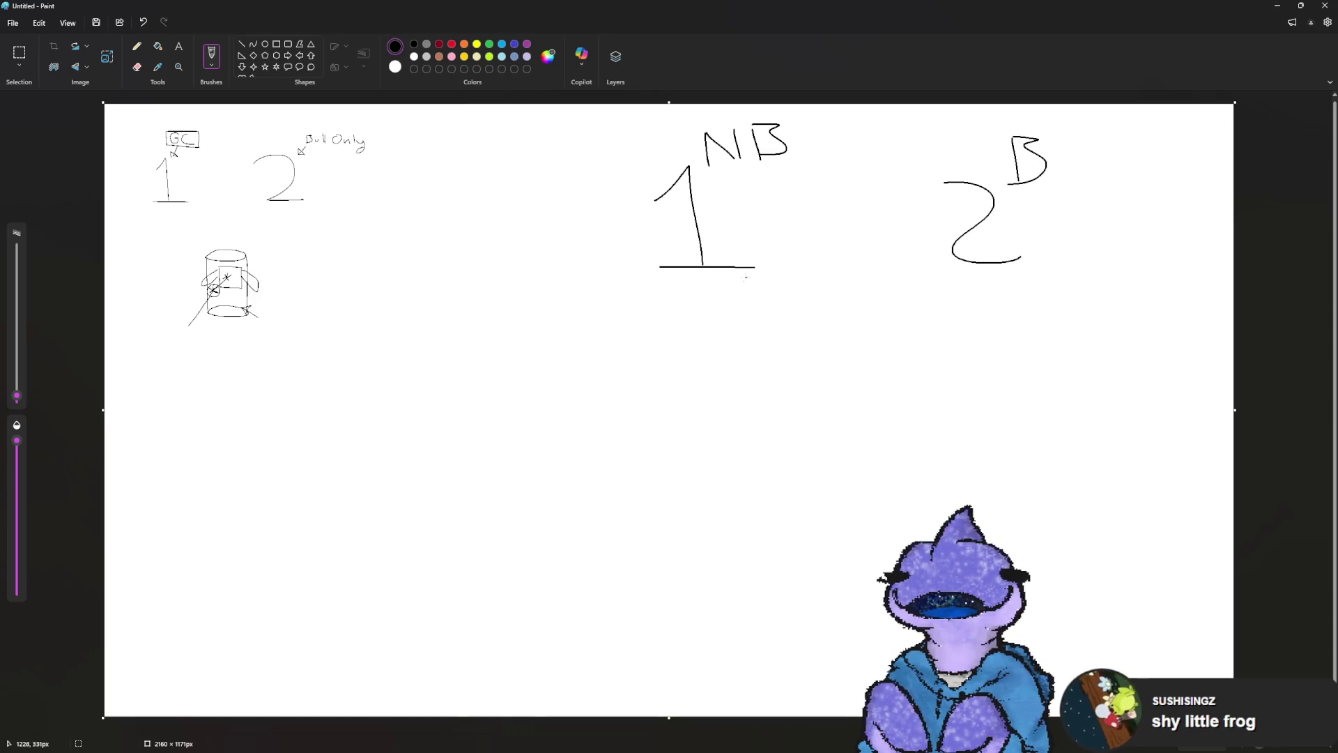
drag(718, 304, 780, 302)
drag(970, 317, 1043, 273)
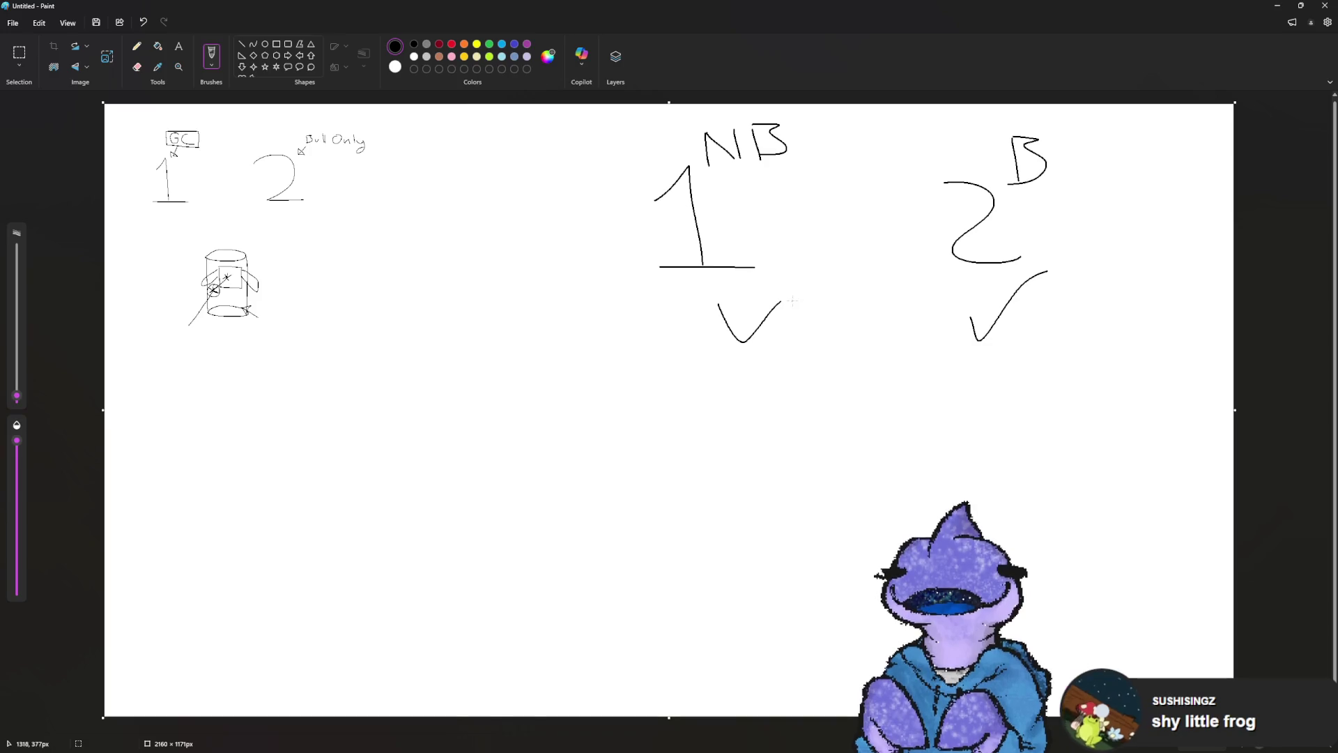
drag(788, 293, 820, 270)
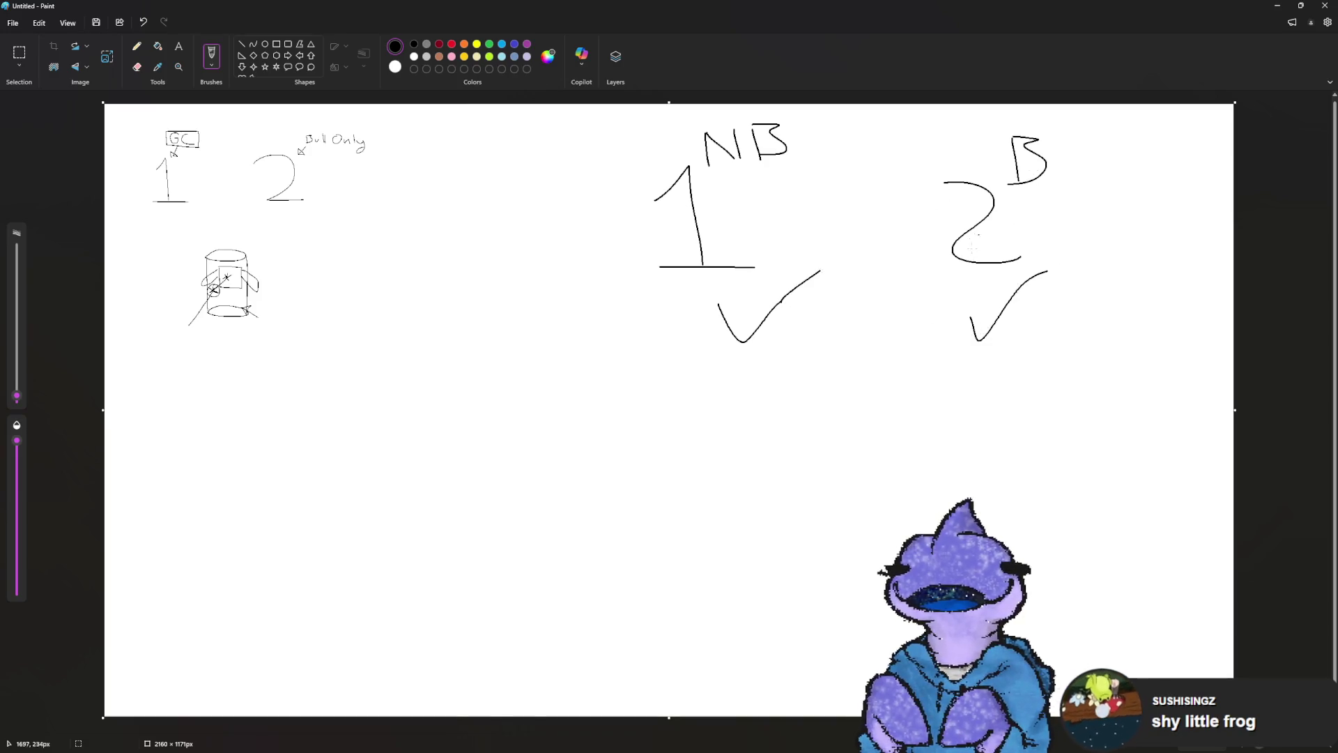
mouse_move(1000, 419)
mouse_down()
mouse_move(911, 492)
mouse_move(998, 422)
mouse_up()
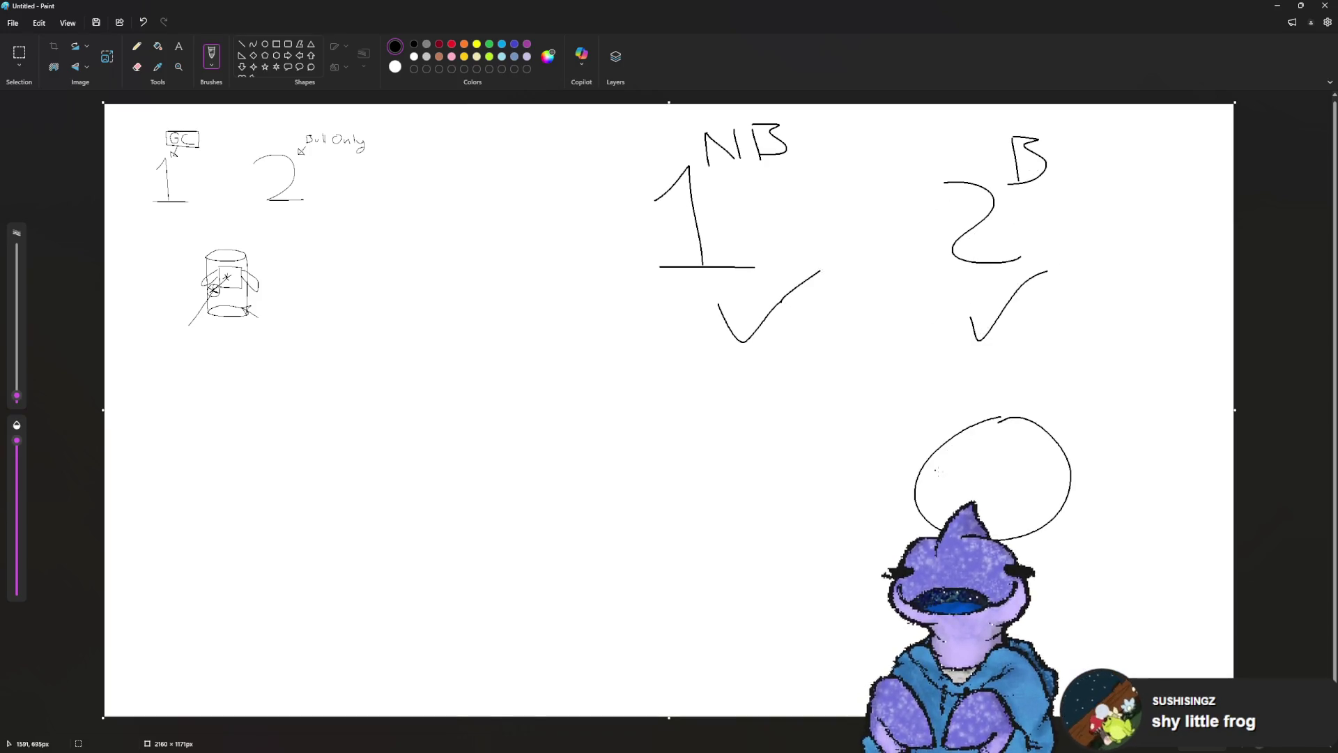
mouse_move(701, 448)
mouse_down()
mouse_move(704, 477)
mouse_move(791, 383)
mouse_up()
mouse_move(761, 588)
mouse_down()
mouse_move(717, 587)
mouse_move(749, 591)
mouse_up()
drag(961, 623, 1080, 559)
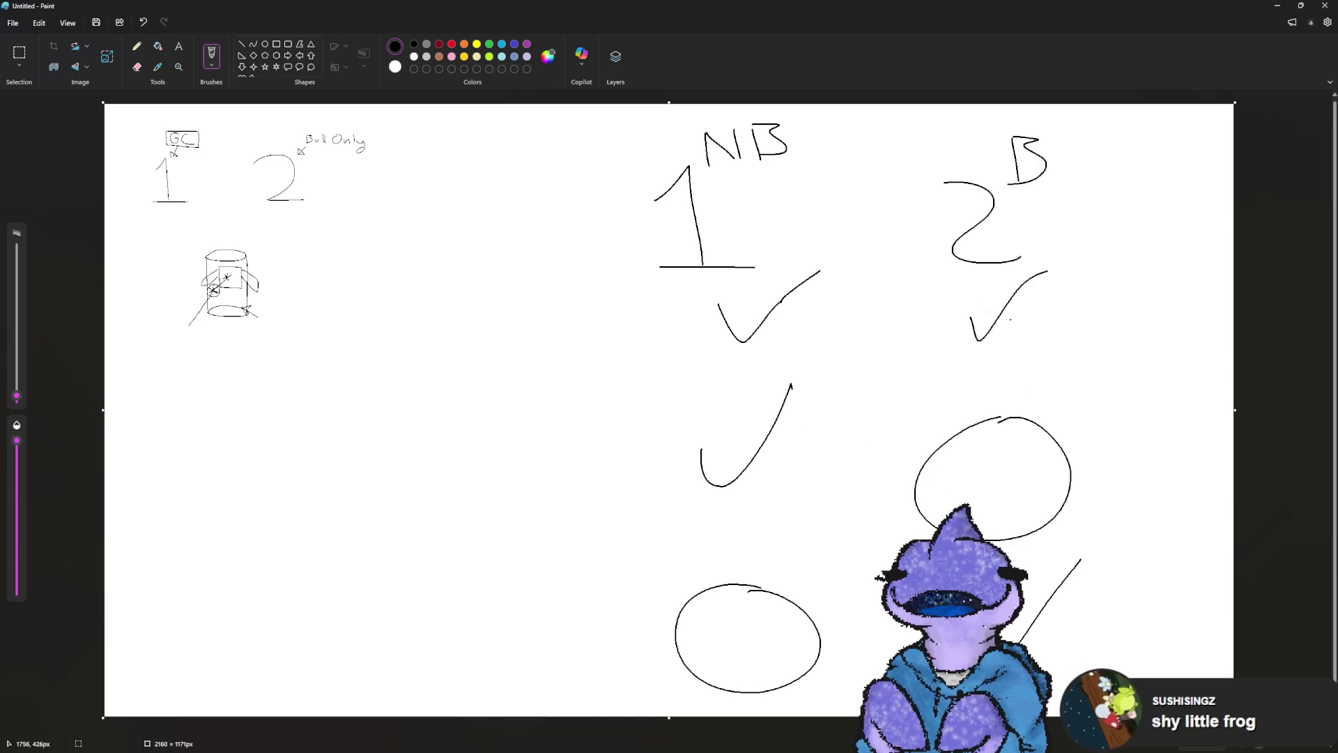
click(137, 66)
mouse_move(721, 313)
mouse_down()
mouse_move(747, 342)
mouse_move(817, 274)
mouse_move(780, 307)
mouse_move(807, 291)
mouse_up()
mouse_move(960, 310)
mouse_down()
mouse_move(974, 346)
mouse_move(974, 327)
mouse_move(983, 338)
mouse_move(1042, 273)
mouse_move(1028, 273)
mouse_up()
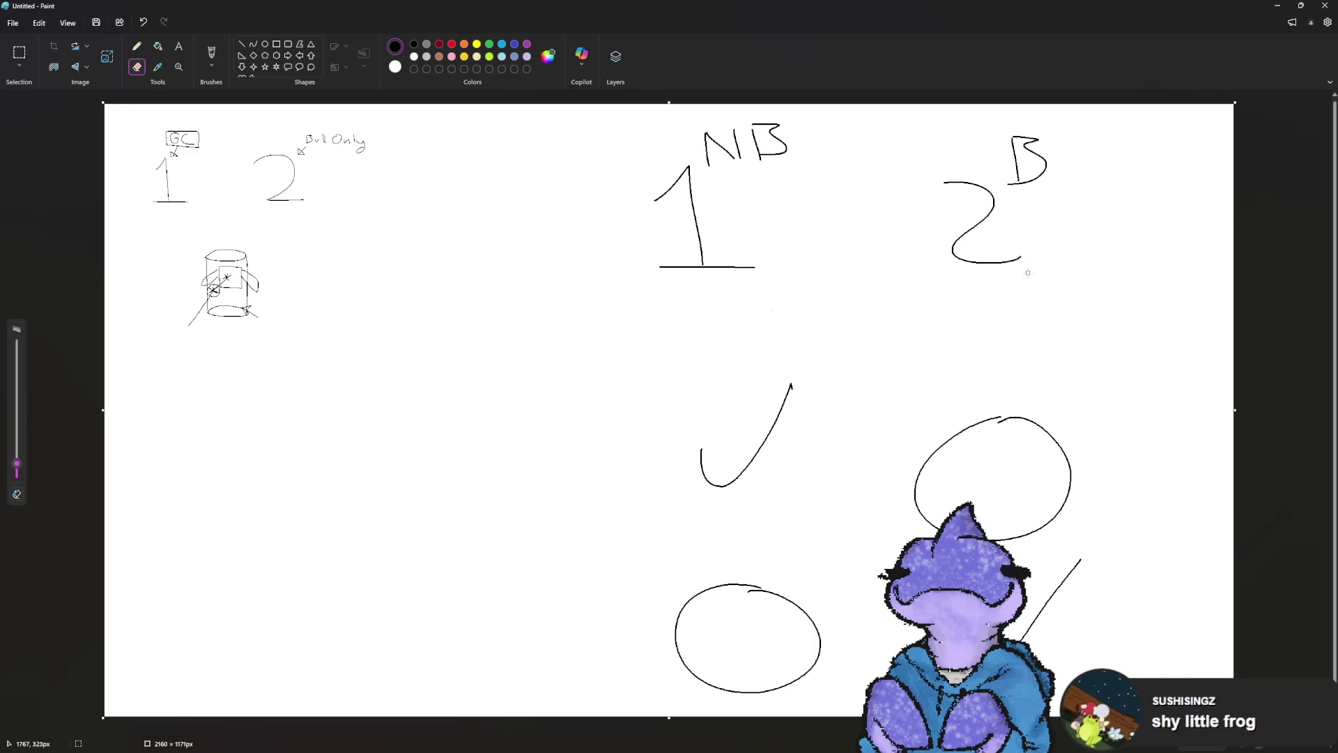
mouse_move(708, 164)
mouse_down()
mouse_move(704, 133)
mouse_move(737, 162)
mouse_move(744, 134)
mouse_up()
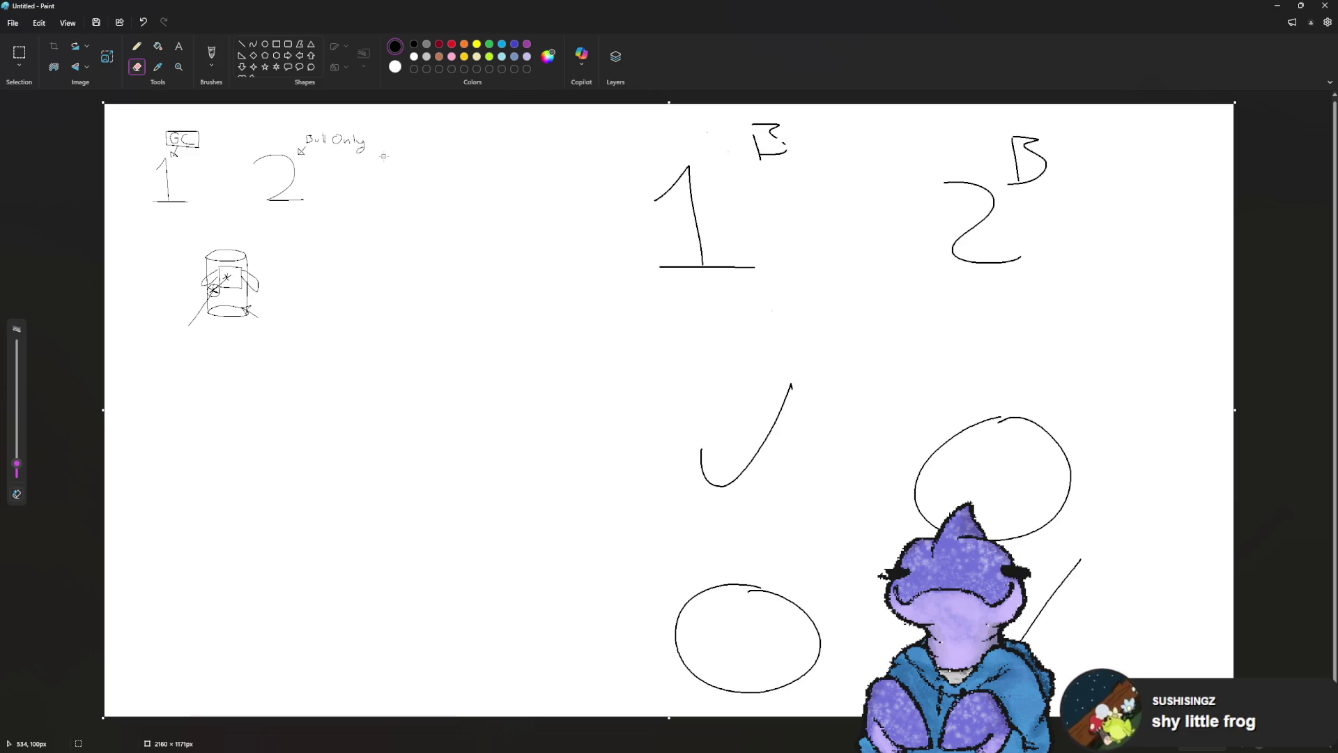
click(19, 52)
drag(609, 131, 1049, 417)
drag(1111, 462, 1149, 674)
key(Delete)
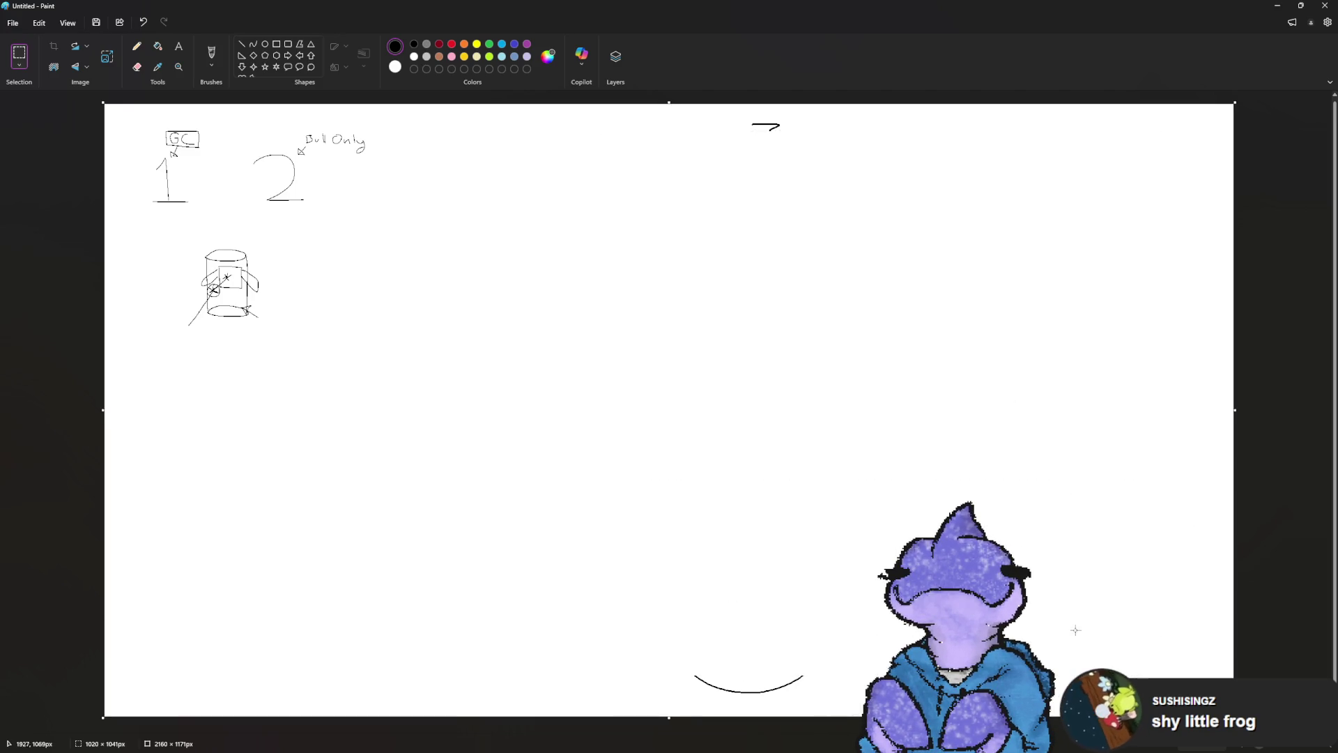
mouse_move(657, 649)
mouse_down()
mouse_move(845, 688)
mouse_move(848, 707)
mouse_up()
key(Delete)
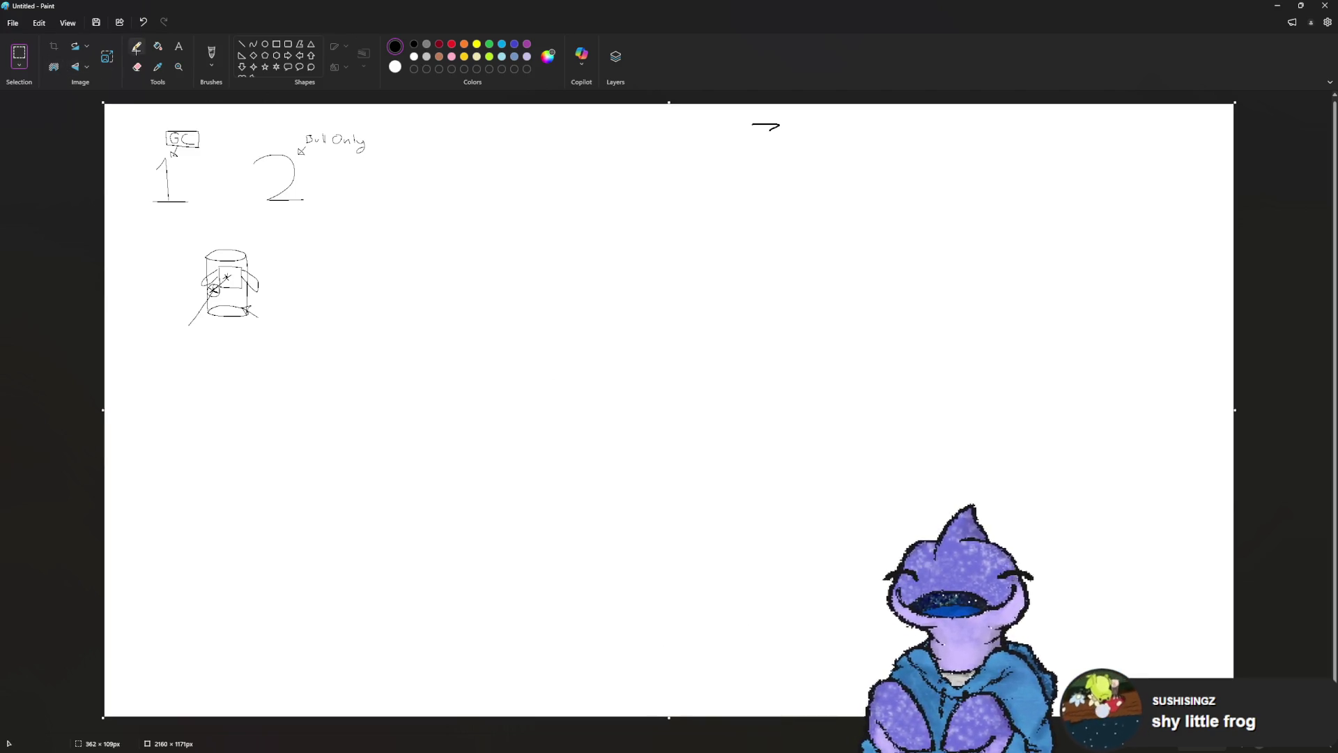
Draw a freehand grid of three vertical and three horizontal brush lines on the right
click(137, 46)
click(211, 56)
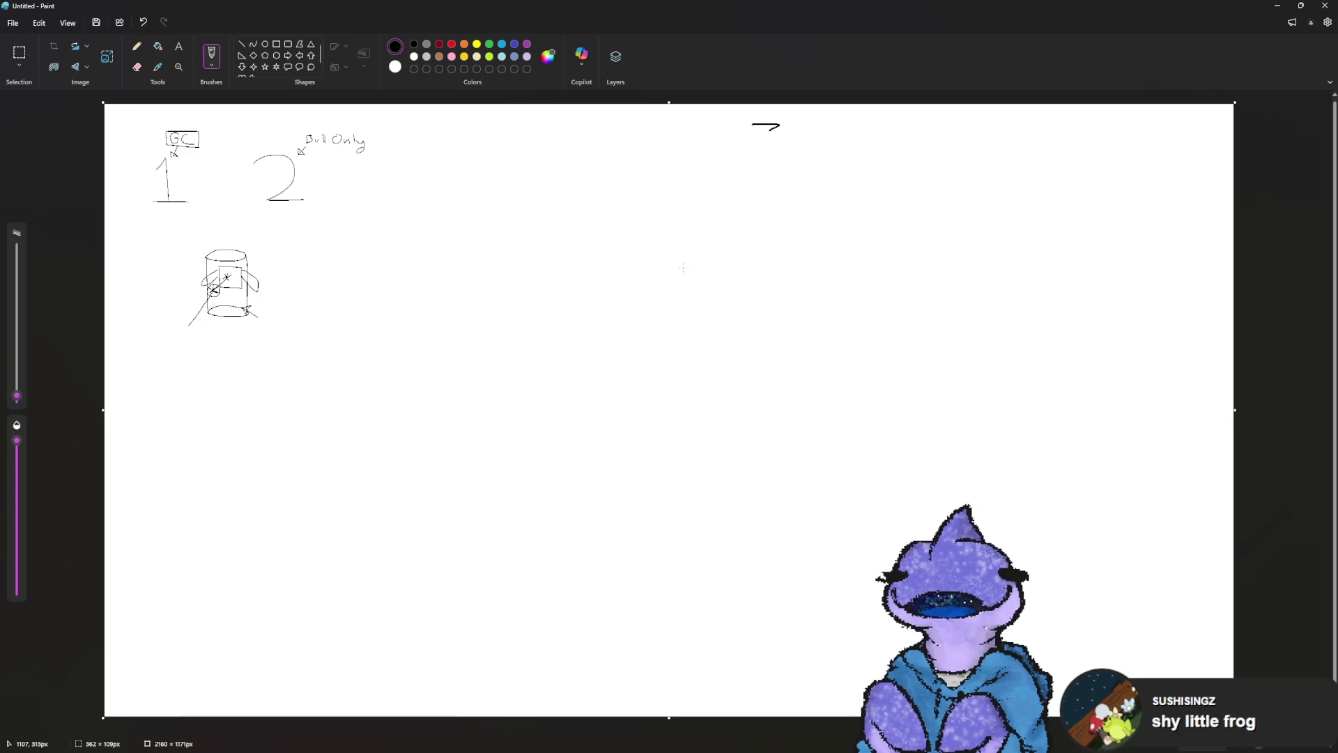
drag(708, 186, 740, 626)
drag(825, 182, 868, 618)
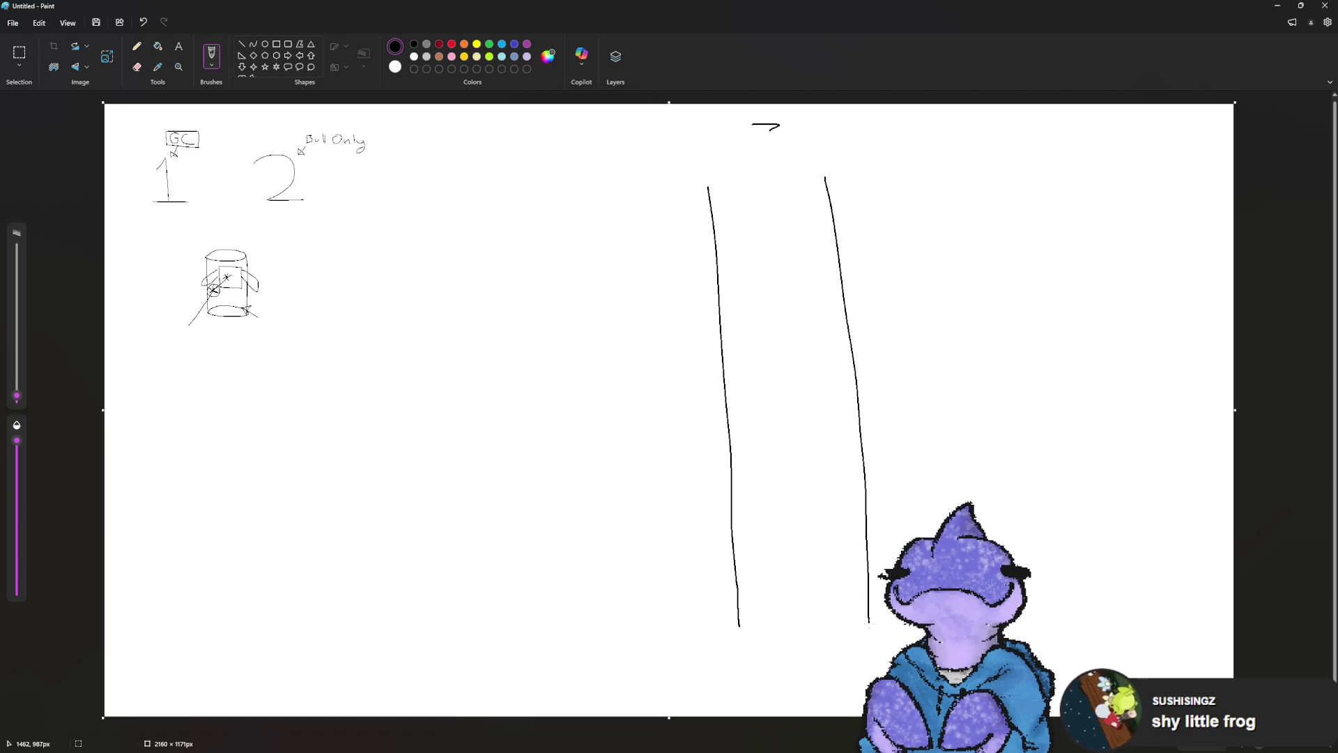
drag(943, 168, 981, 524)
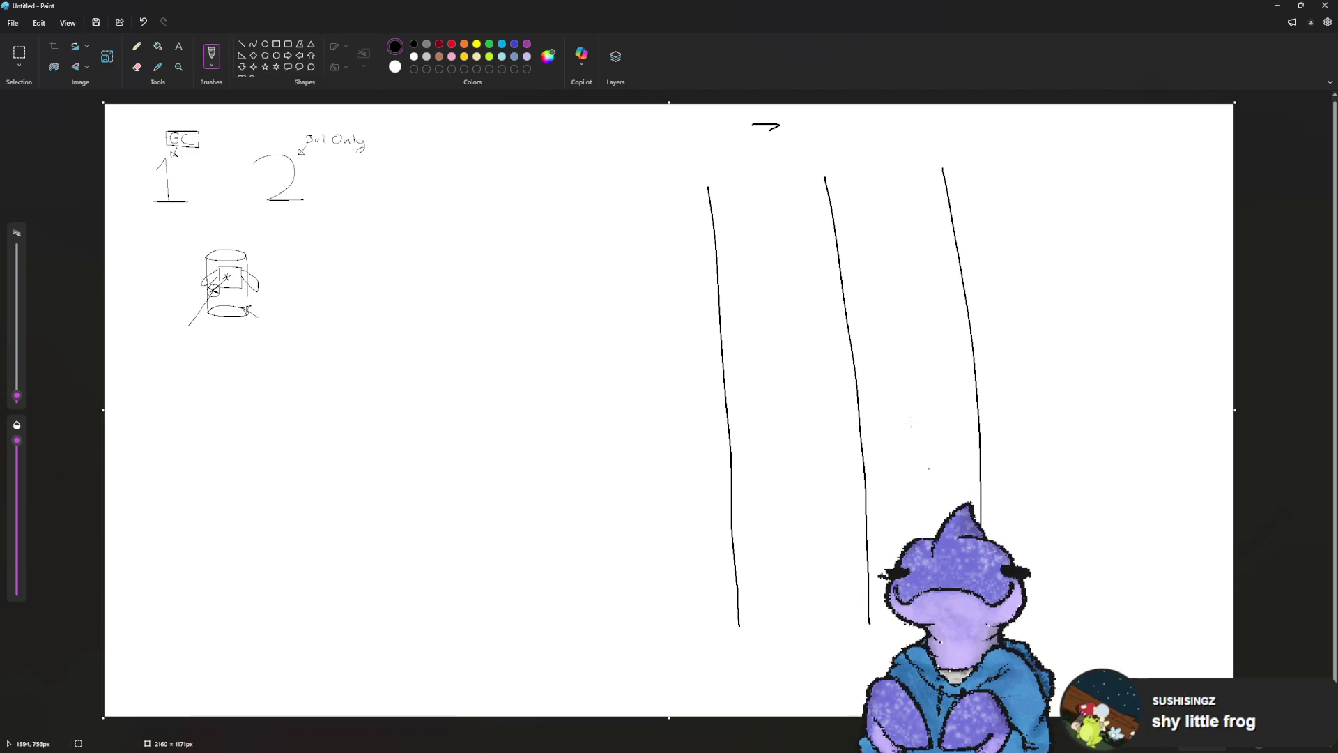
drag(606, 291, 1131, 234)
drag(603, 469, 1132, 396)
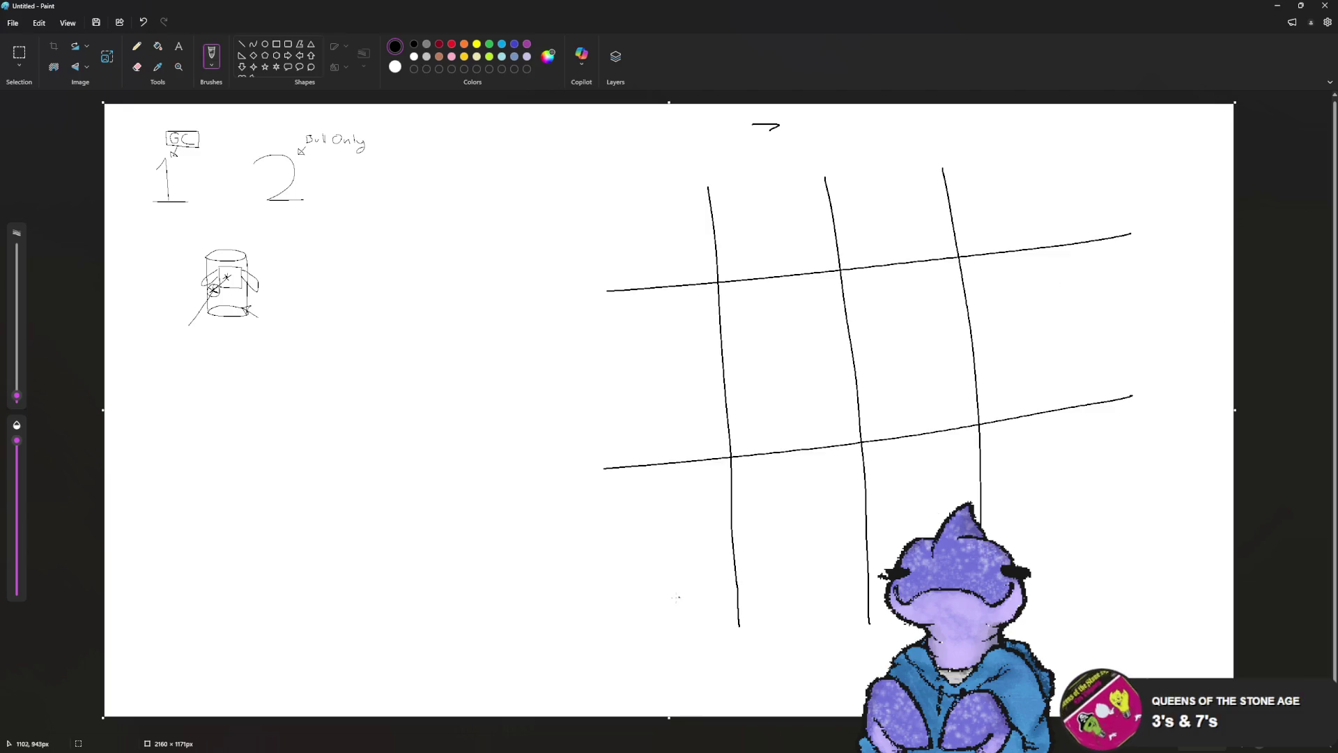
drag(590, 614, 1143, 578)
drag(739, 625, 751, 693)
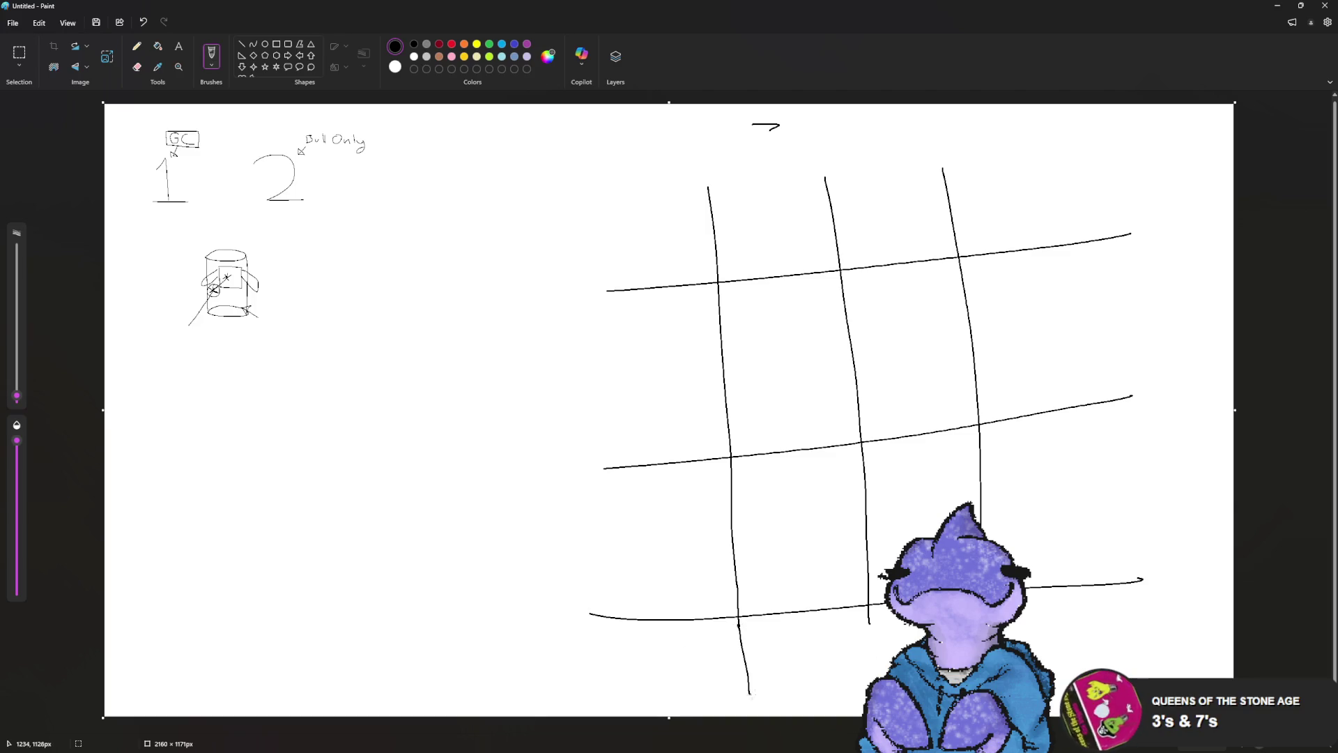
drag(869, 613, 879, 678)
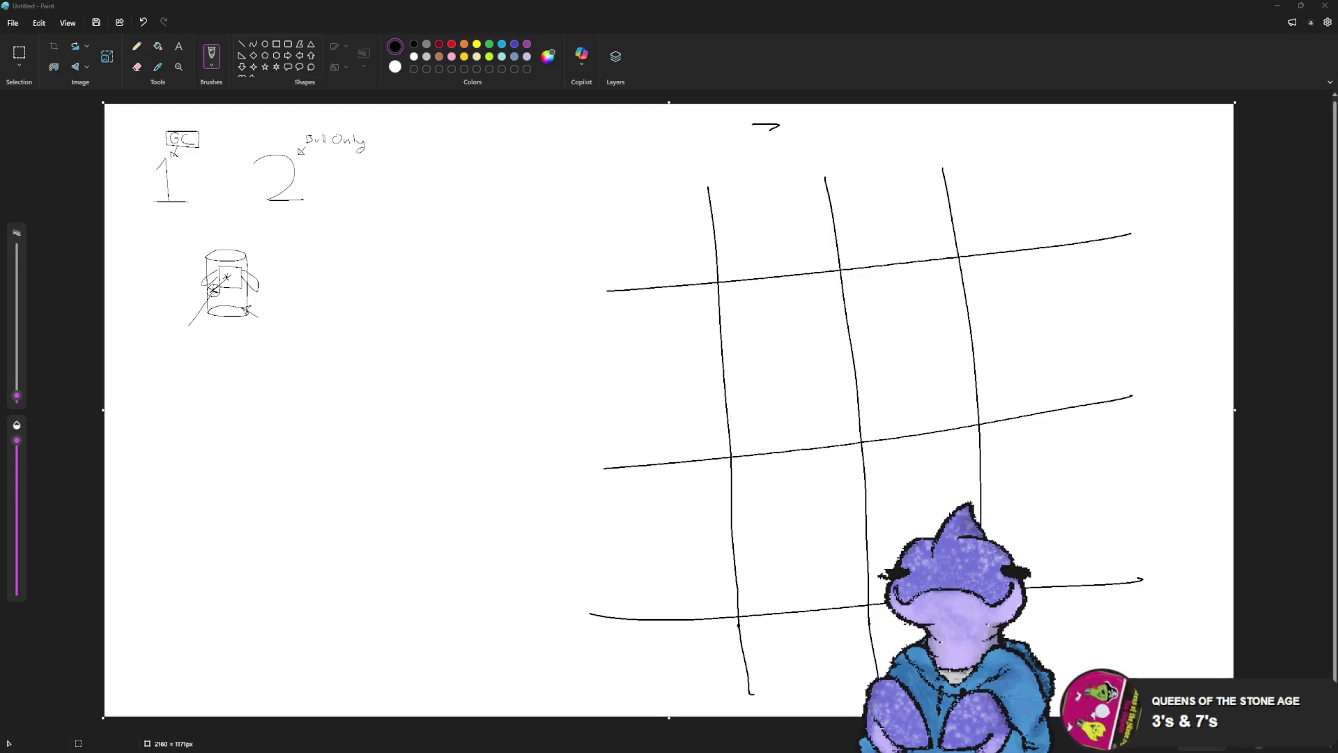
key(super)
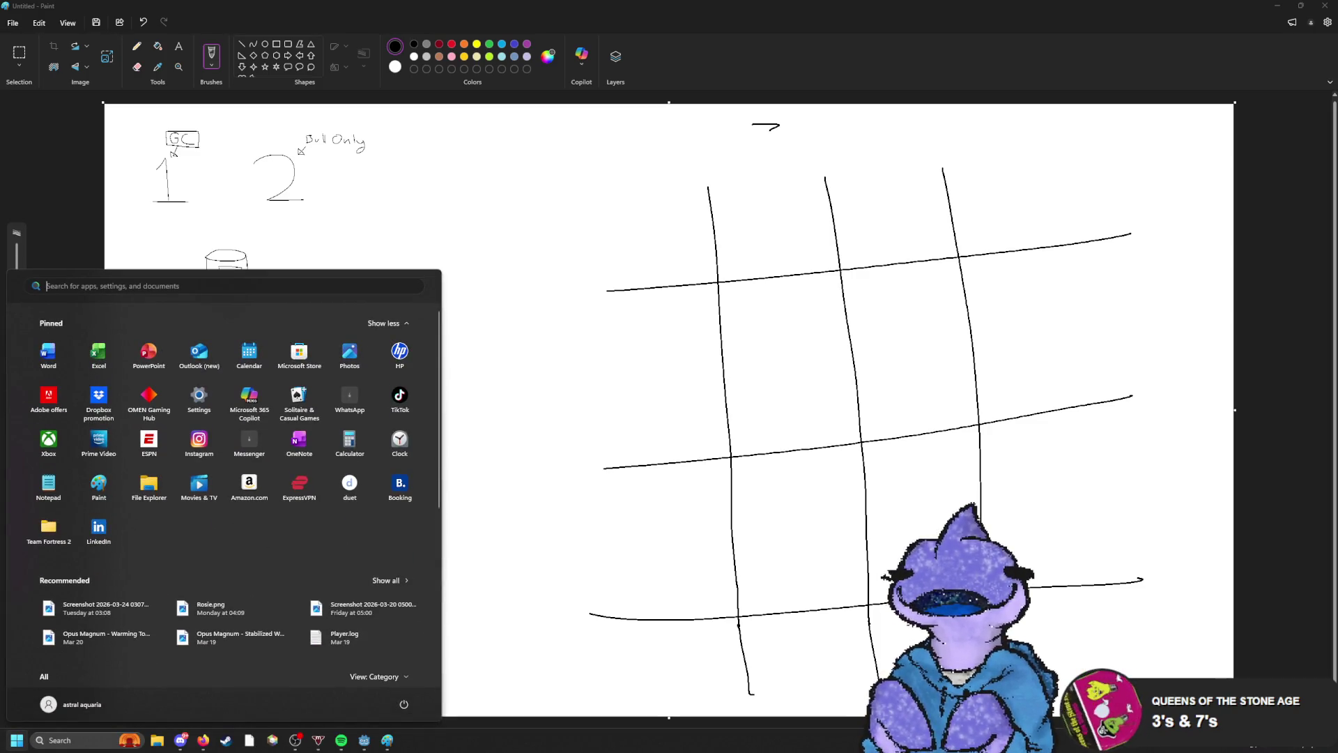
key(super)
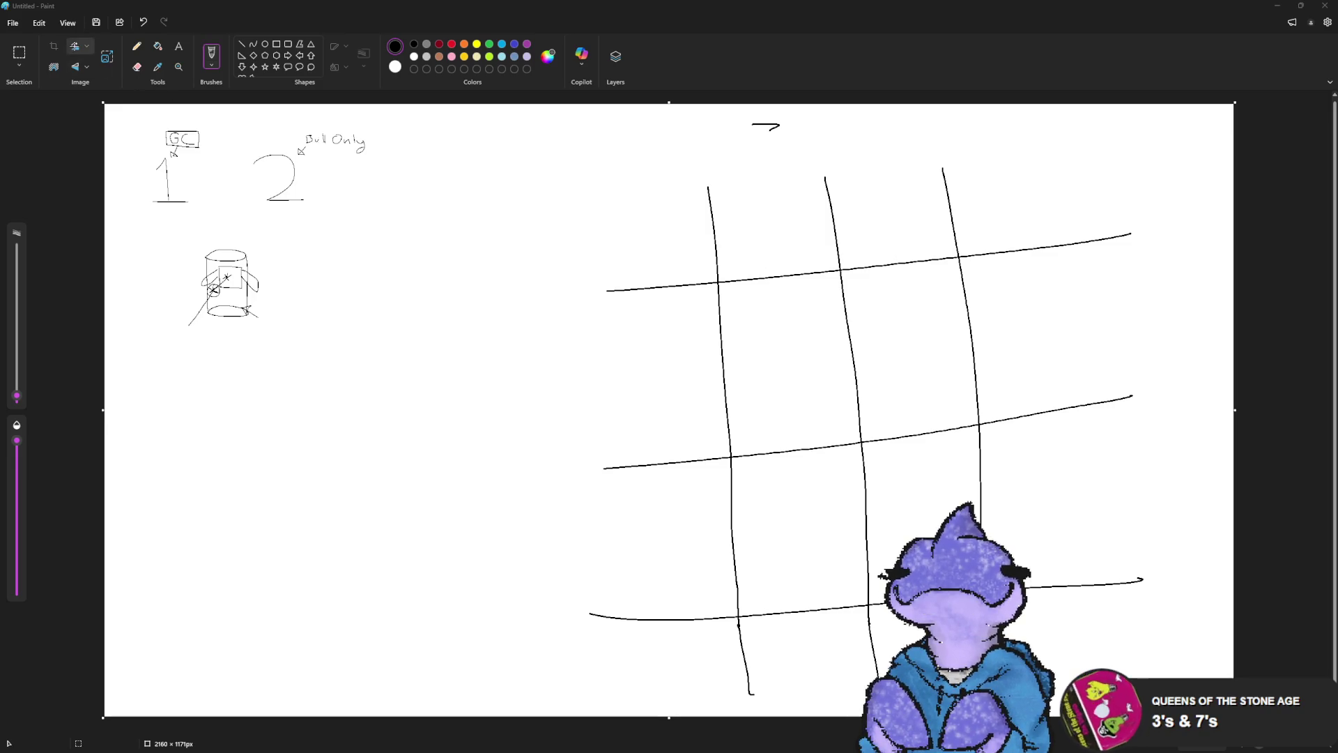
Select and delete the rightmost column strip of the grid
click(19, 53)
mouse_move(1149, 127)
mouse_down()
mouse_move(944, 729)
mouse_move(955, 728)
mouse_move(933, 728)
mouse_up()
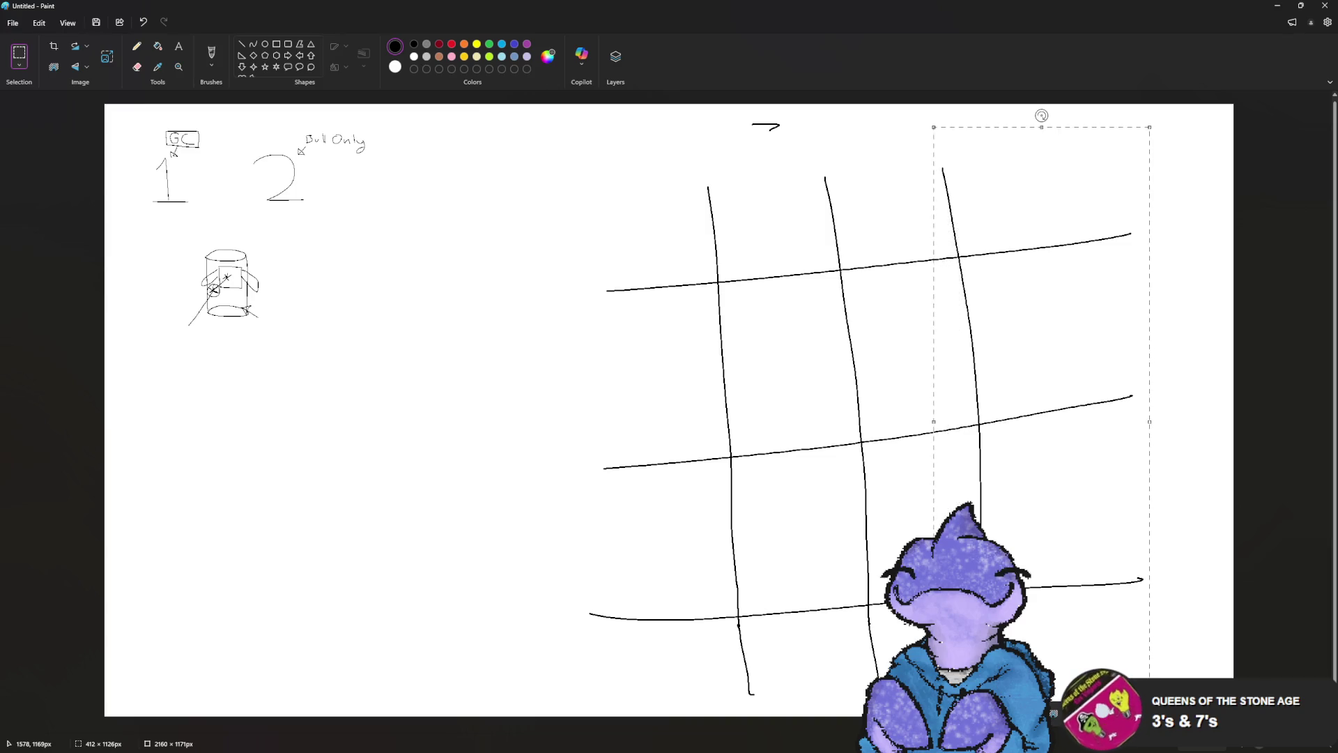
key(Delete)
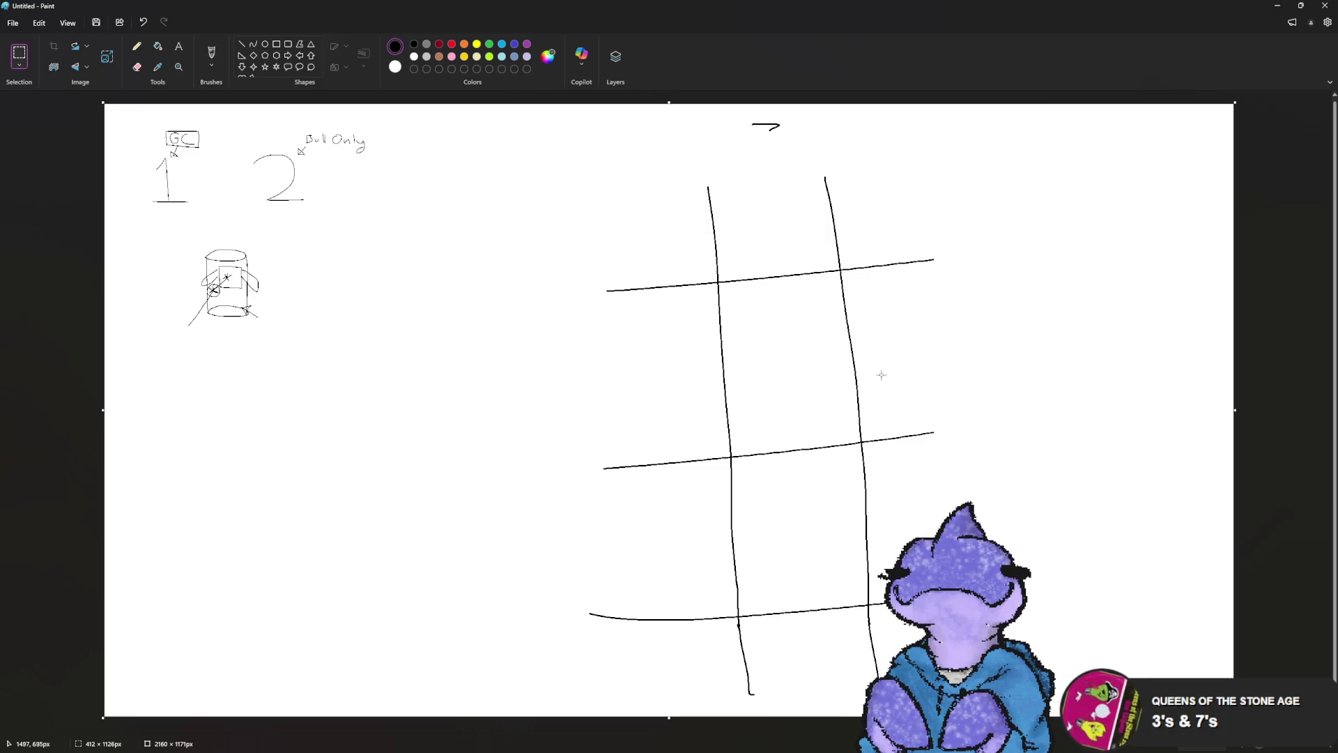
click(137, 46)
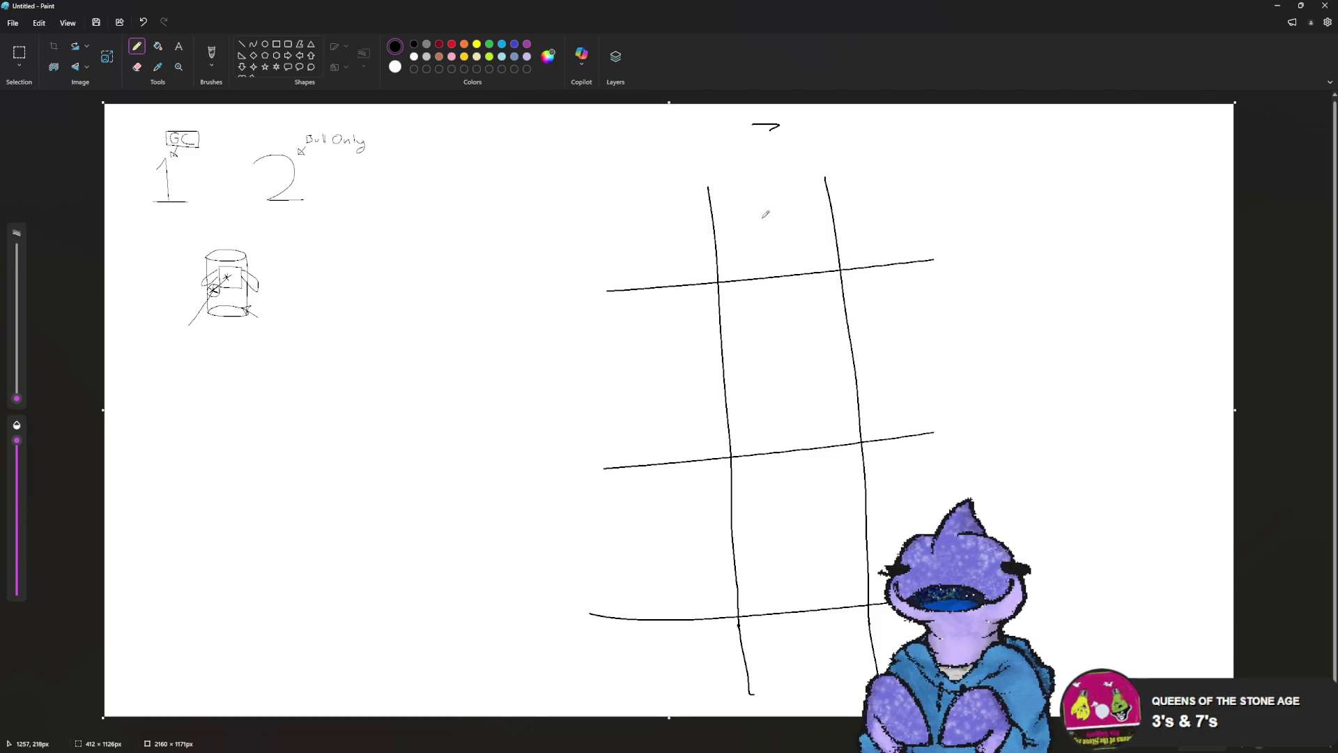
Write the column headers Gen and Bul in the top grid cells
click(211, 54)
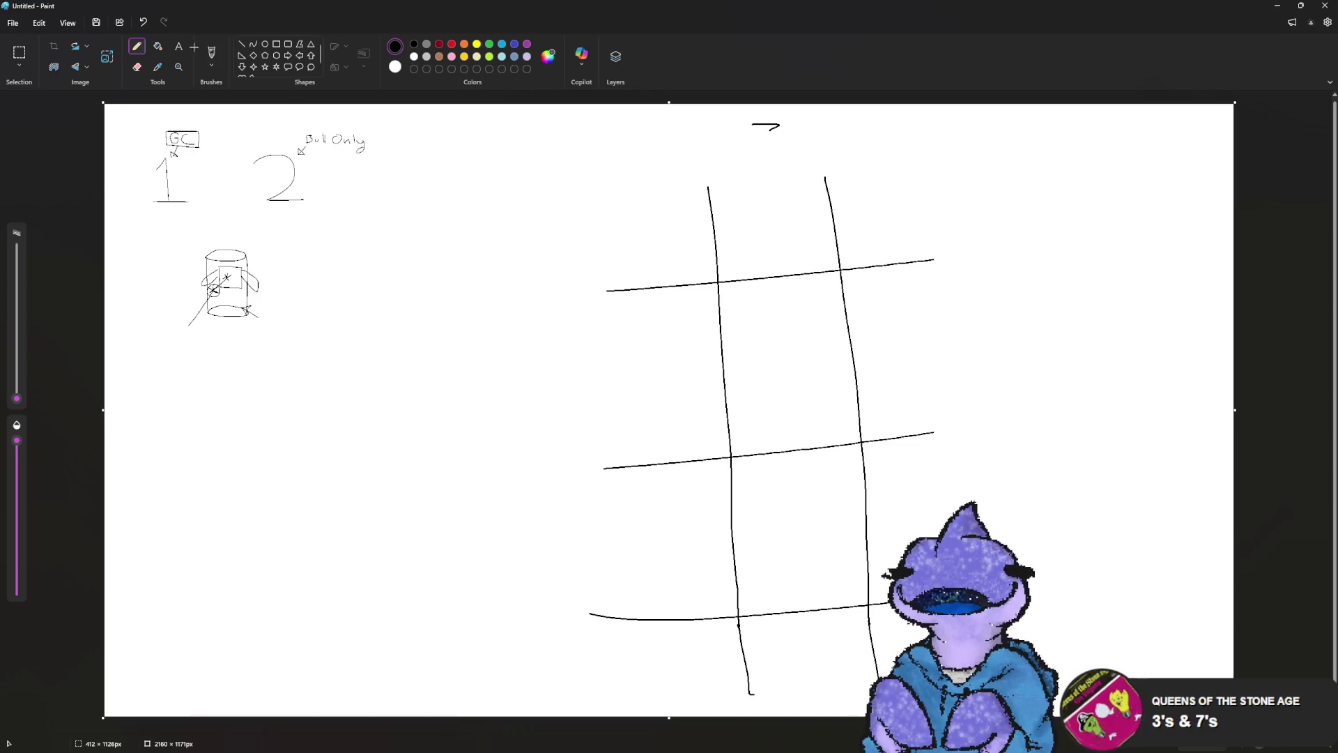
mouse_move(776, 212)
mouse_down()
mouse_move(756, 231)
mouse_move(817, 249)
mouse_up()
drag(862, 189, 869, 241)
drag(924, 205, 948, 207)
drag(951, 184, 962, 243)
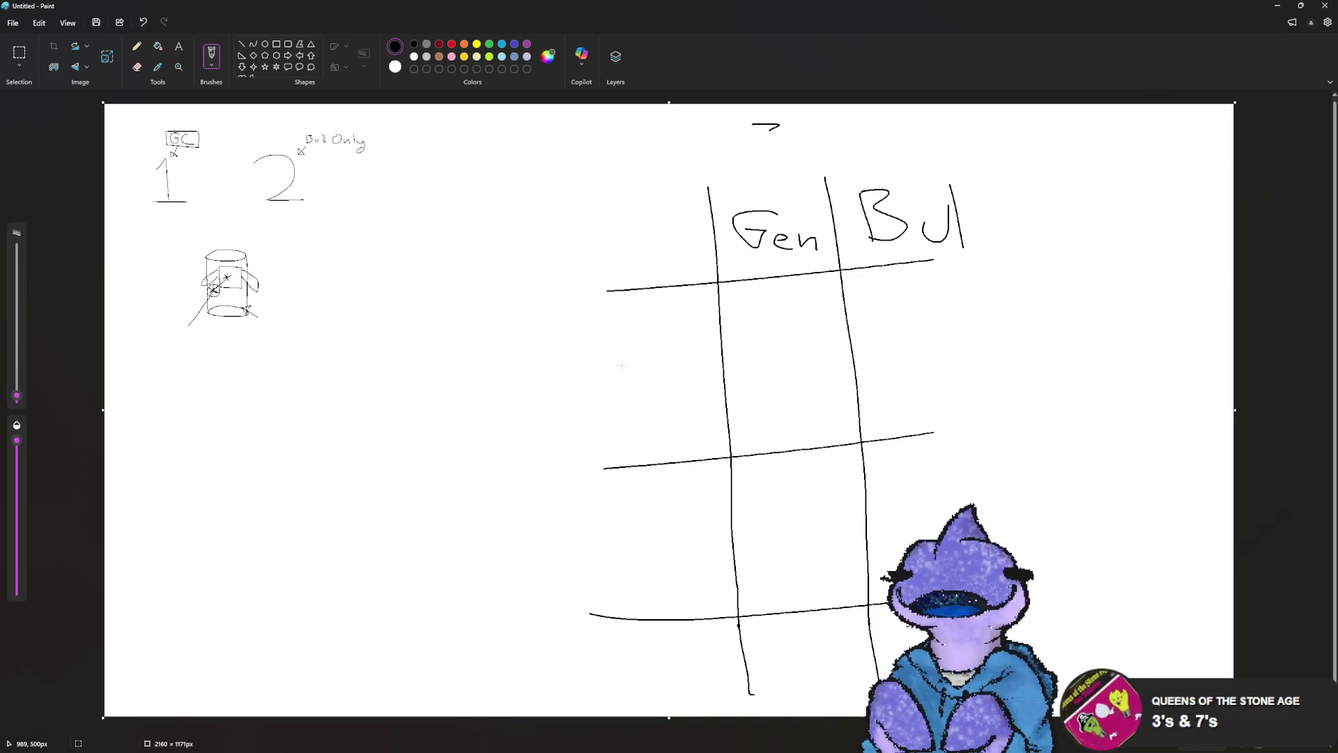
Write Map beside the first row, circle its Gen and Bul cells, and select a stray scribble
mouse_move(555, 404)
mouse_down()
mouse_move(583, 367)
mouse_move(602, 405)
mouse_up()
mouse_move(631, 383)
mouse_down()
mouse_move(614, 394)
mouse_move(652, 405)
mouse_up()
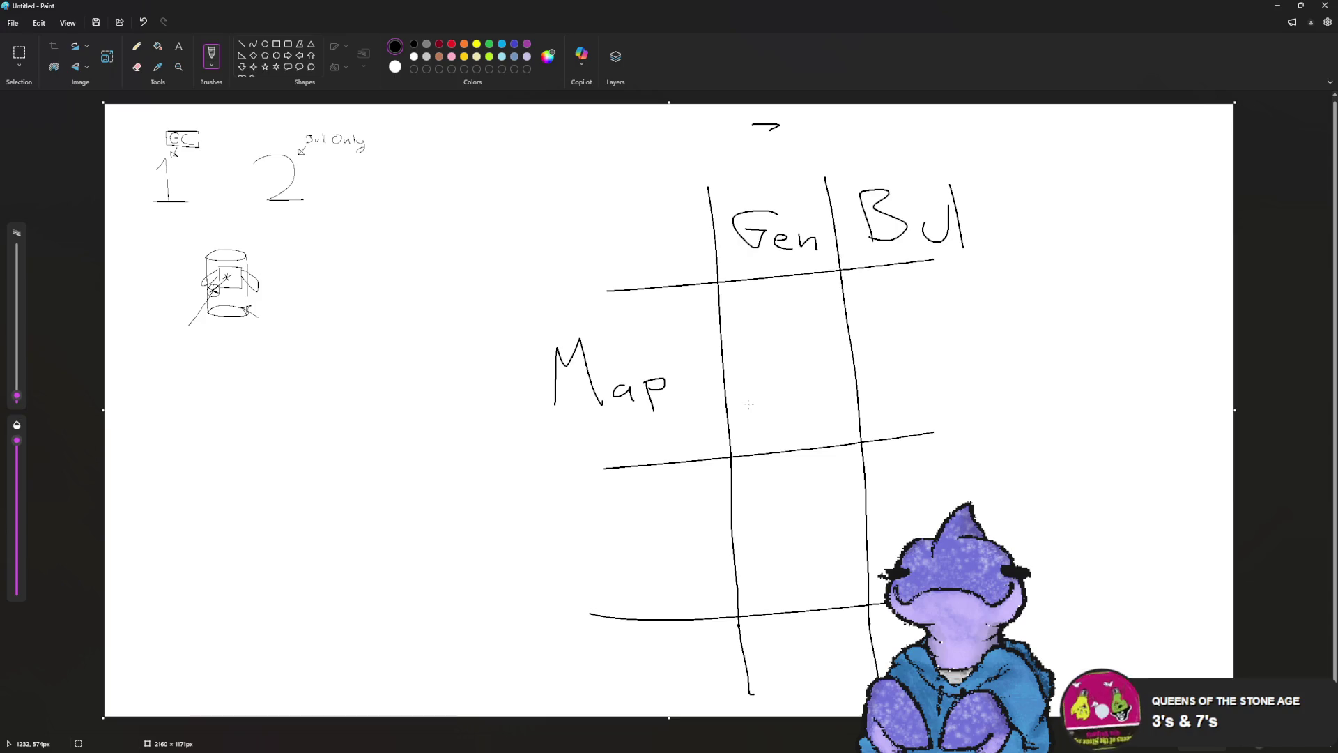
drag(792, 333, 783, 326)
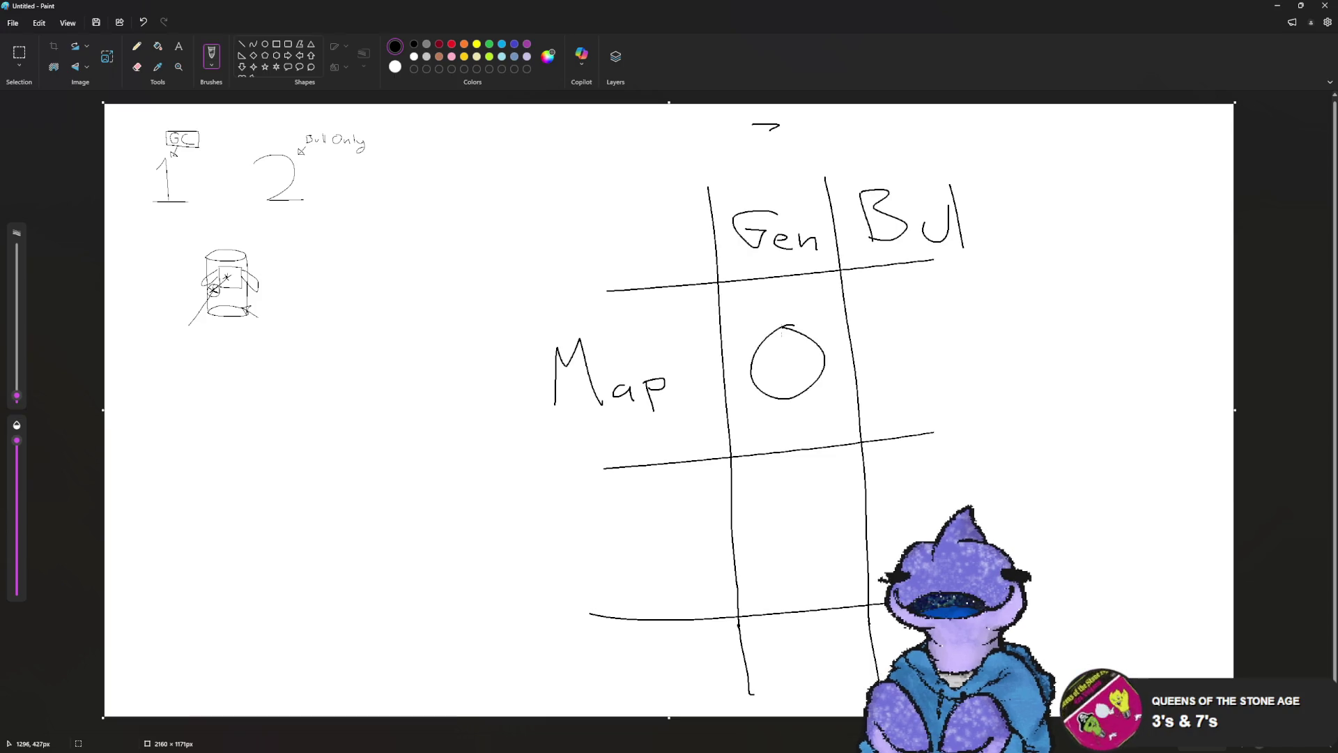
mouse_move(901, 329)
mouse_down()
mouse_move(938, 380)
mouse_move(904, 331)
mouse_up()
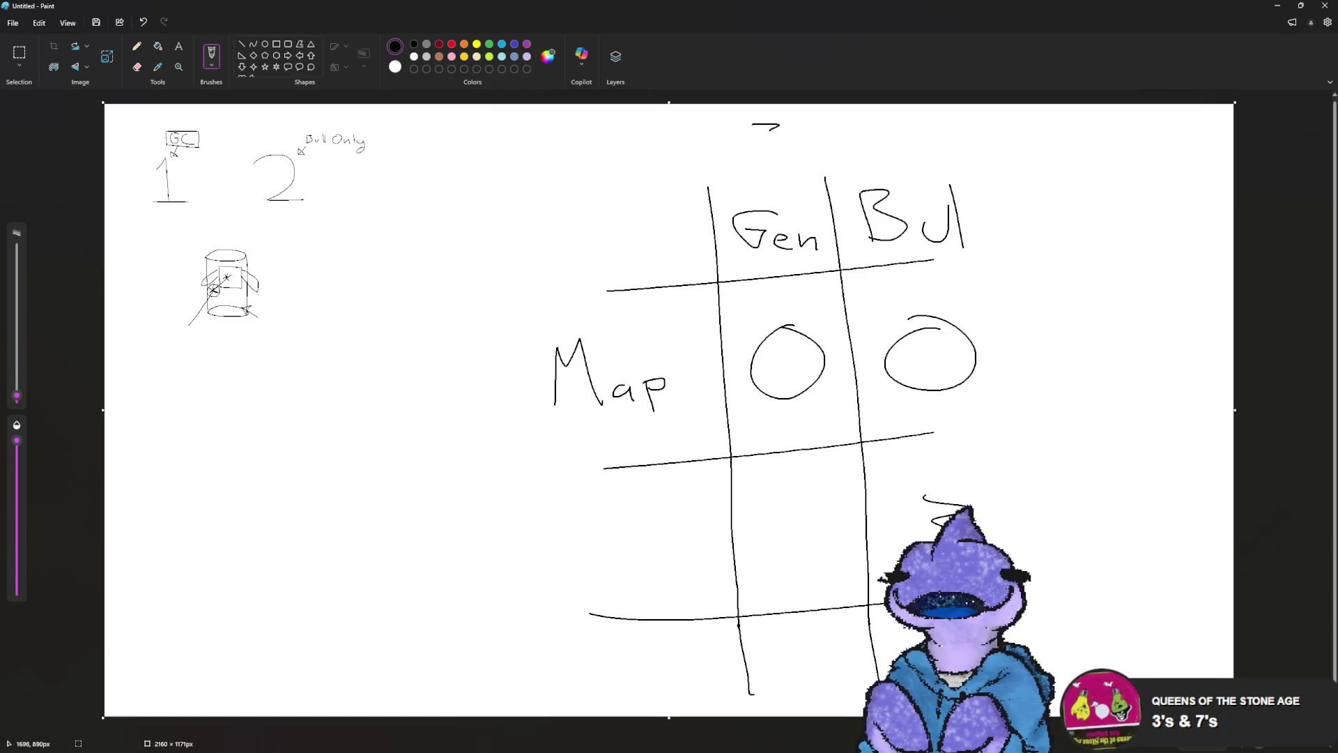
click(19, 53)
drag(906, 476, 1013, 584)
Delete the stray scribble and write 'Coll' beside the next row, erasing a stray cylinder sketch
key(Delete)
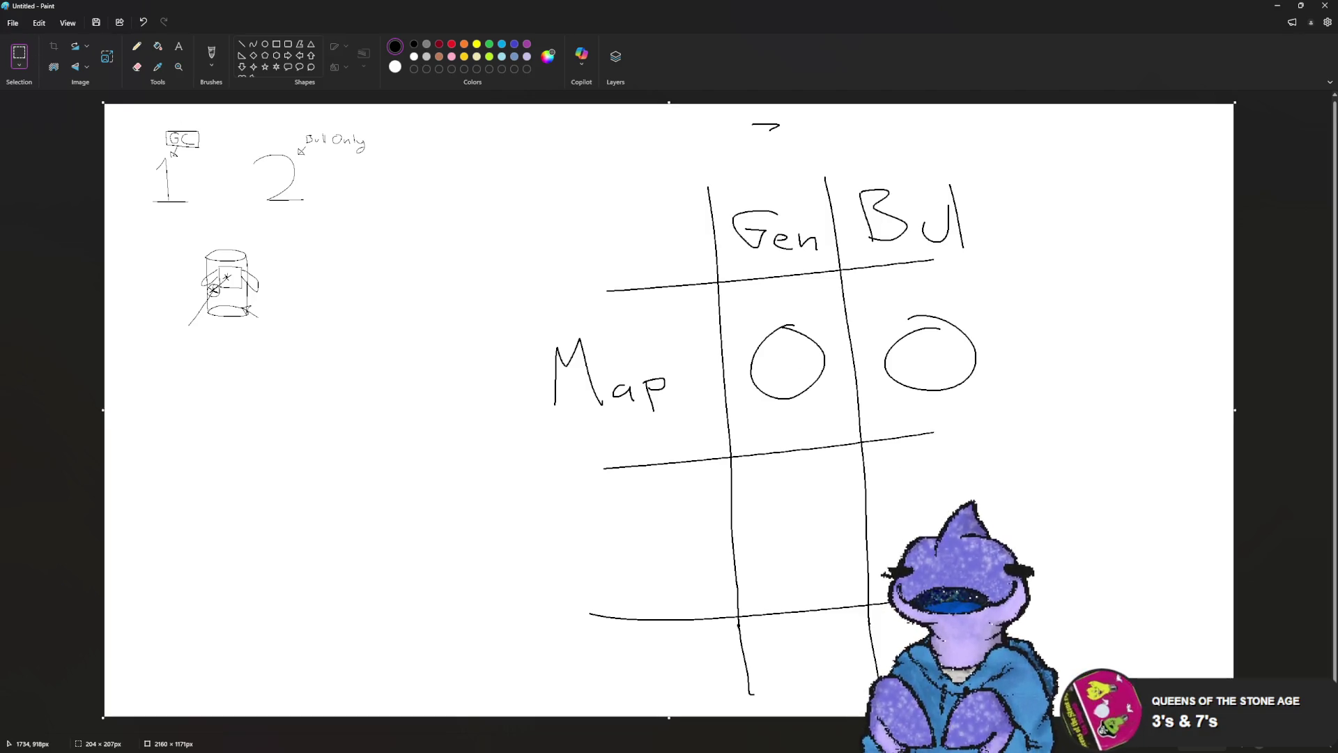
click(136, 46)
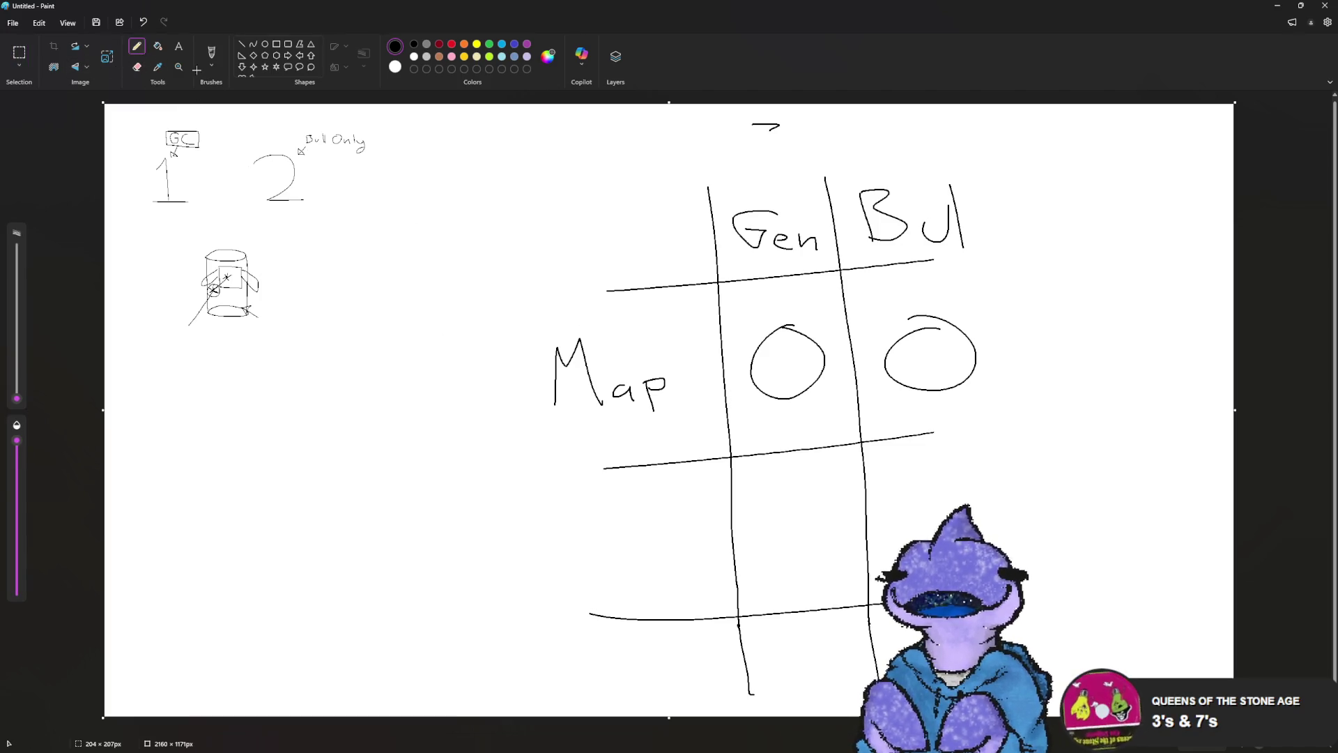
click(210, 52)
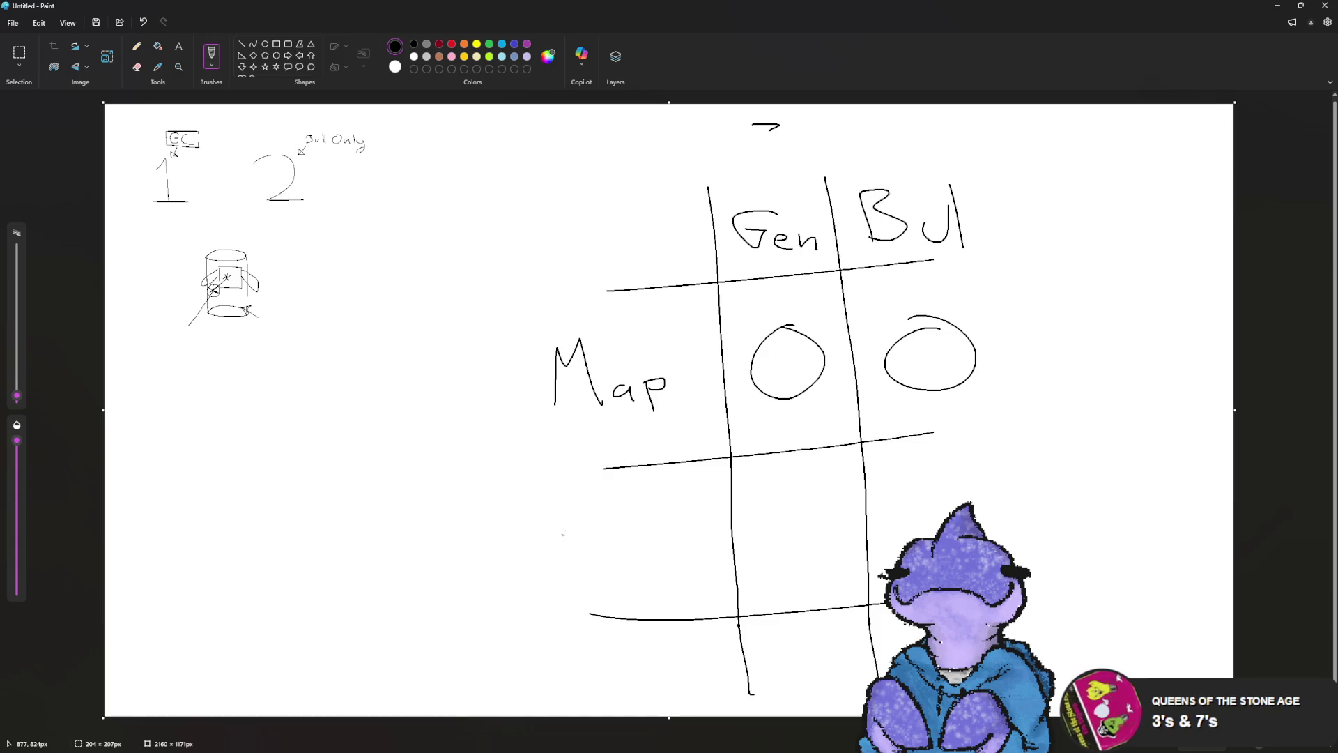
mouse_move(551, 531)
mouse_down()
mouse_move(564, 569)
mouse_move(587, 568)
mouse_up()
mouse_move(605, 519)
mouse_down()
mouse_move(607, 563)
mouse_move(618, 559)
mouse_up()
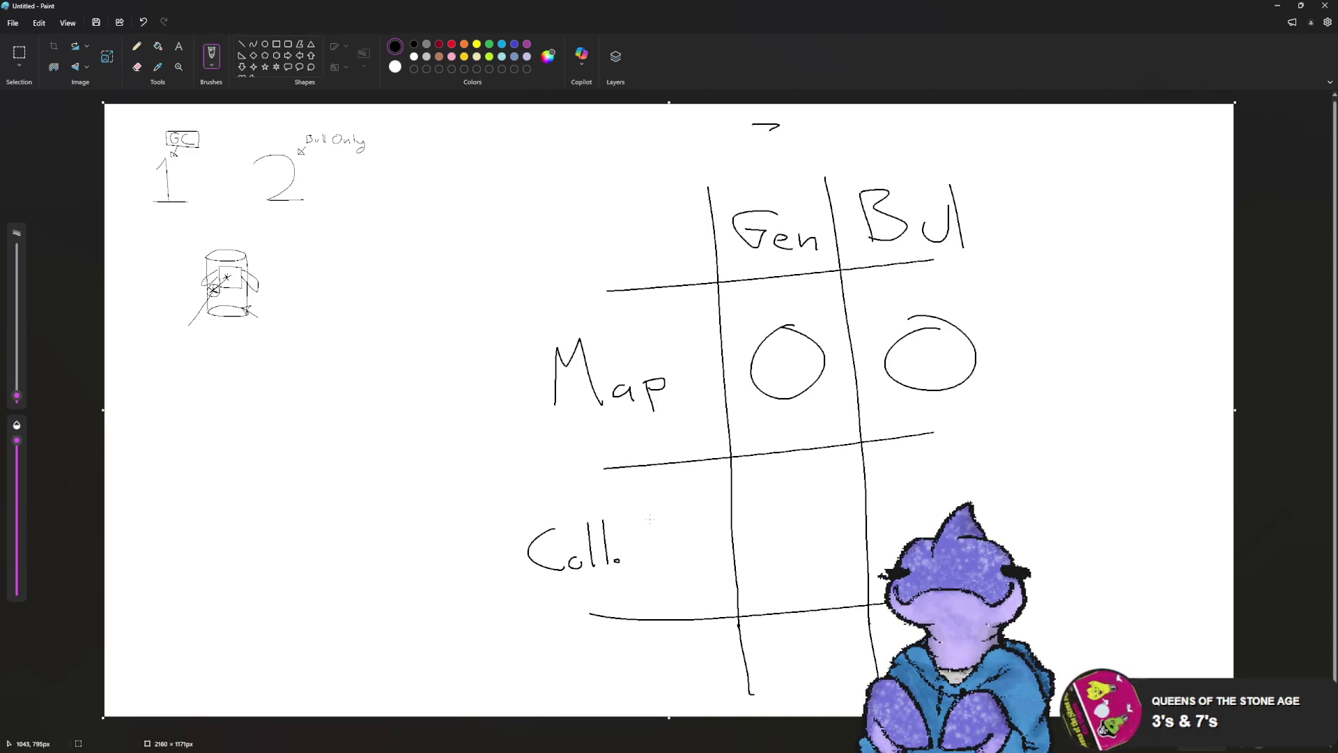
mouse_move(645, 510)
mouse_down()
mouse_move(667, 517)
mouse_move(667, 504)
mouse_move(644, 561)
mouse_move(668, 553)
mouse_up()
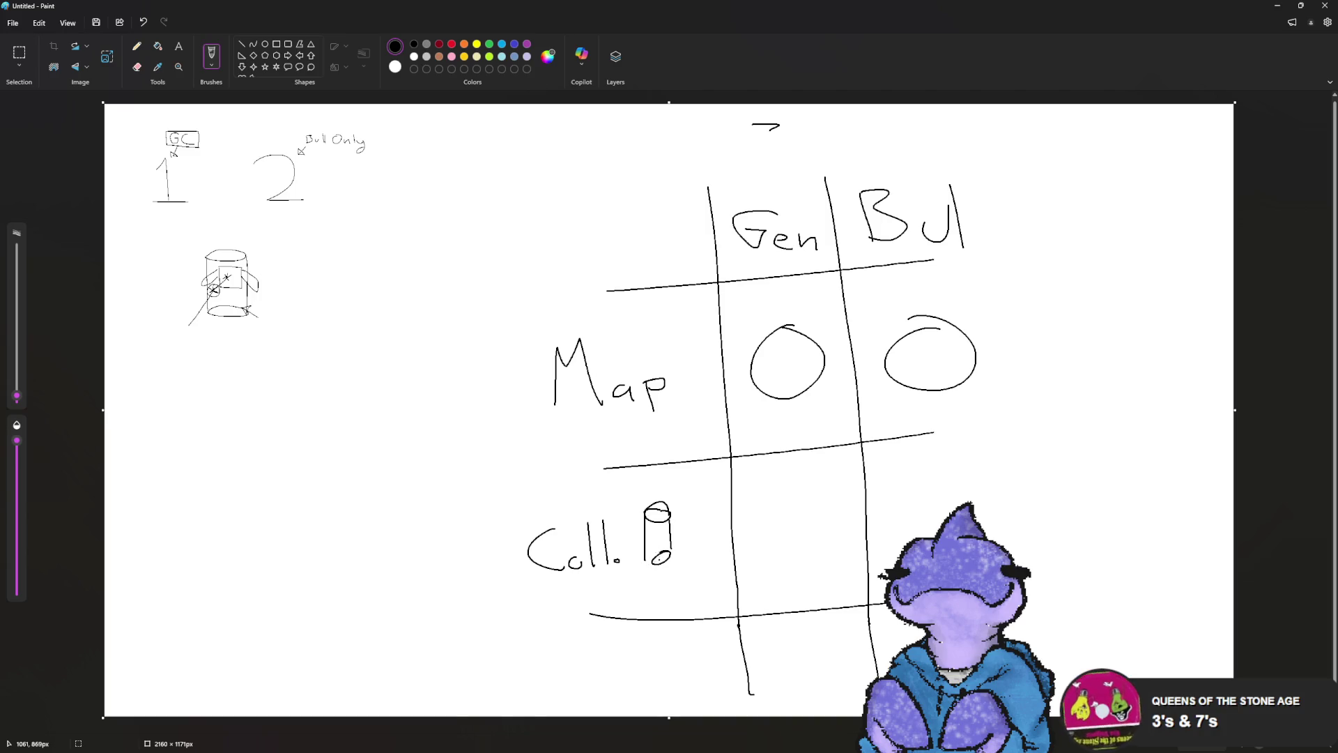
key(ctrl+z)
key(ctrl+z)
key(ctrl+z)
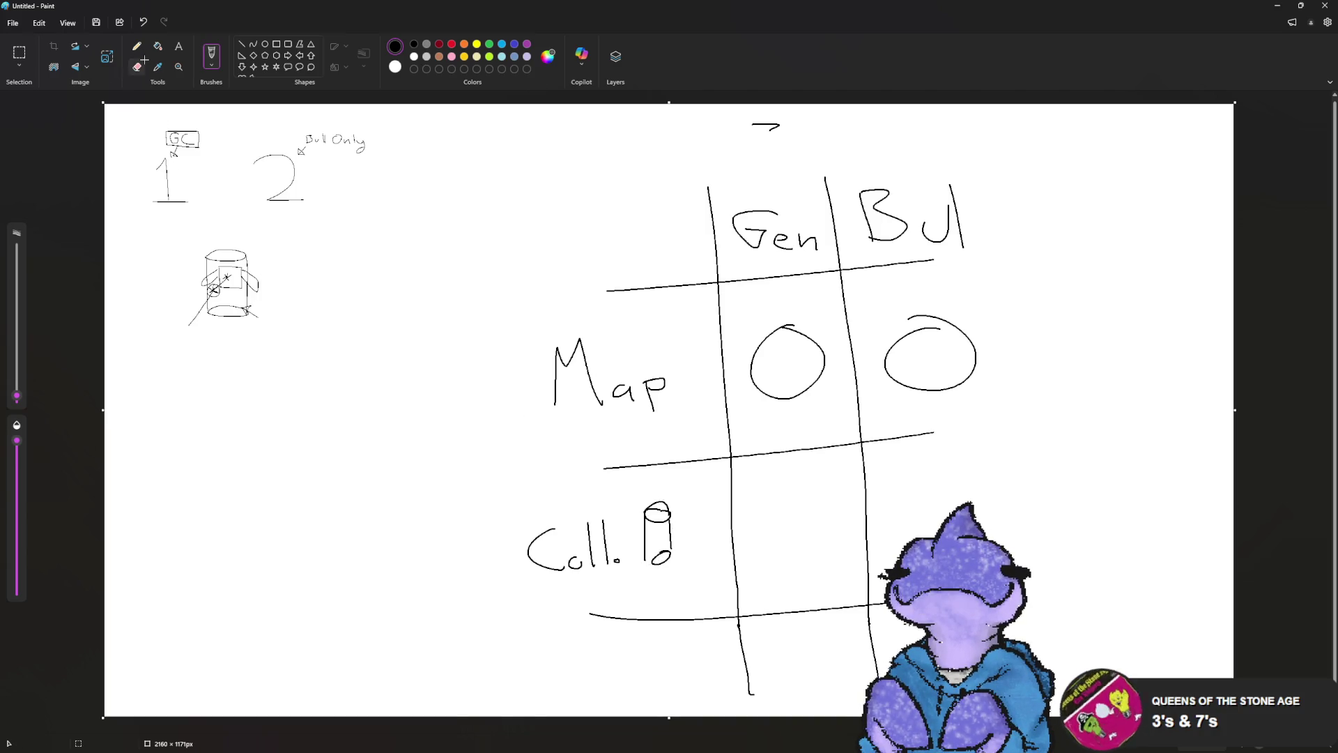
click(142, 66)
mouse_move(647, 512)
mouse_down()
mouse_move(668, 514)
mouse_move(653, 568)
mouse_move(692, 578)
mouse_up()
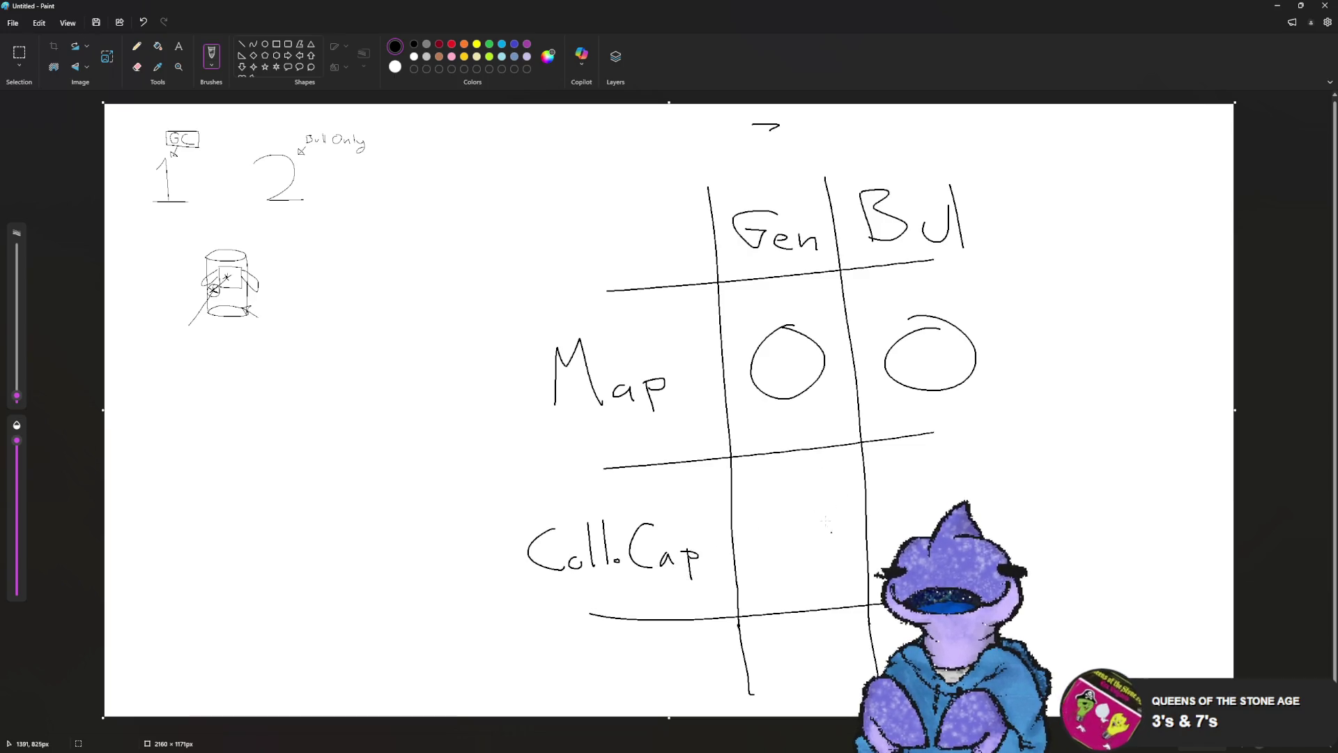
Complete the Coll.Cap label, circle its Gen cell, mark X under Bul, and begin 'Loc.'
mouse_move(767, 517)
mouse_down()
mouse_move(812, 514)
mouse_move(809, 500)
mouse_up()
drag(906, 478, 945, 519)
drag(955, 487, 892, 534)
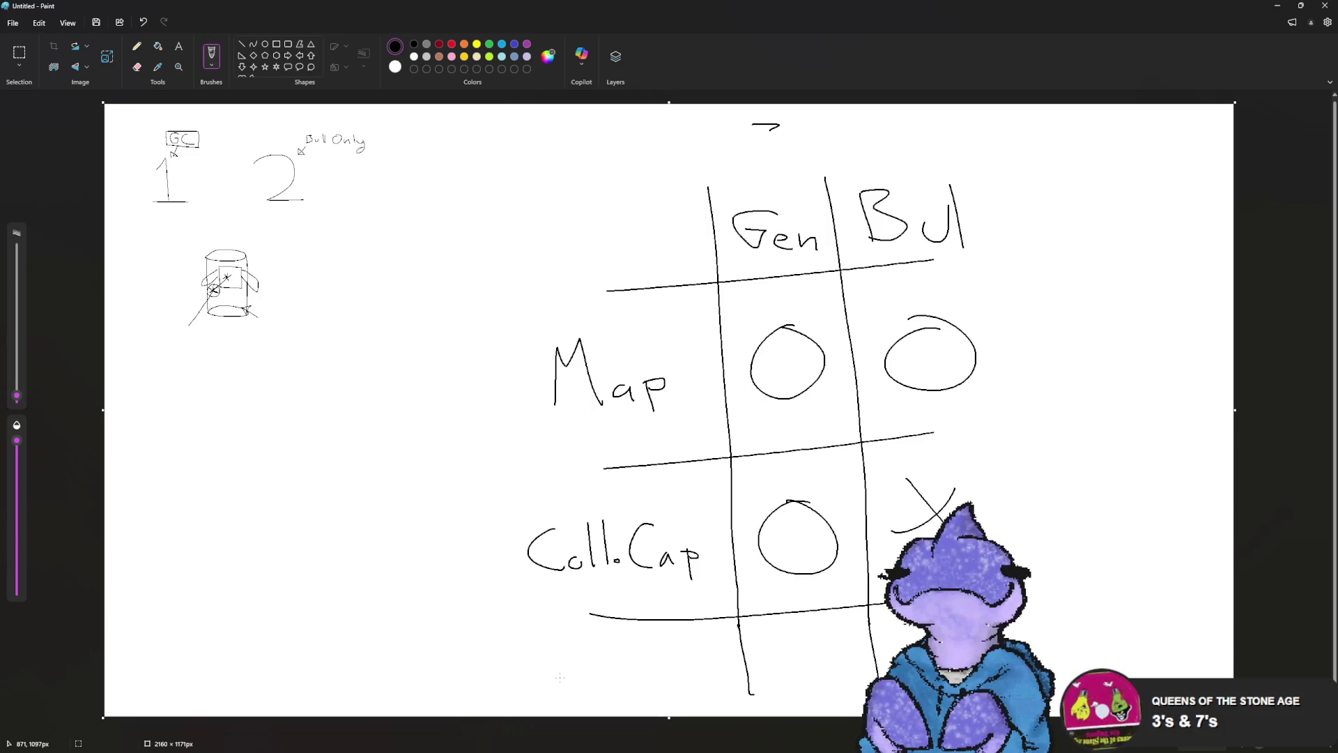
mouse_move(542, 659)
mouse_down()
mouse_move(578, 695)
mouse_move(600, 679)
mouse_move(646, 695)
mouse_up()
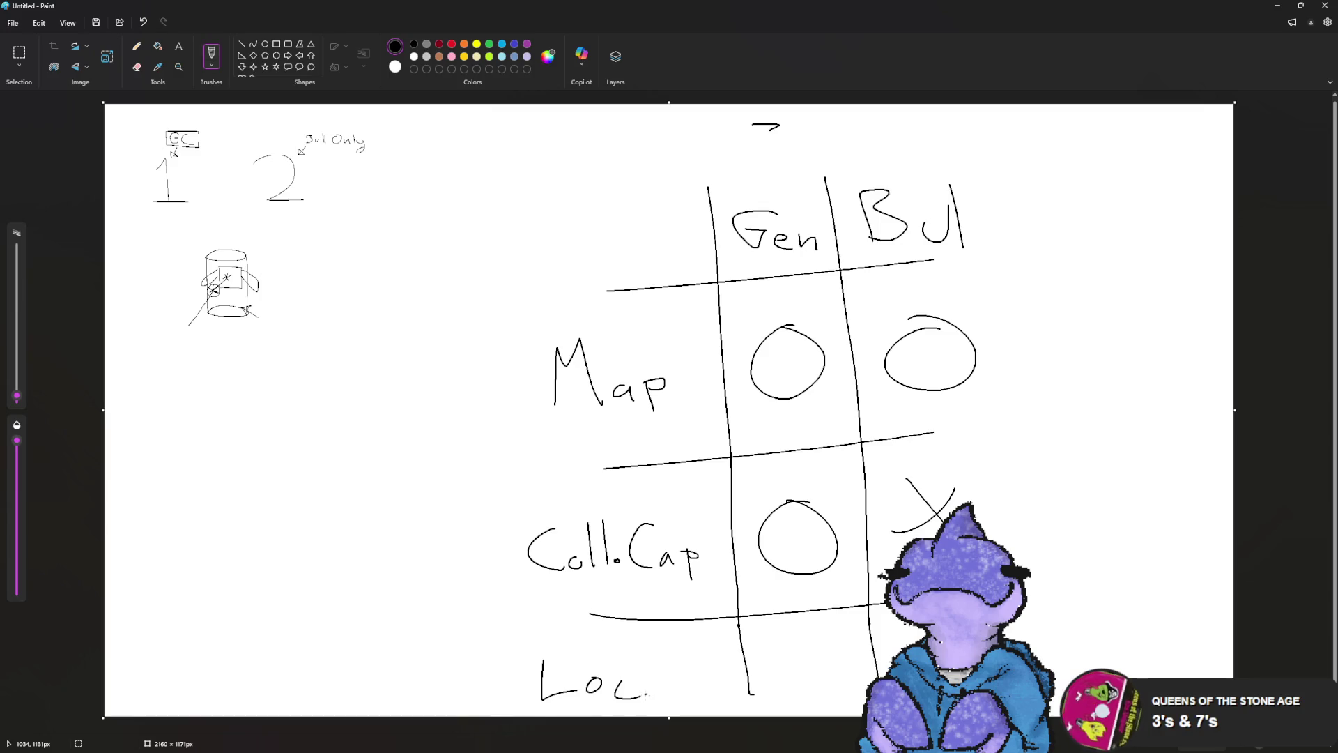
Finish handwriting 'Loc.Dam' below Coll.Cap and draw an X in its Gen cell
drag(664, 650, 666, 692)
mouse_move(664, 650)
mouse_down()
mouse_move(690, 666)
mouse_move(669, 692)
mouse_move(719, 678)
mouse_move(737, 689)
mouse_up()
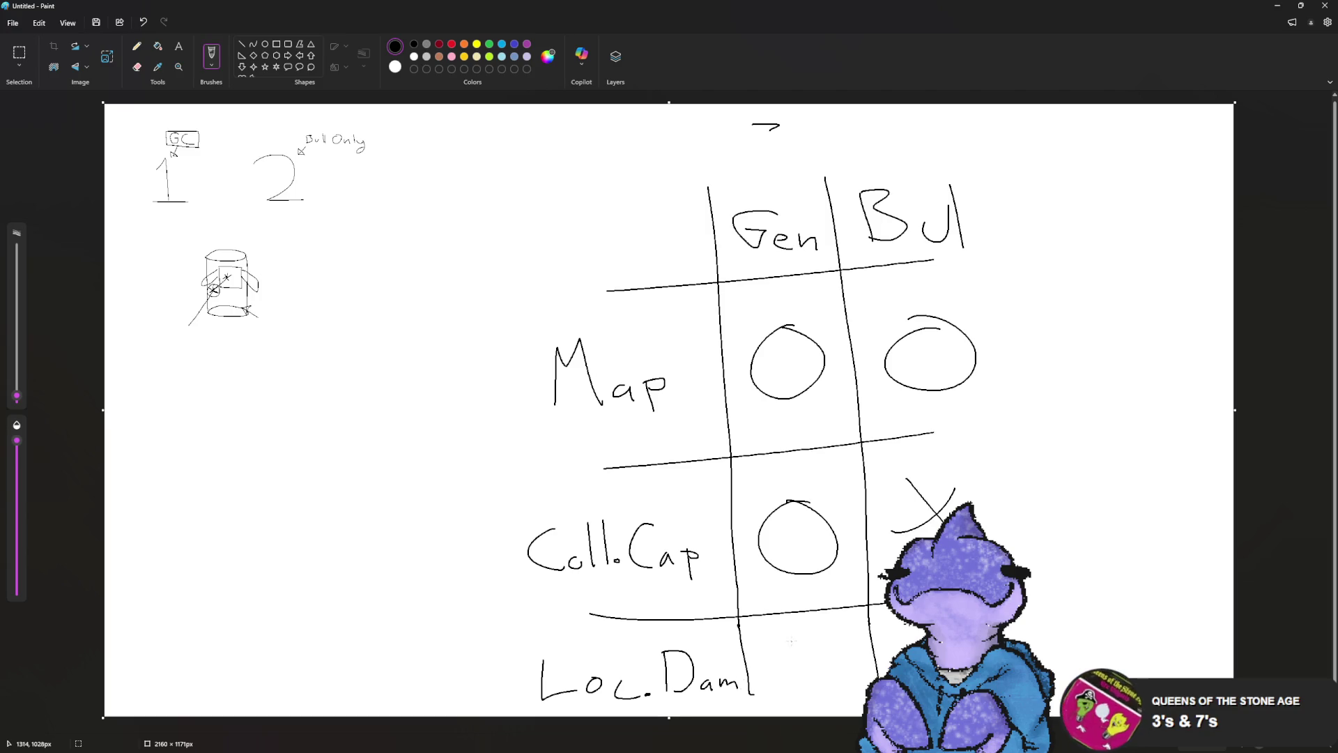
drag(830, 625, 790, 694)
drag(782, 634, 833, 689)
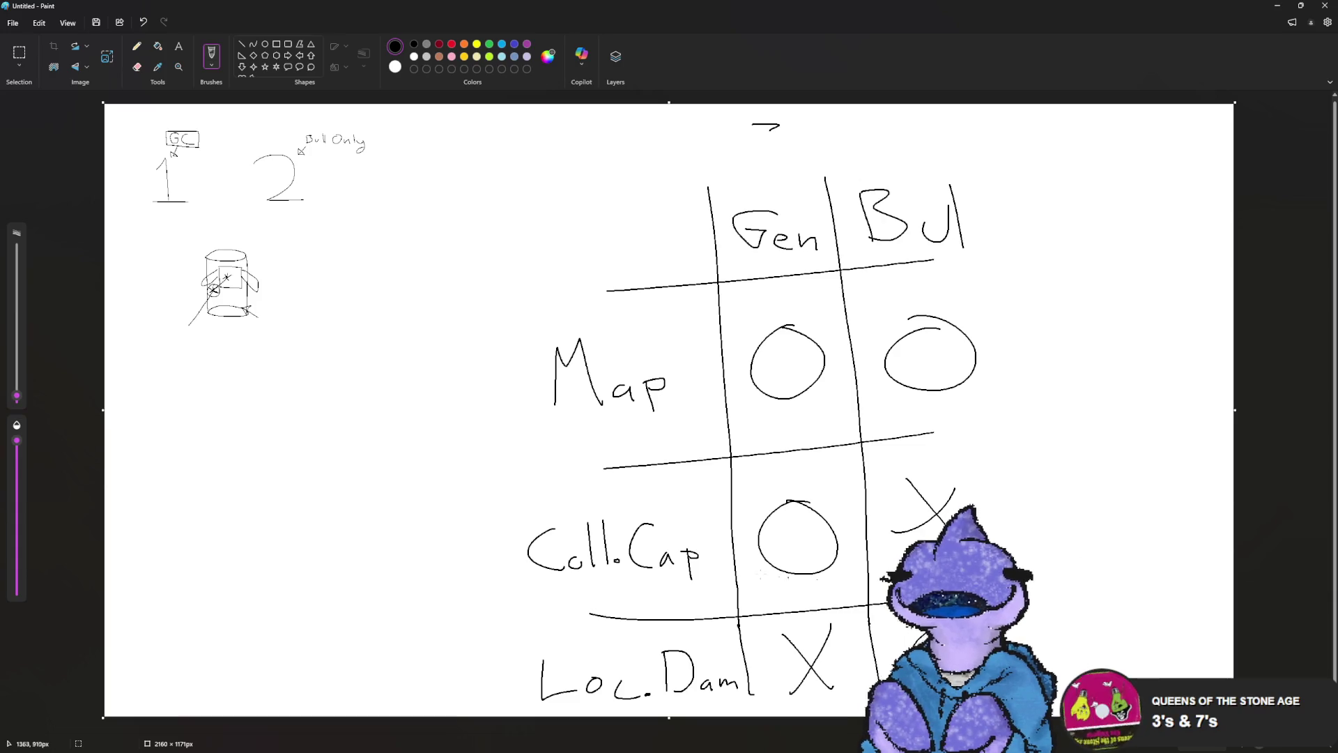
Draw an arrow pointing at Coll.Cap and write 'Def' beside it
mouse_move(431, 547)
mouse_down()
mouse_move(495, 555)
mouse_move(466, 566)
mouse_up()
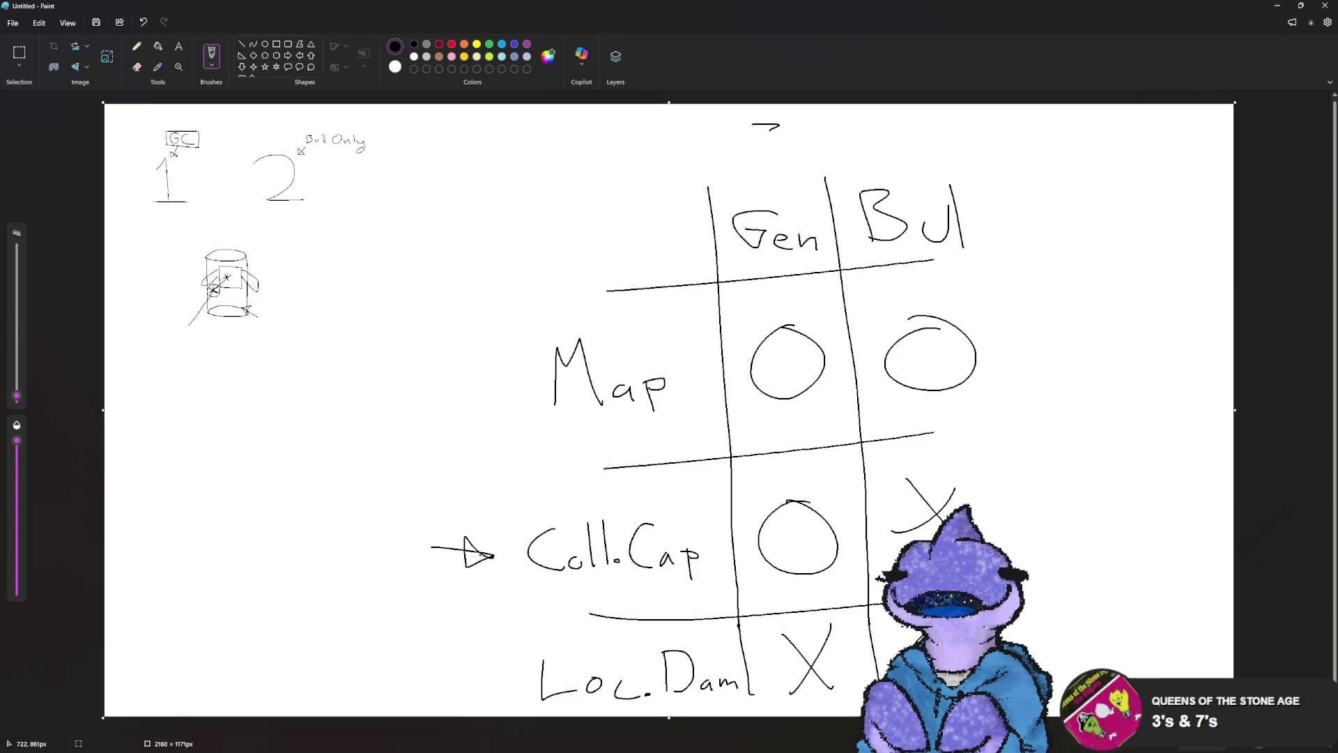
mouse_move(350, 540)
mouse_down()
mouse_move(380, 531)
mouse_move(356, 543)
mouse_up()
drag(388, 538, 401, 543)
drag(422, 516, 410, 542)
drag(411, 531, 420, 529)
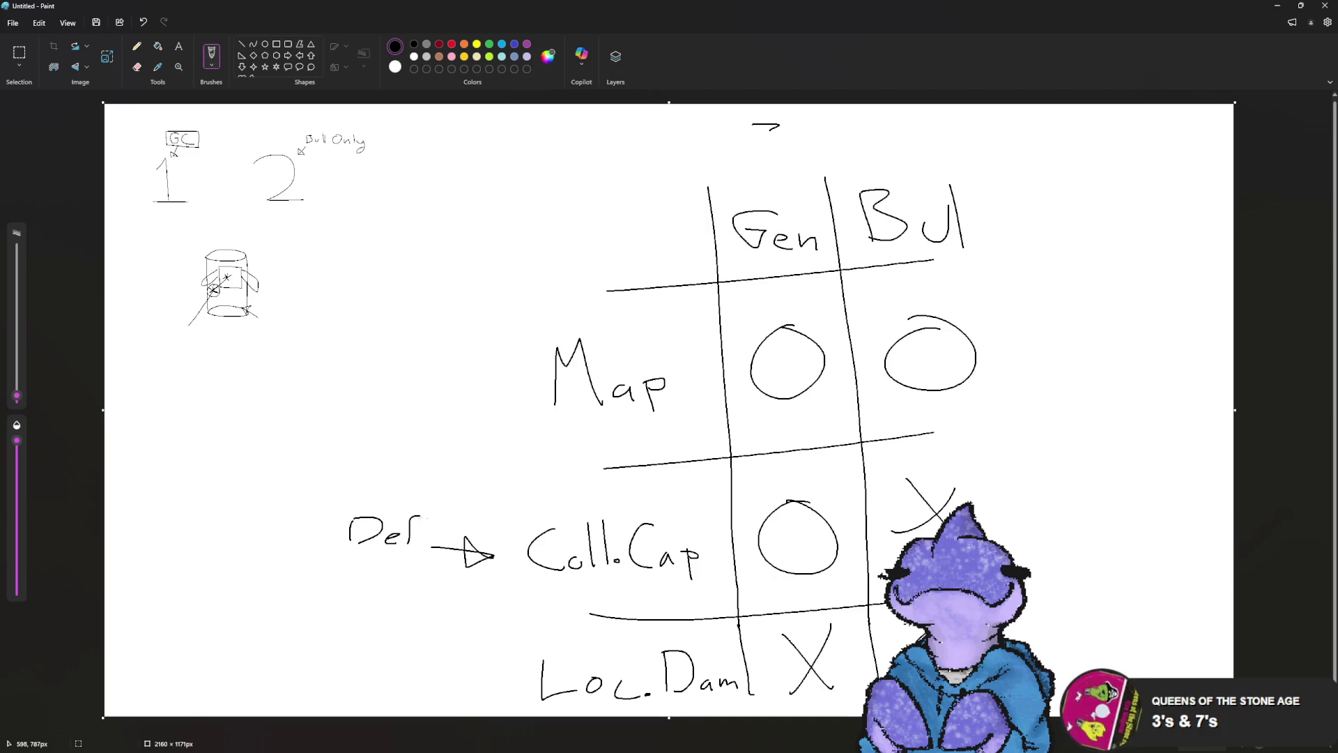
Draw an arrow pointing at Map and label it 'Want' and 'Default'
mouse_move(538, 375)
mouse_down()
mouse_move(462, 380)
mouse_move(539, 375)
mouse_move(517, 392)
mouse_up()
mouse_move(367, 316)
mouse_down()
mouse_move(414, 307)
mouse_move(435, 330)
mouse_move(490, 330)
mouse_up()
drag(483, 322, 512, 320)
mouse_move(365, 369)
mouse_down()
mouse_move(370, 391)
mouse_move(415, 396)
mouse_move(431, 382)
mouse_move(466, 396)
mouse_up()
click(449, 394)
mouse_move(478, 379)
mouse_down()
mouse_move(475, 401)
mouse_move(489, 401)
mouse_up()
drag(483, 394, 512, 395)
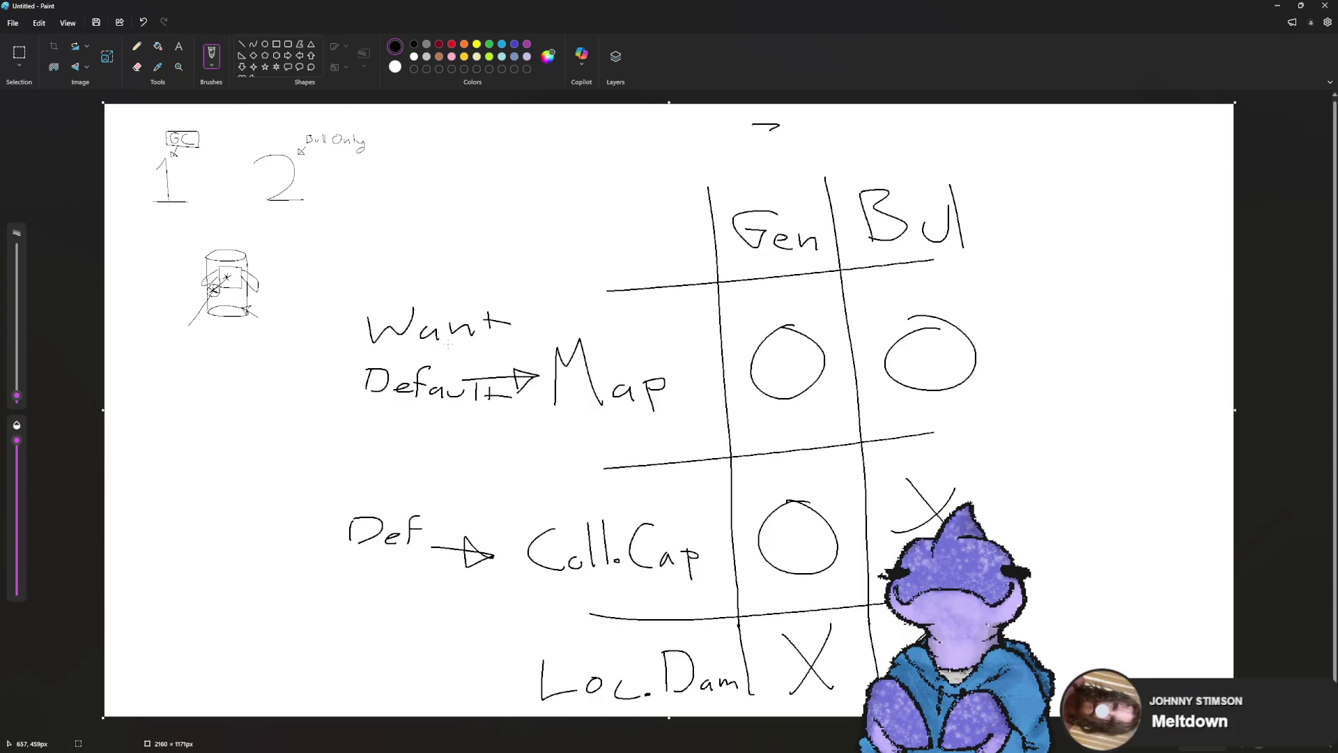
Switch back to the Godot editor showing playerController.tscn and open the Project menu
key(alt+Tab)
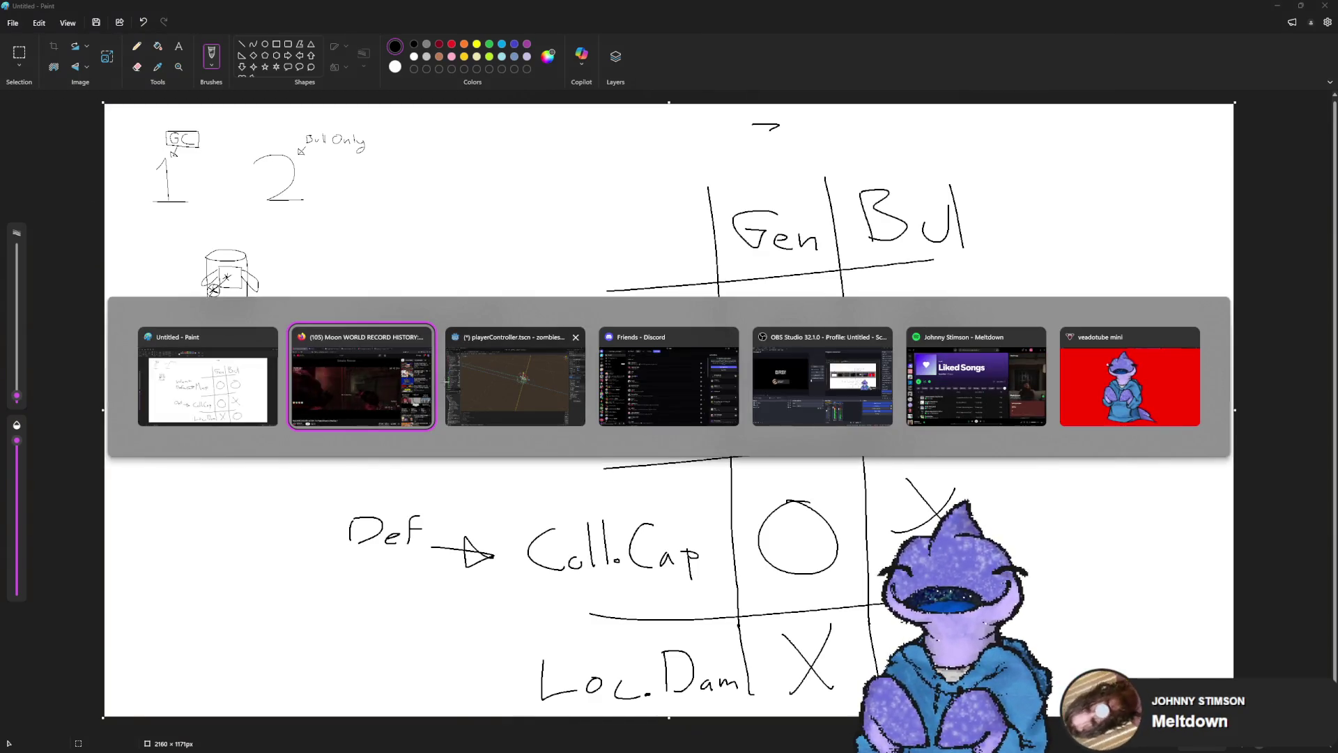
key(alt+Tab)
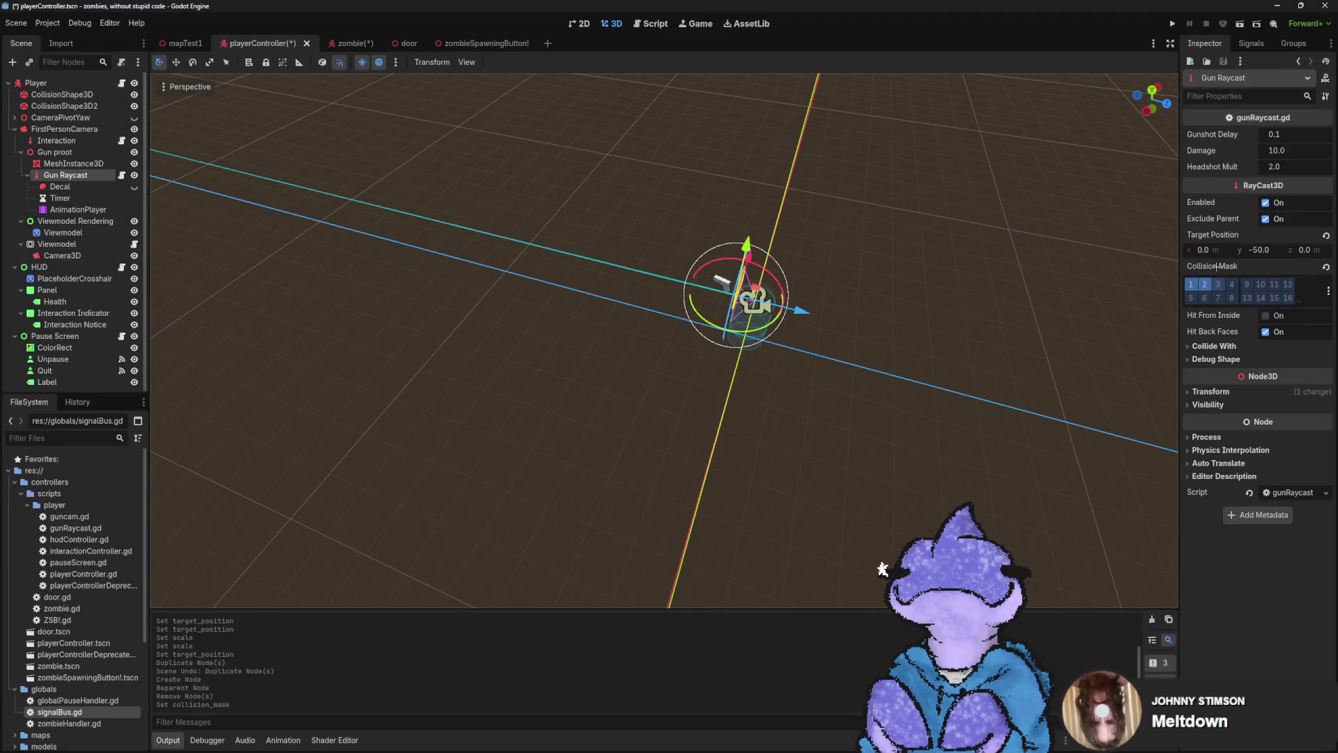
mouse_move(1215, 270)
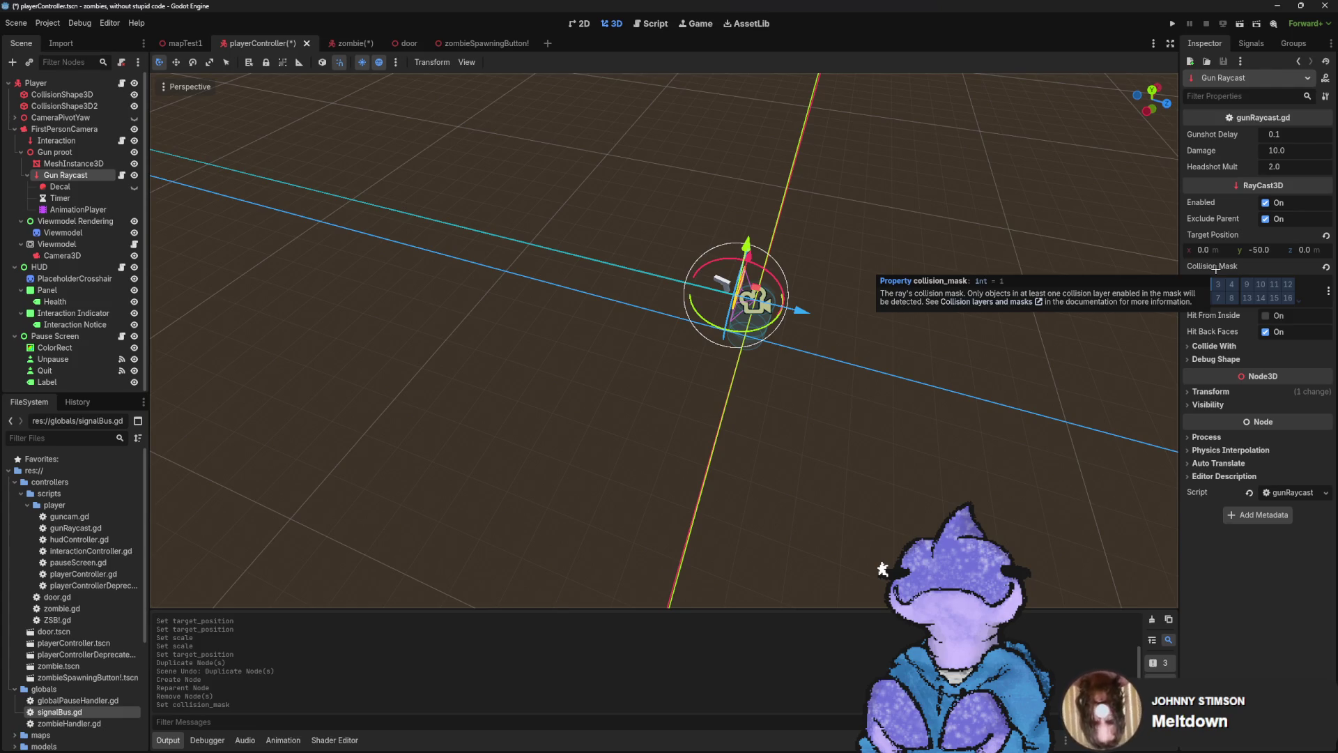
click(38, 23)
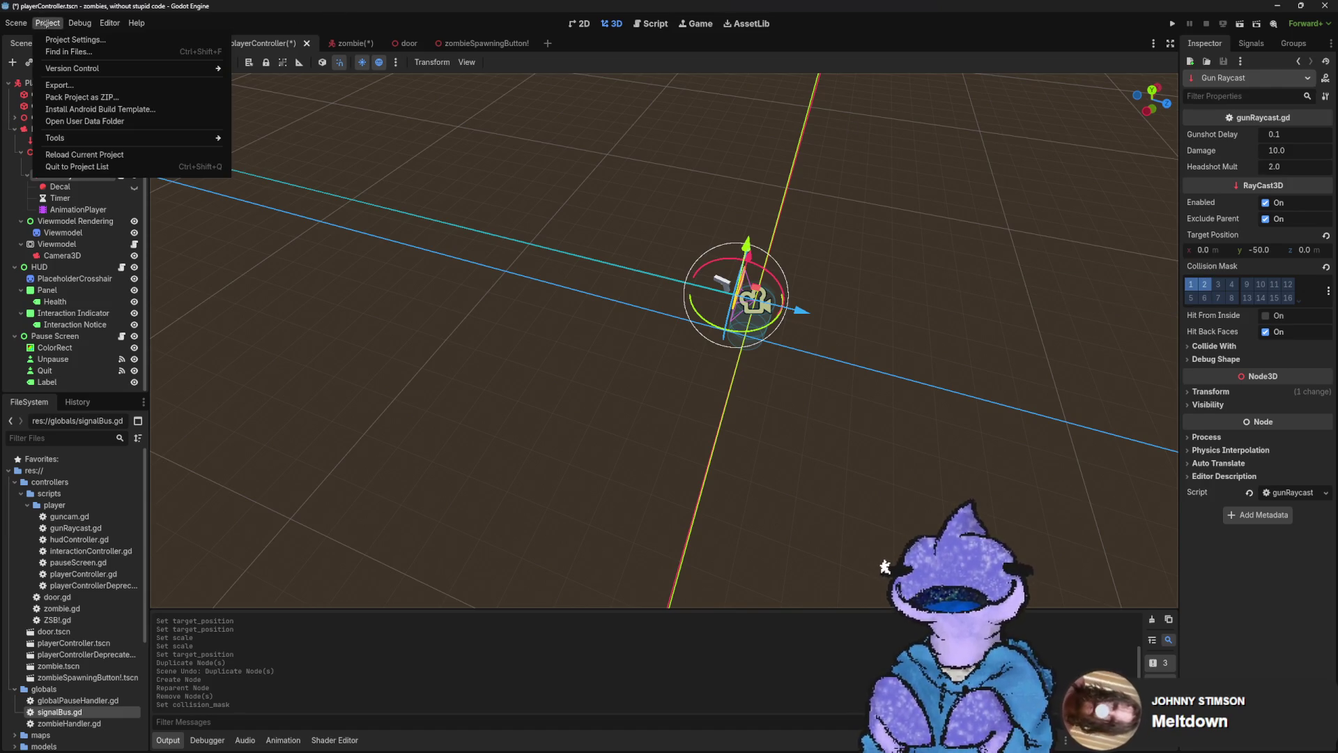
Open Project Settings, open the ProjectSettings documentation from Layer 2, and reposition the dialog
click(69, 39)
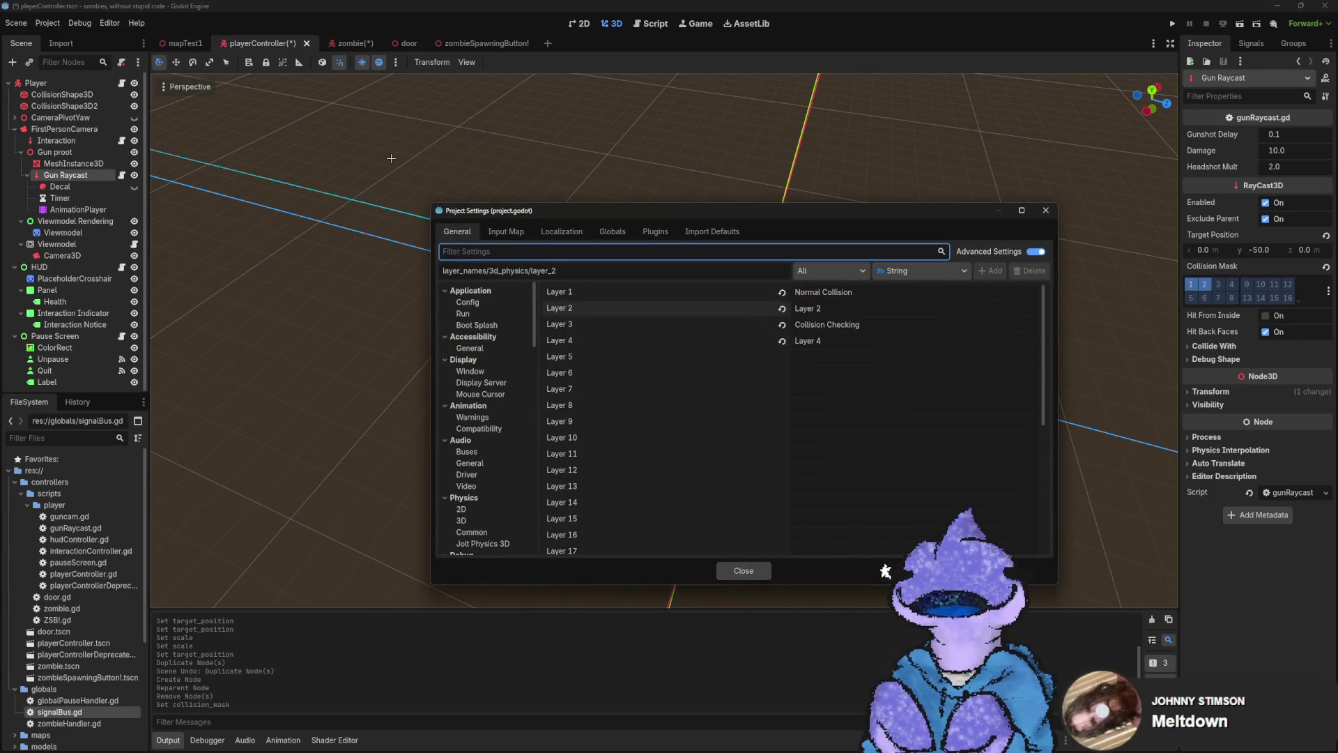
right_click(610, 312)
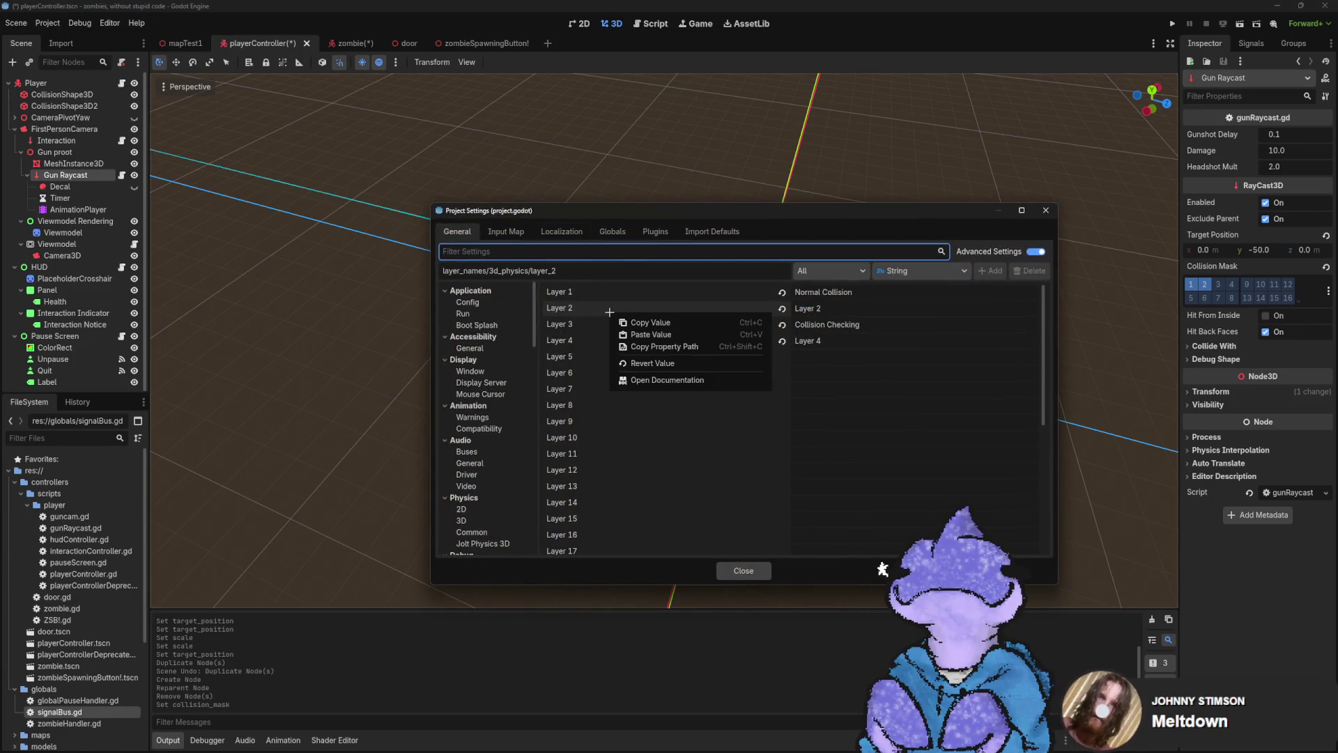
click(683, 380)
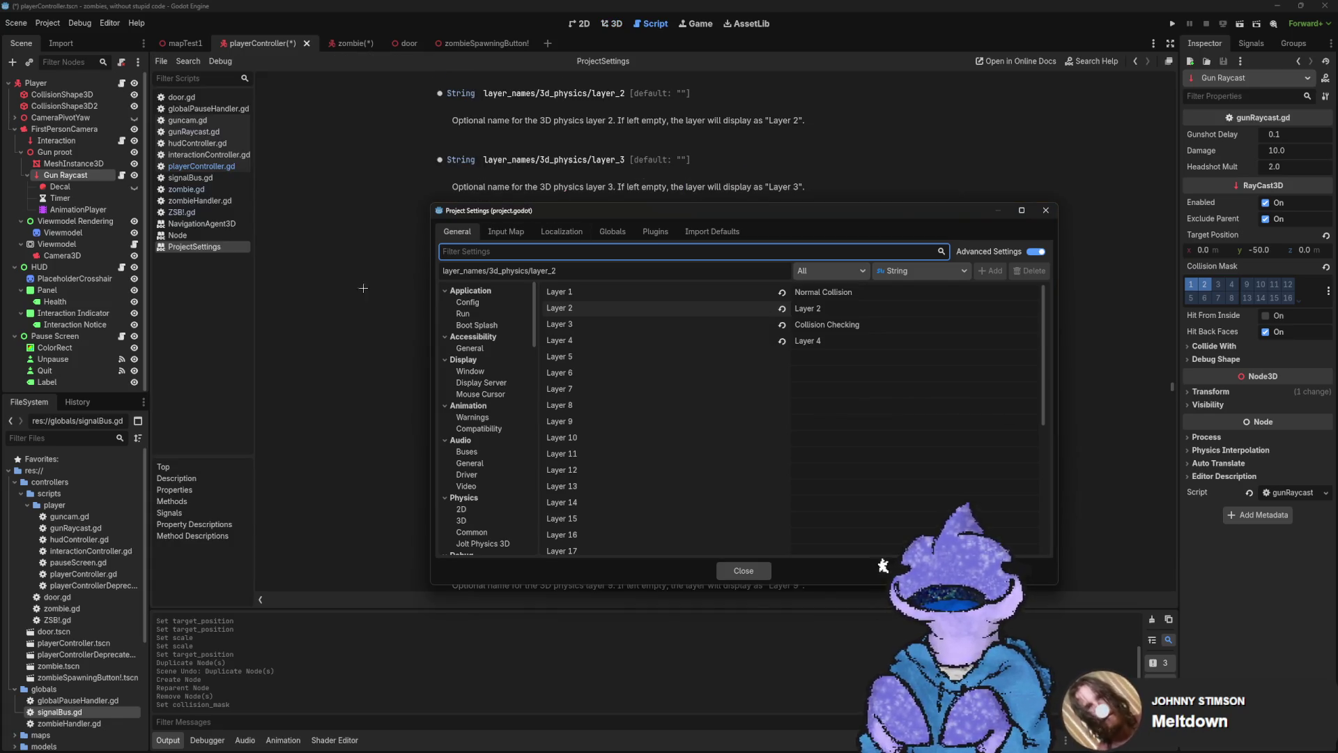
drag(528, 219, 474, 385)
click(478, 307)
drag(533, 376, 523, 216)
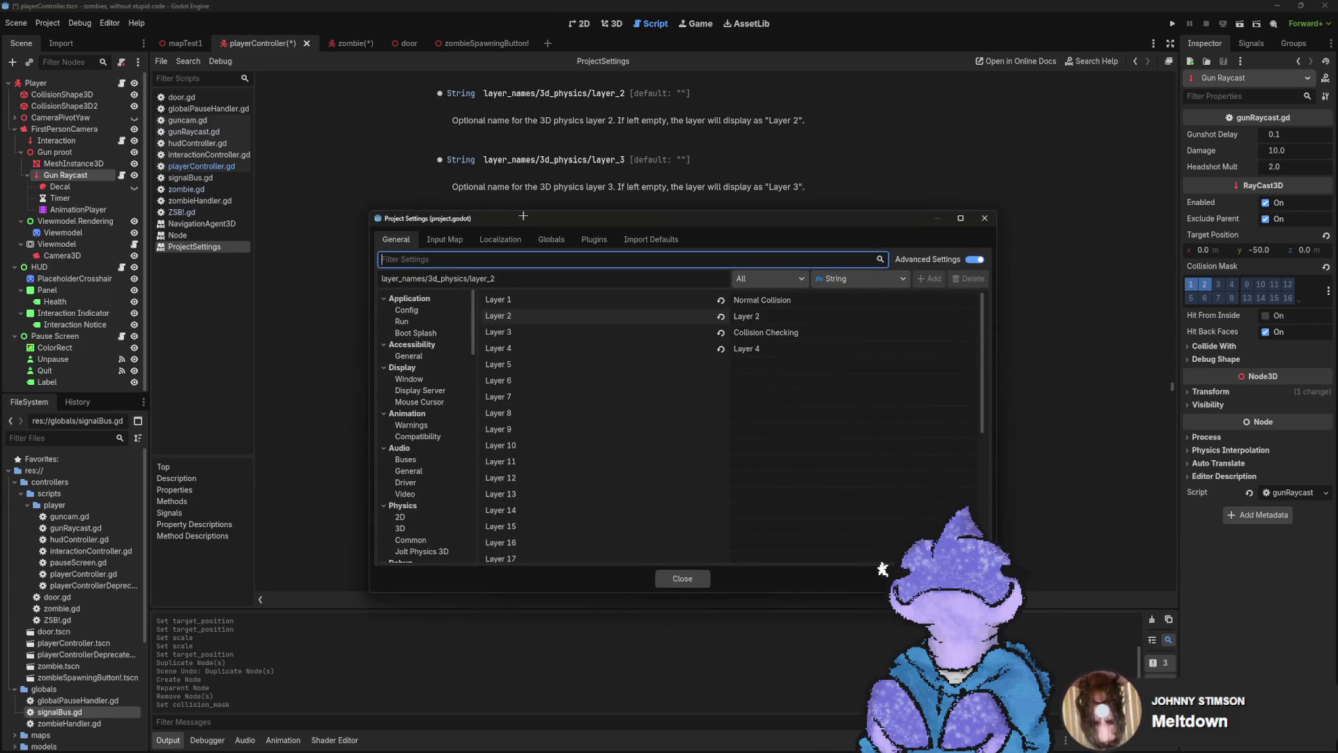
Browse the Globals, Plugins, Localization, Input Map and Import Defaults tabs
click(551, 239)
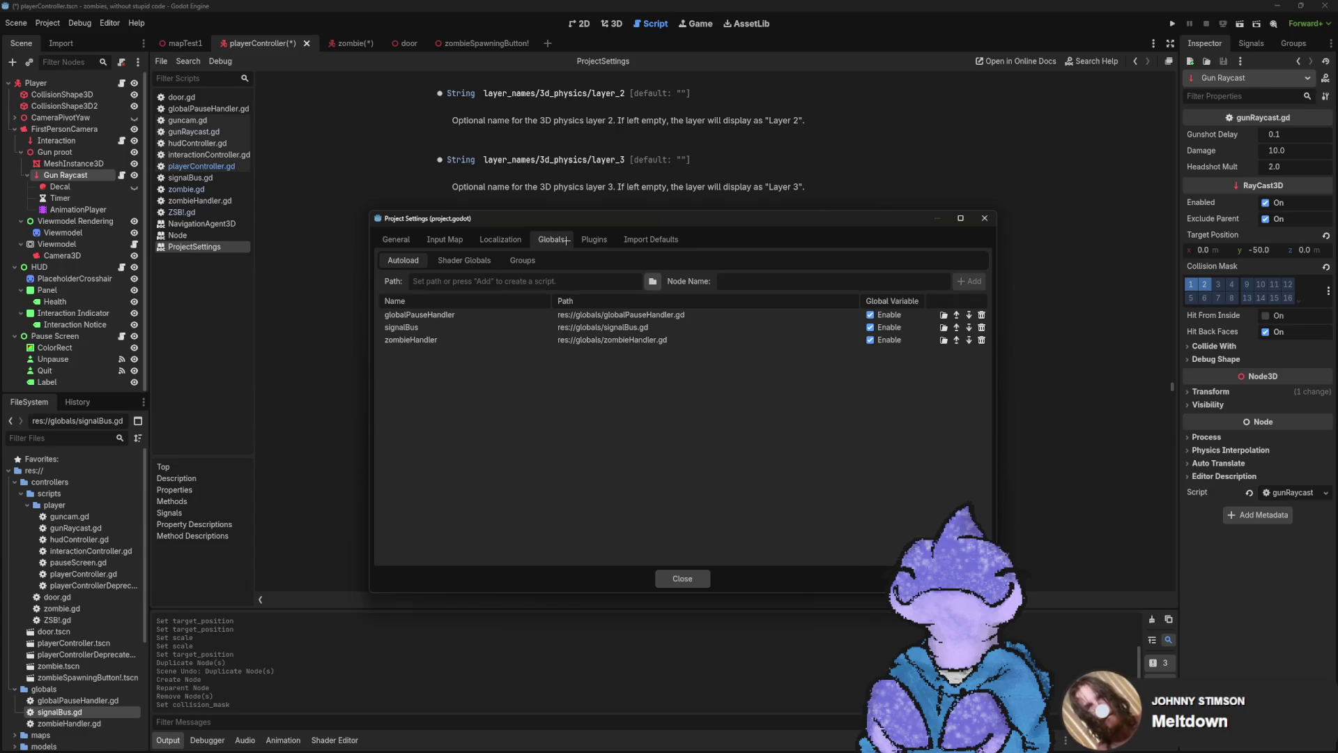
click(584, 241)
click(500, 239)
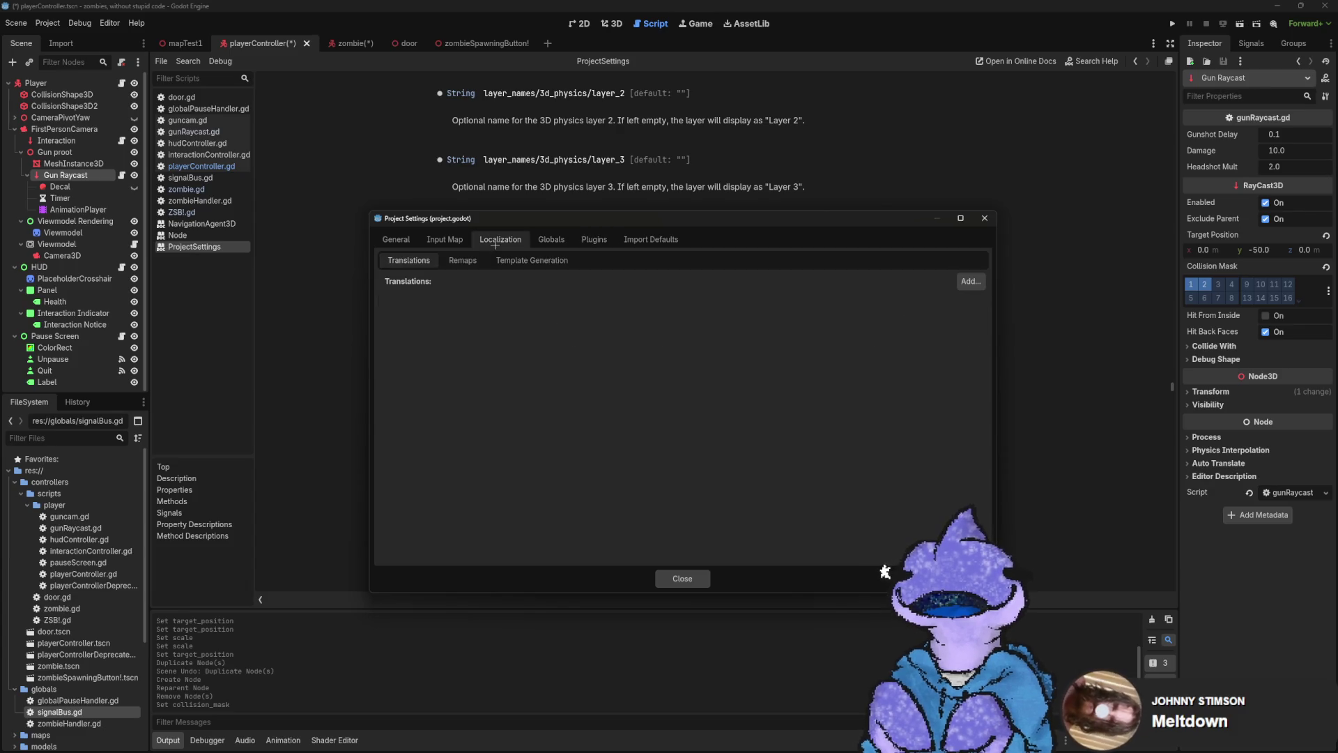
click(452, 240)
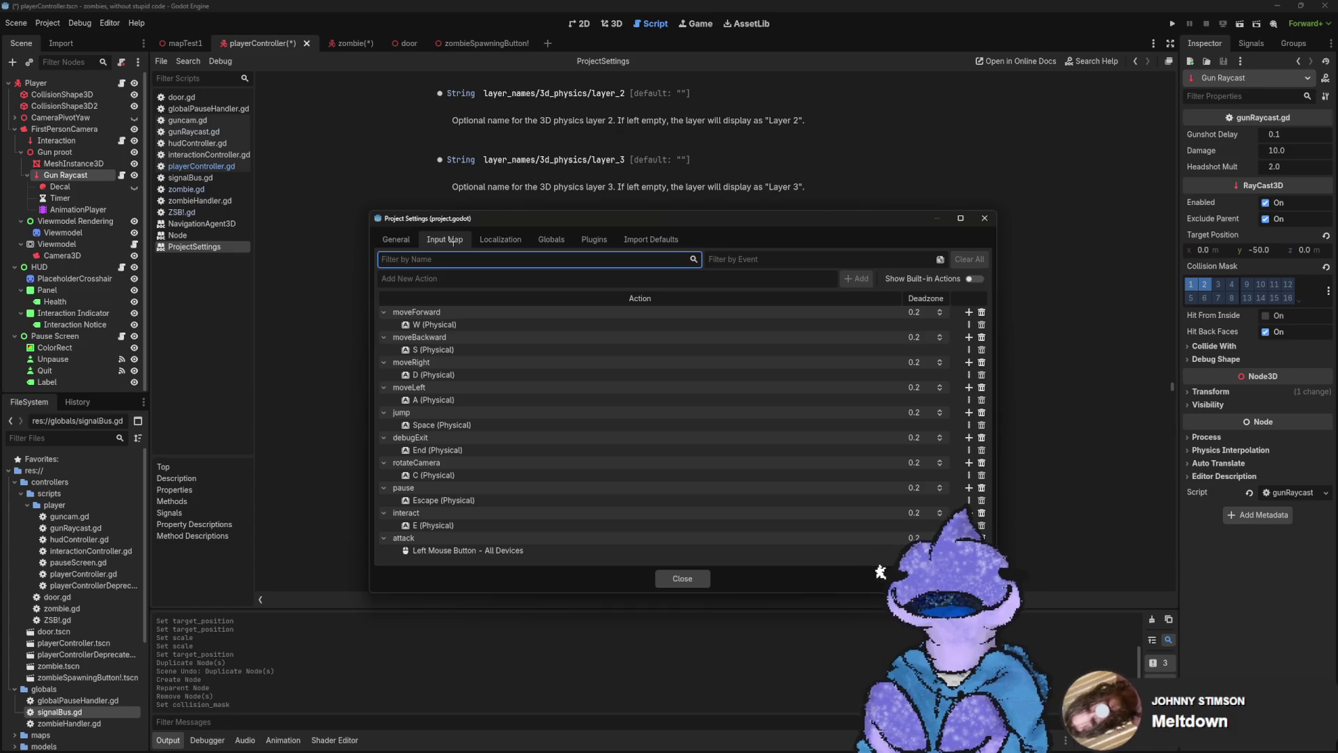
click(655, 240)
click(594, 240)
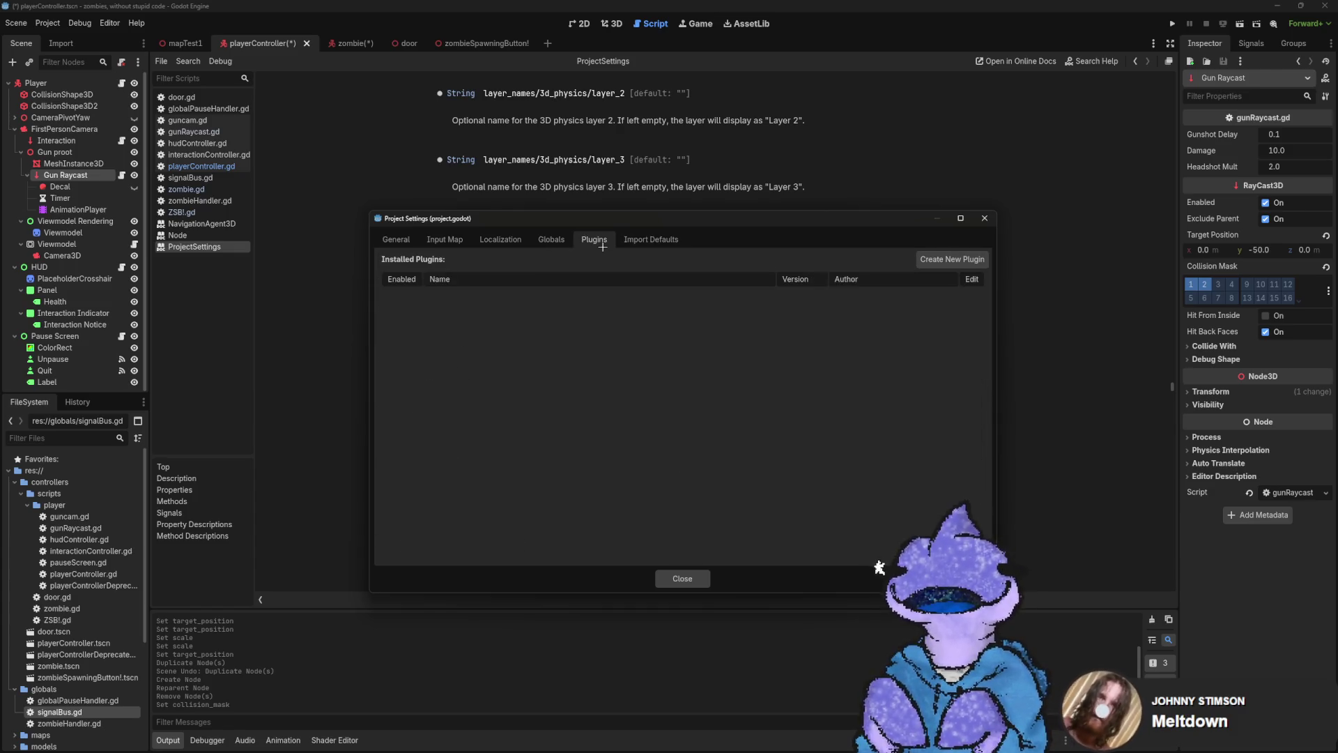
click(551, 240)
click(488, 241)
Check Localization's Translations and Remaps, then return to General layer names
click(396, 239)
click(509, 240)
click(463, 260)
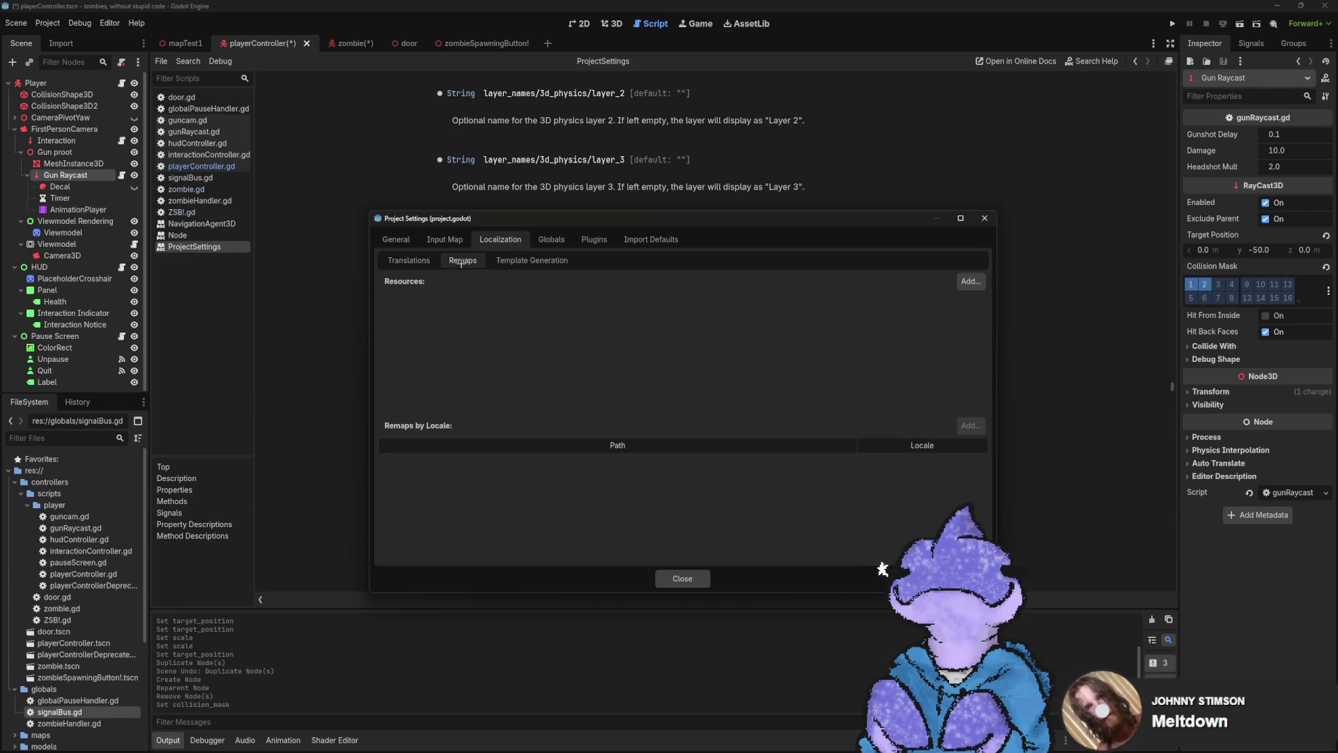
click(409, 260)
click(395, 240)
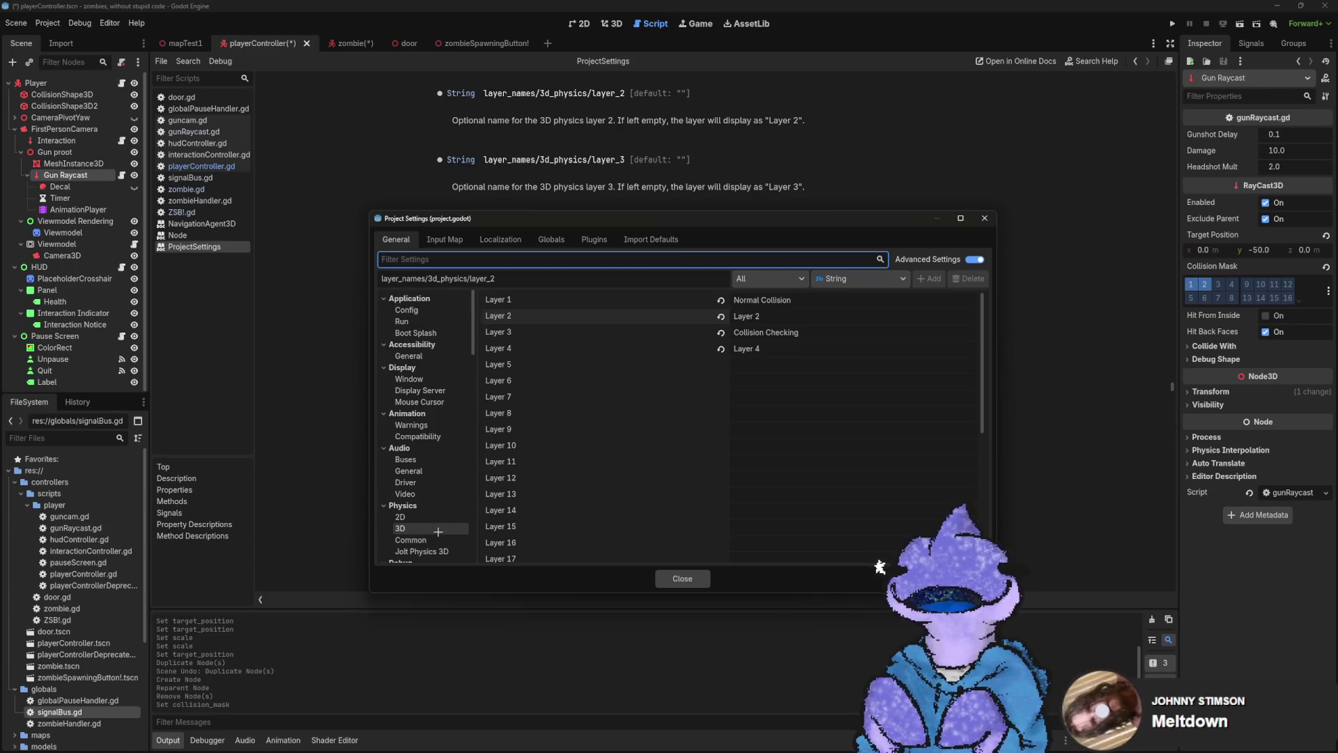
Show the Physics > 3D settings and leave the physics engine on Jolt Physics
click(401, 529)
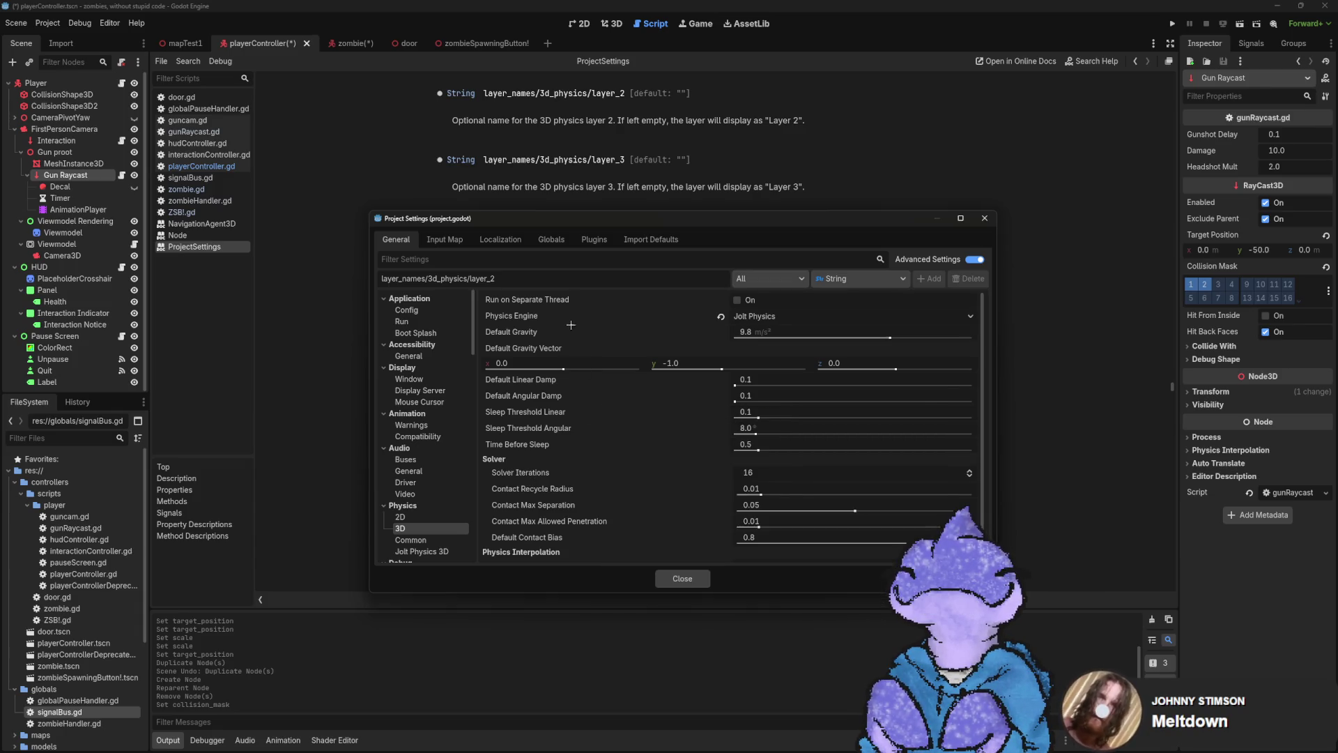
click(740, 317)
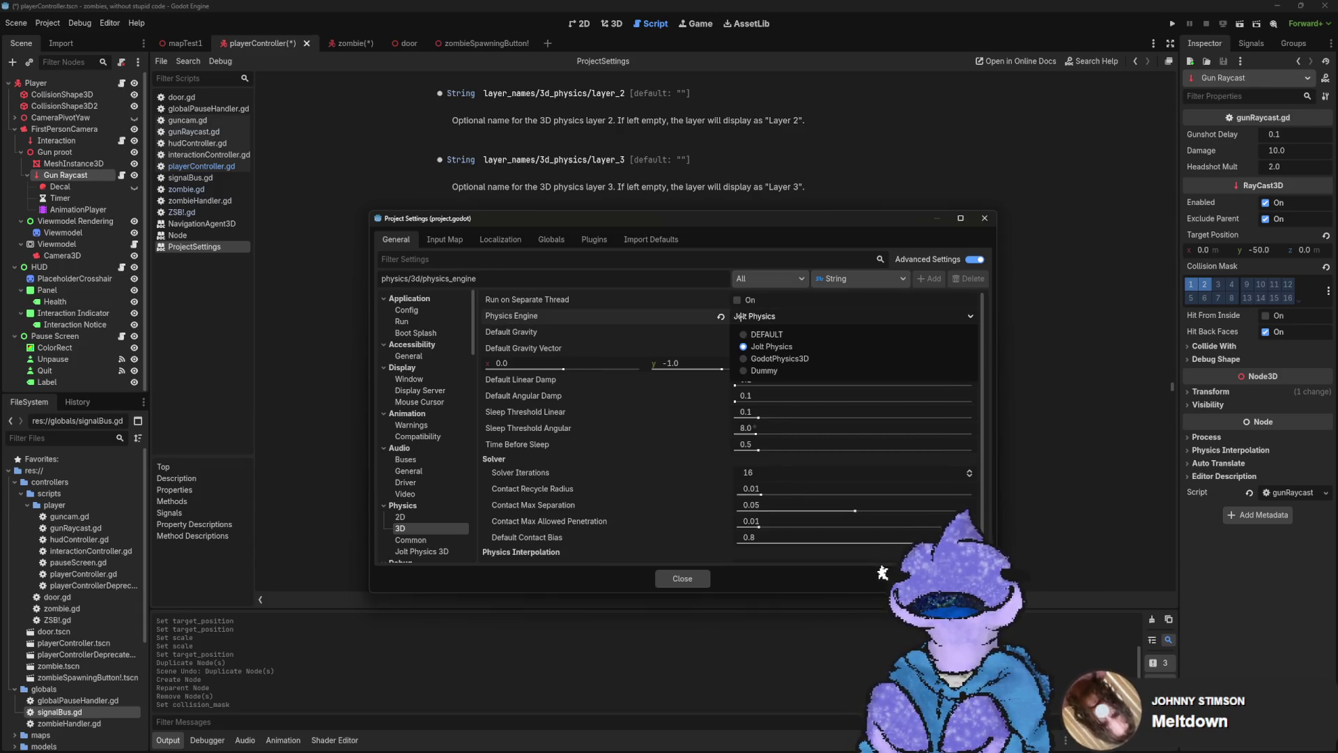
click(740, 316)
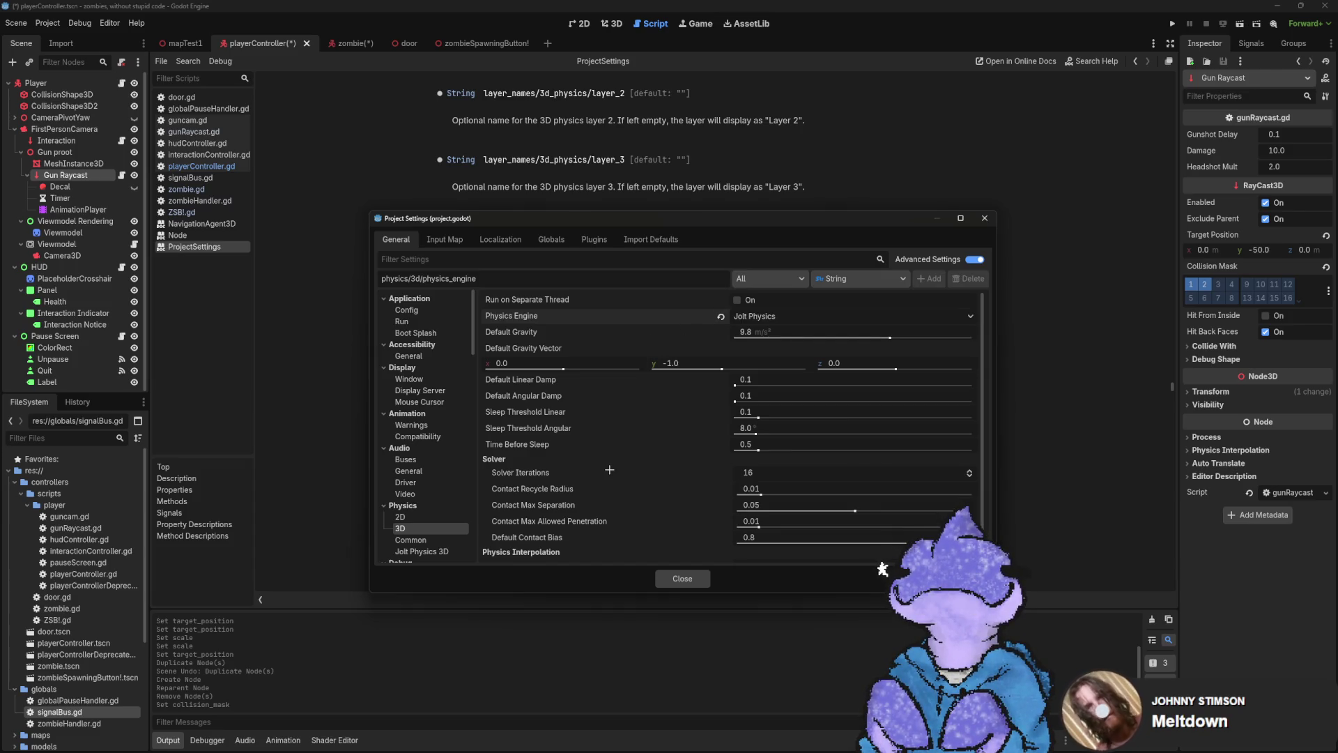
Show Navigation > 3D settings, with cell size and cell height 0.25
scroll(610, 470, down, 1)
scroll(610, 469, up, 1)
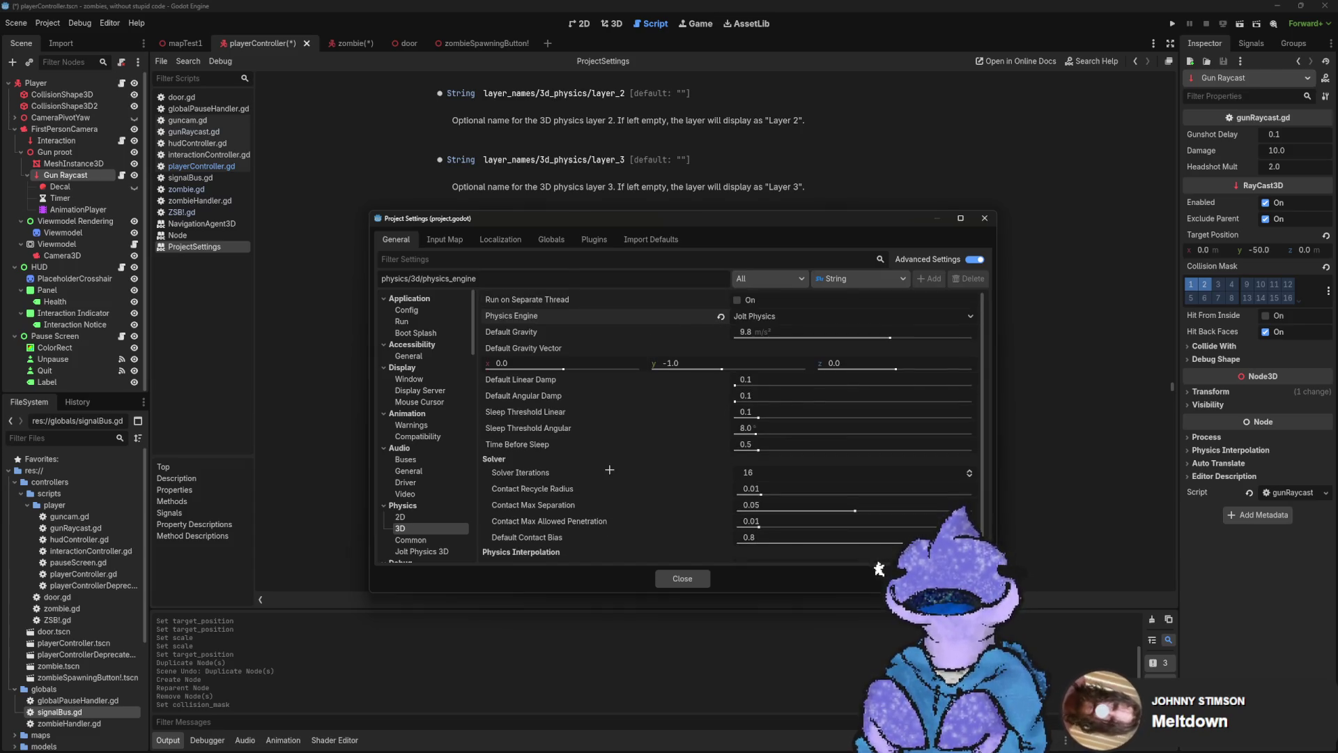
scroll(441, 478, down, 10)
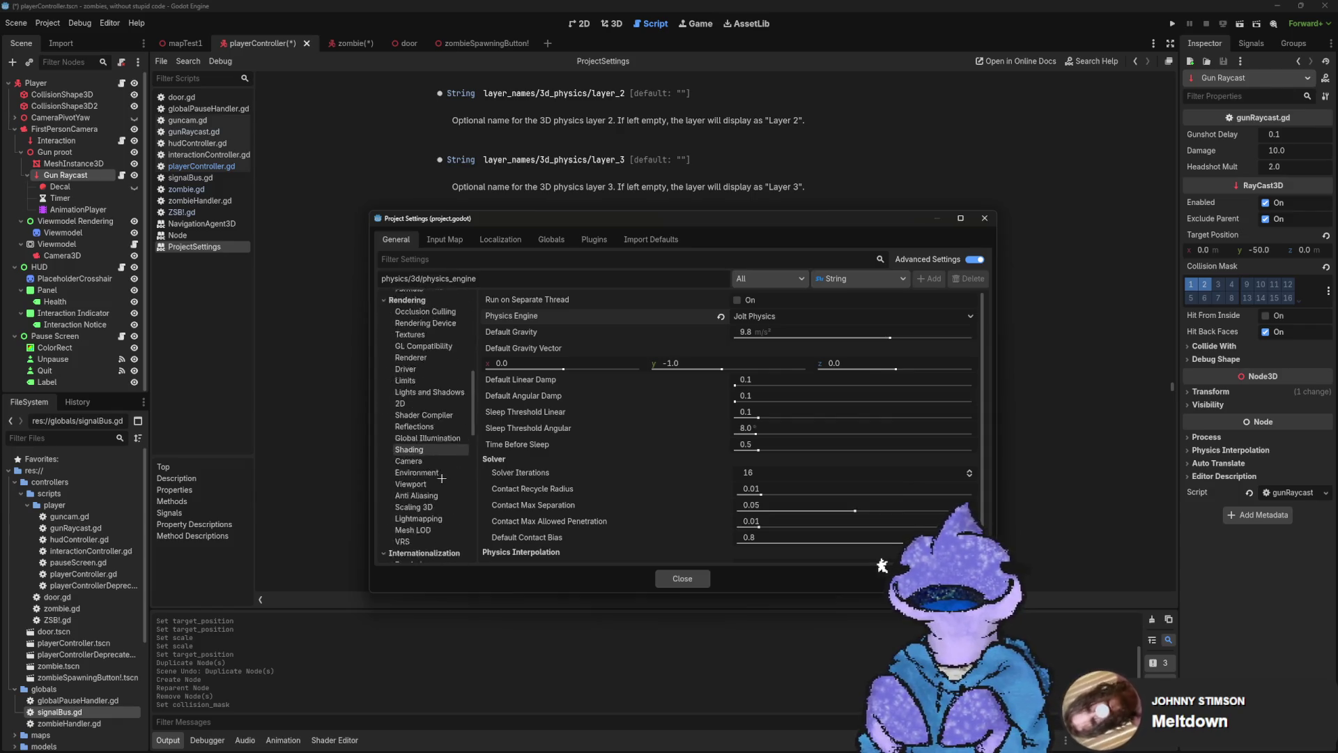
scroll(441, 488, up, 5)
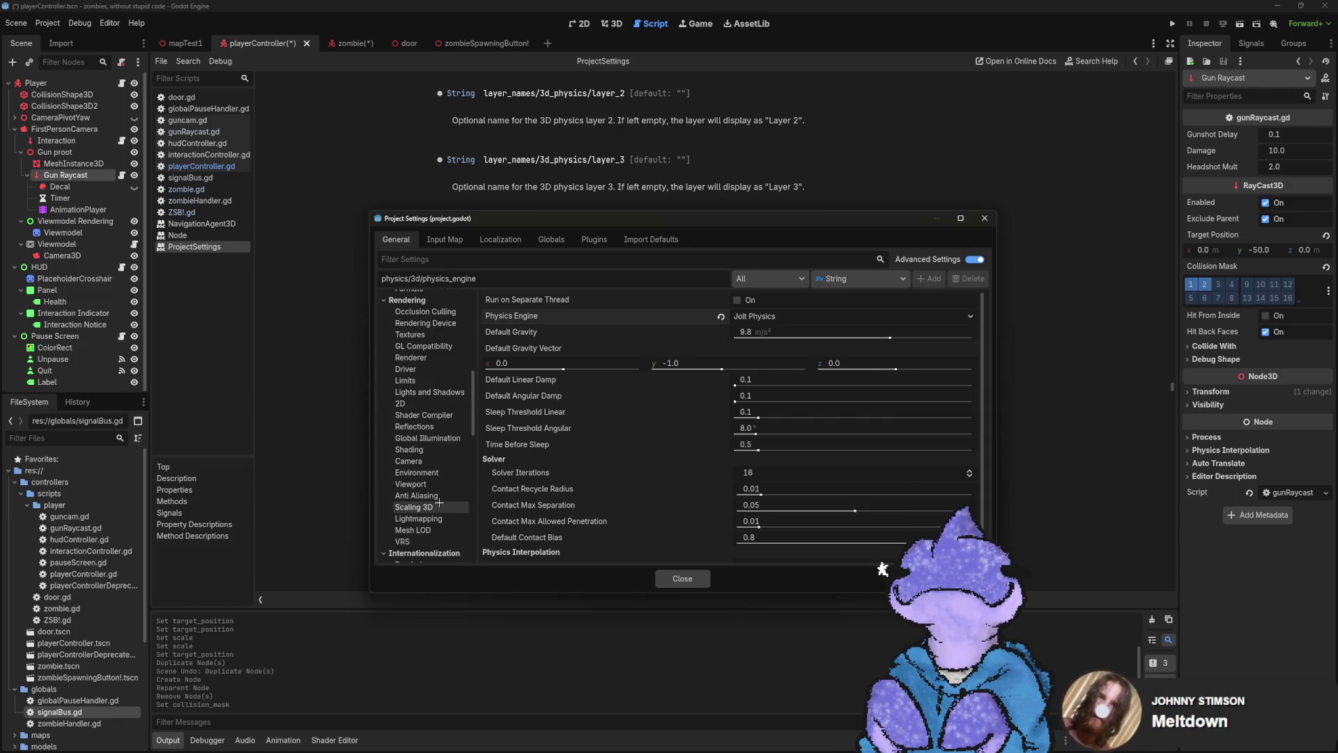
scroll(448, 411, down, 10)
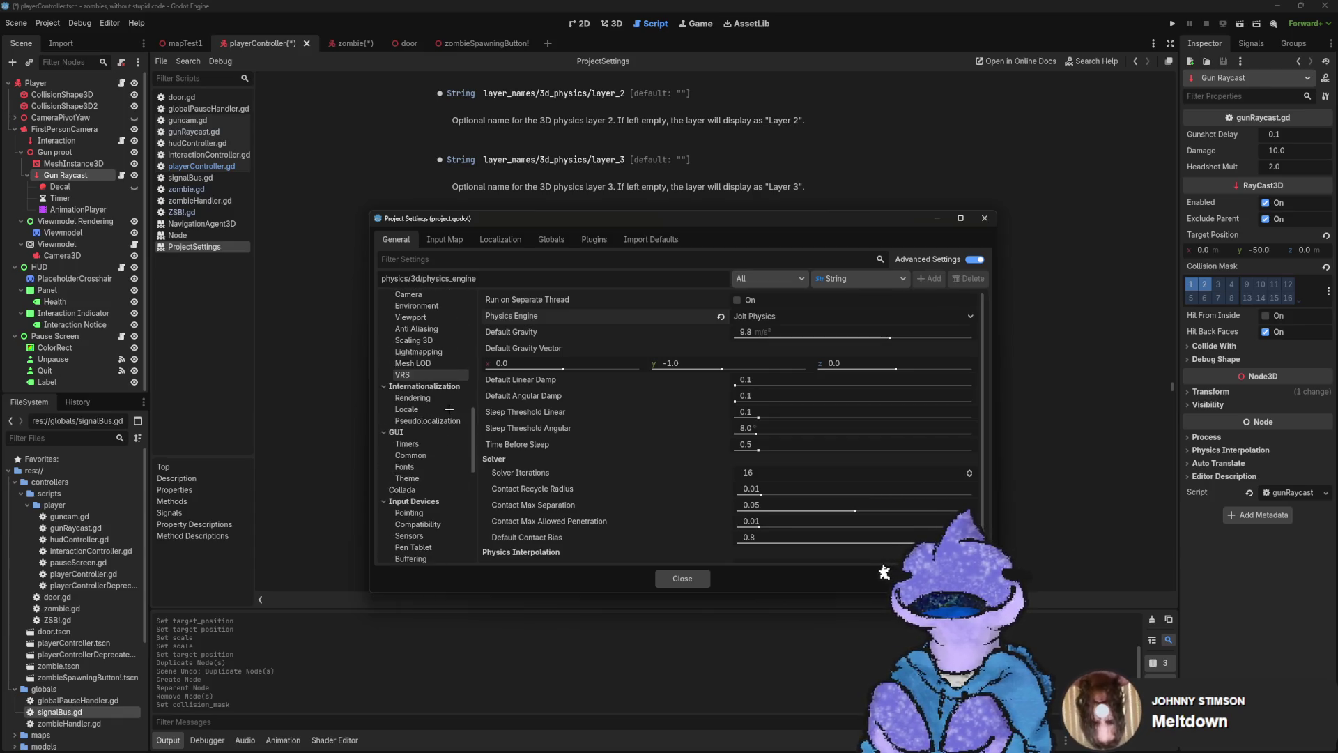
scroll(449, 409, down, 9)
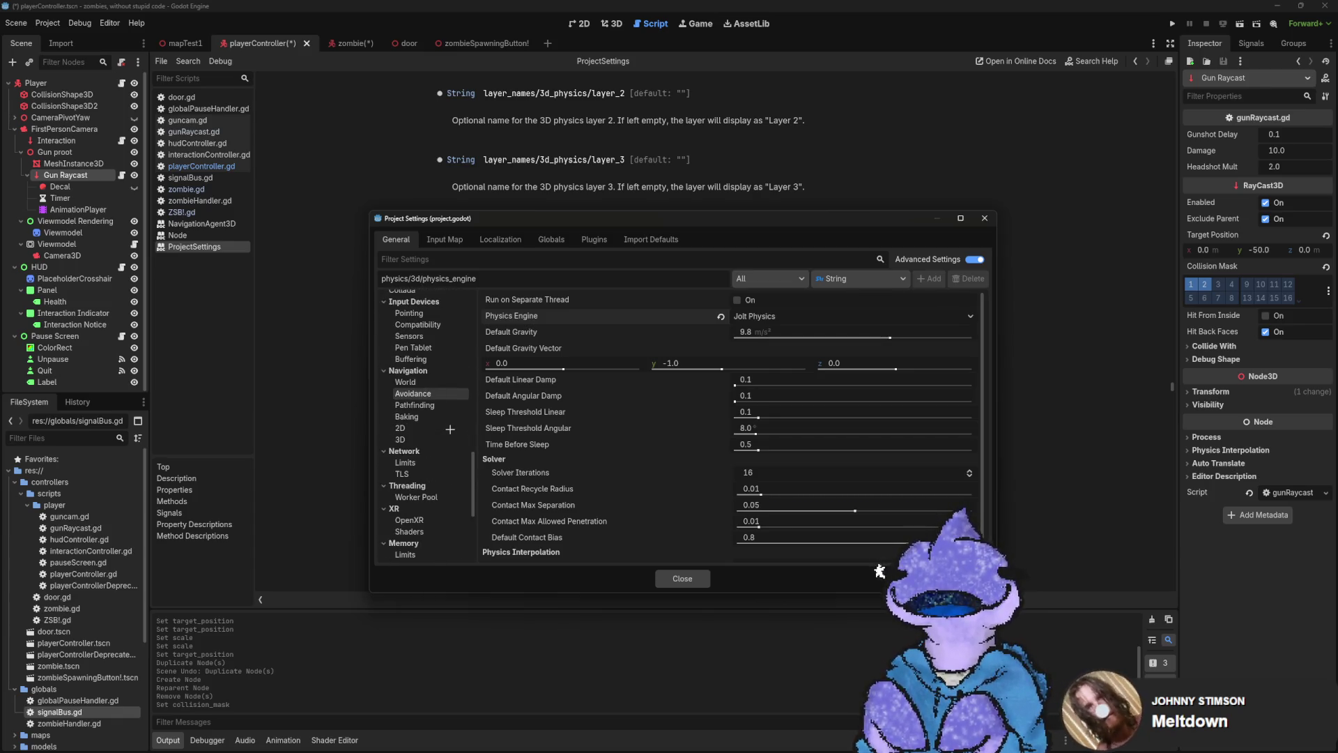
click(450, 440)
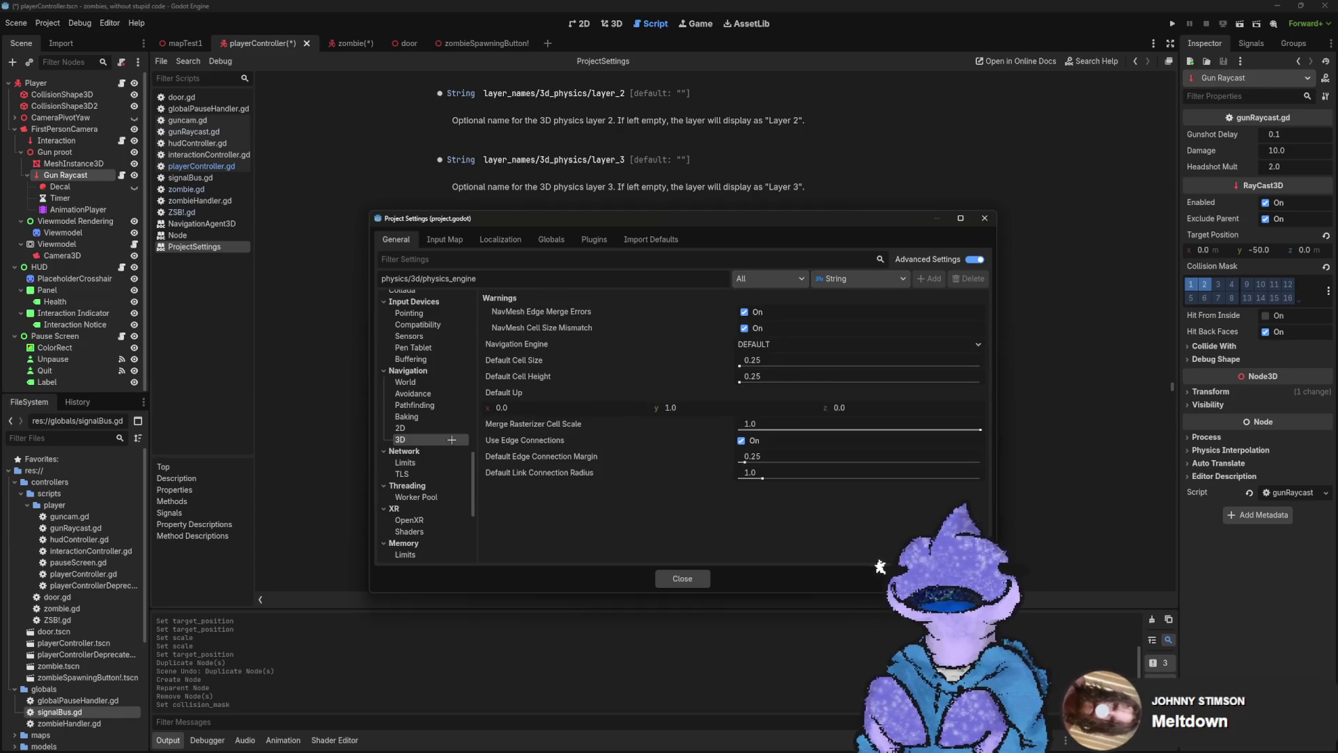
scroll(451, 439, down, 4)
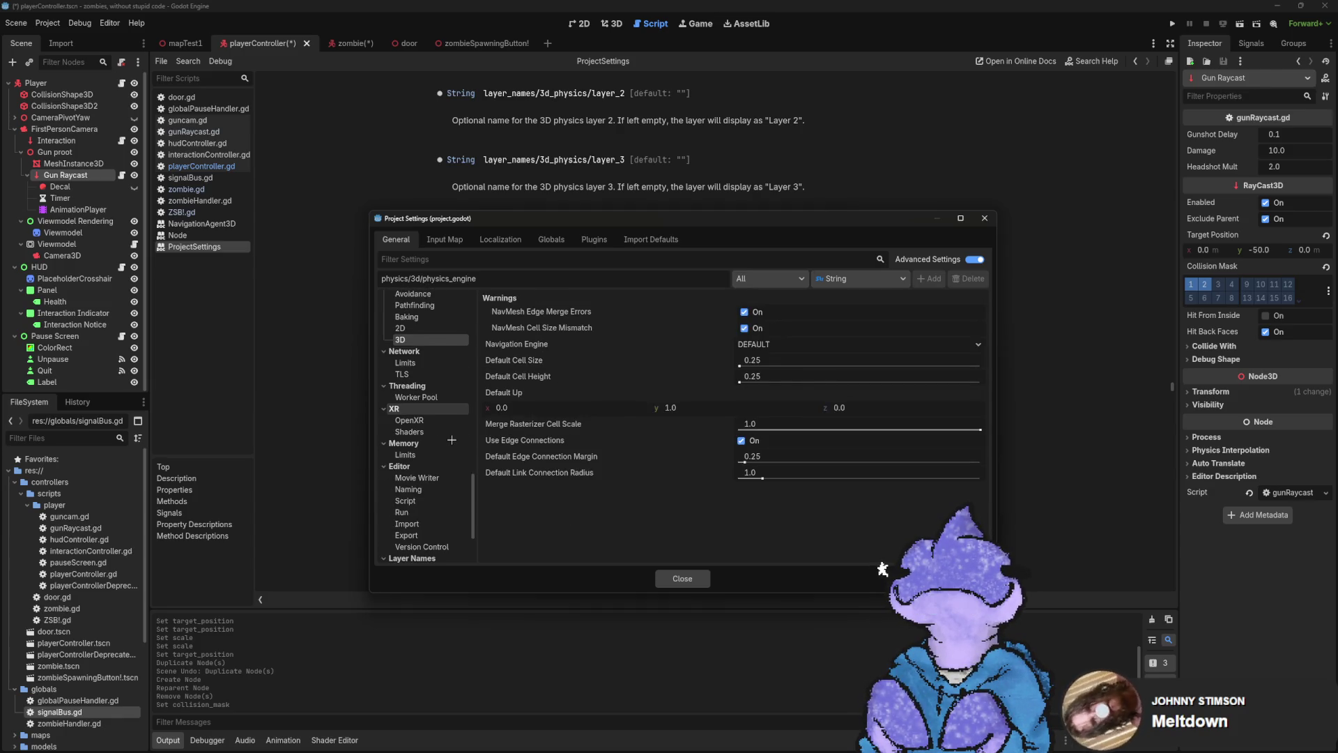
scroll(451, 440, down, 5)
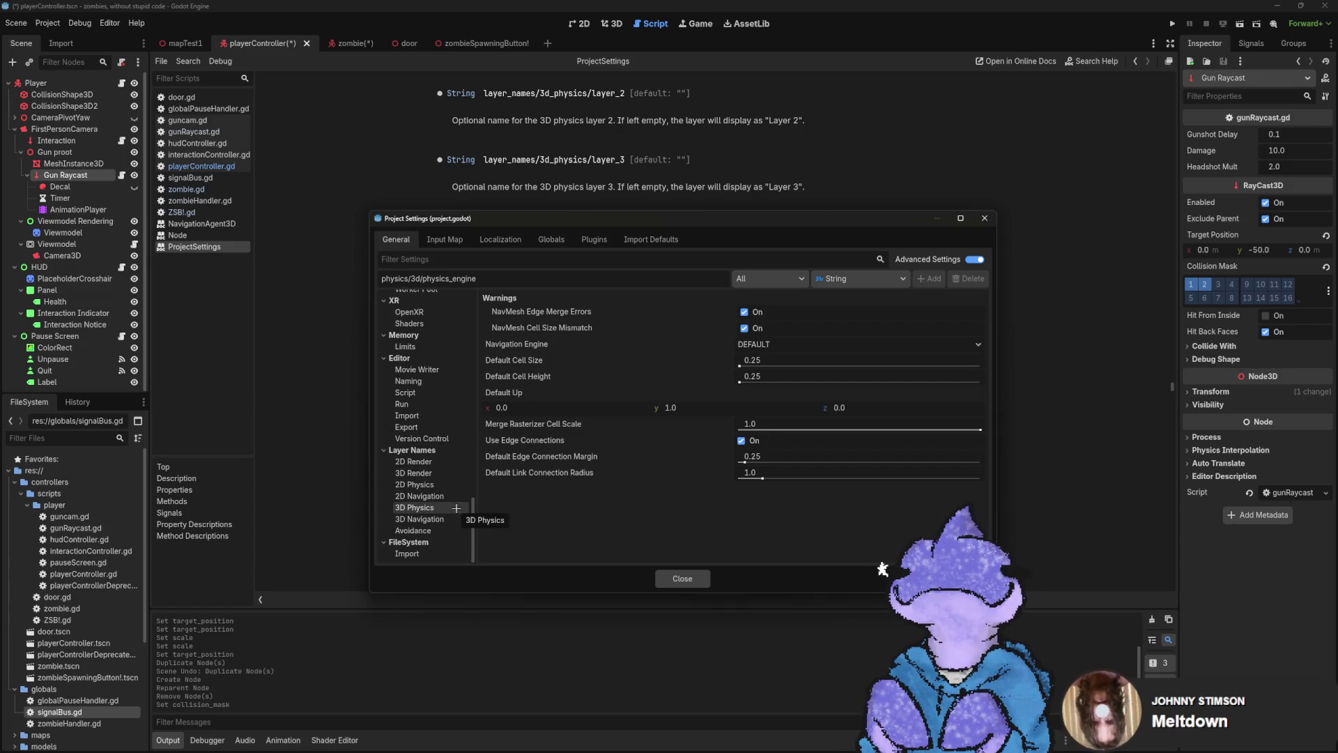
Rename 3D render layer 2 to 'Viewmodels' and revert layer 3's name to default
click(451, 473)
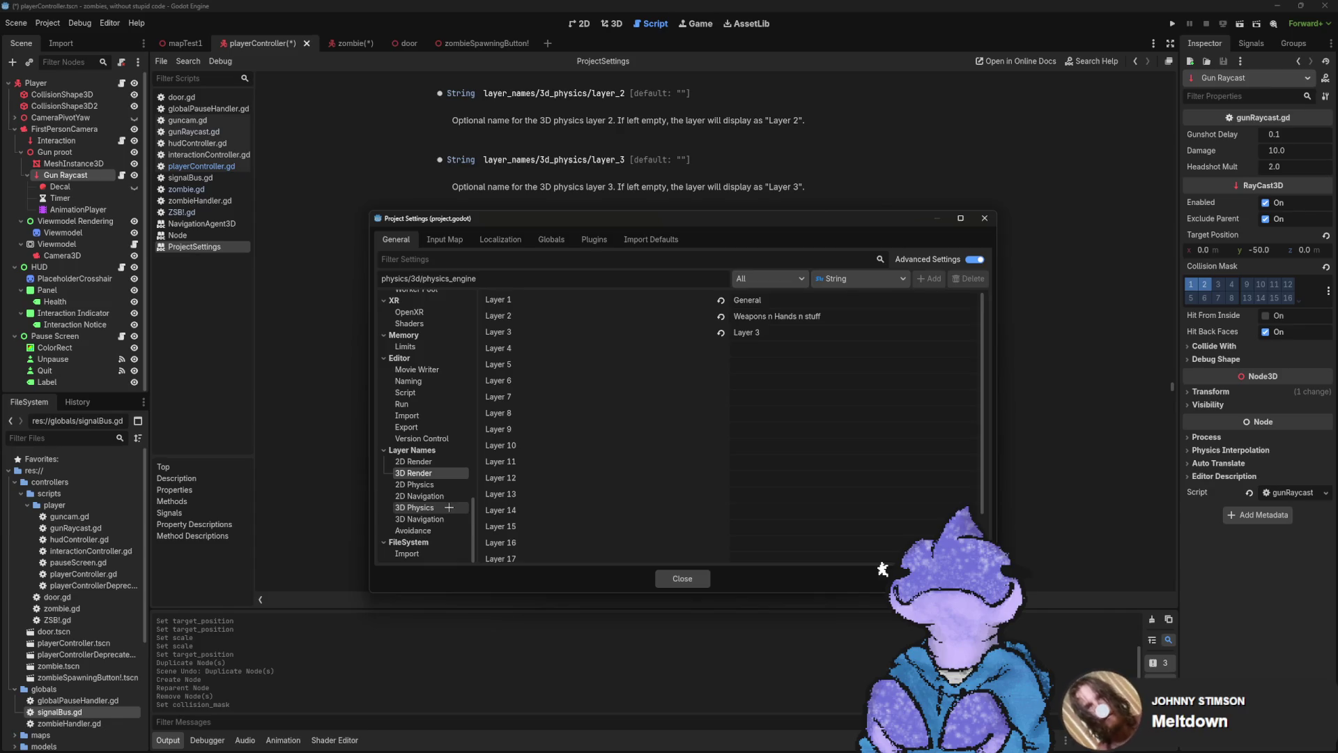
click(450, 507)
click(446, 473)
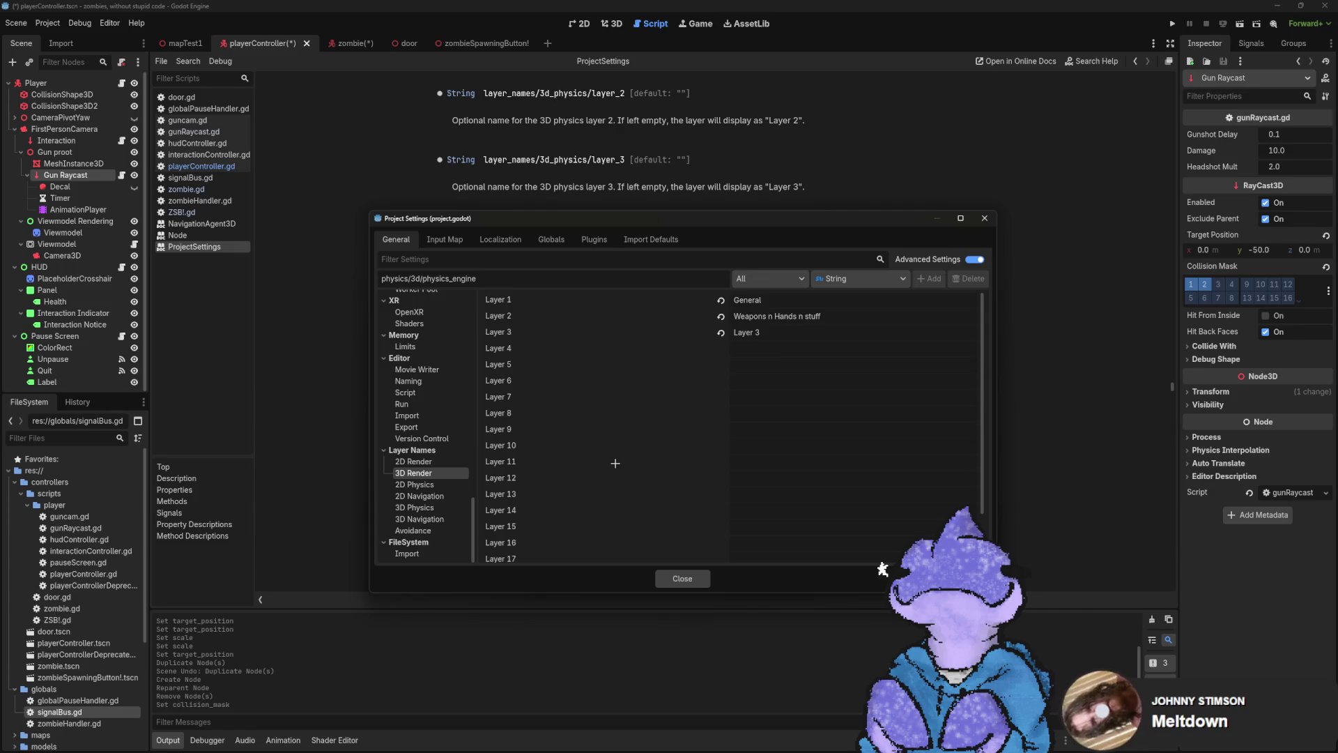
click(831, 315)
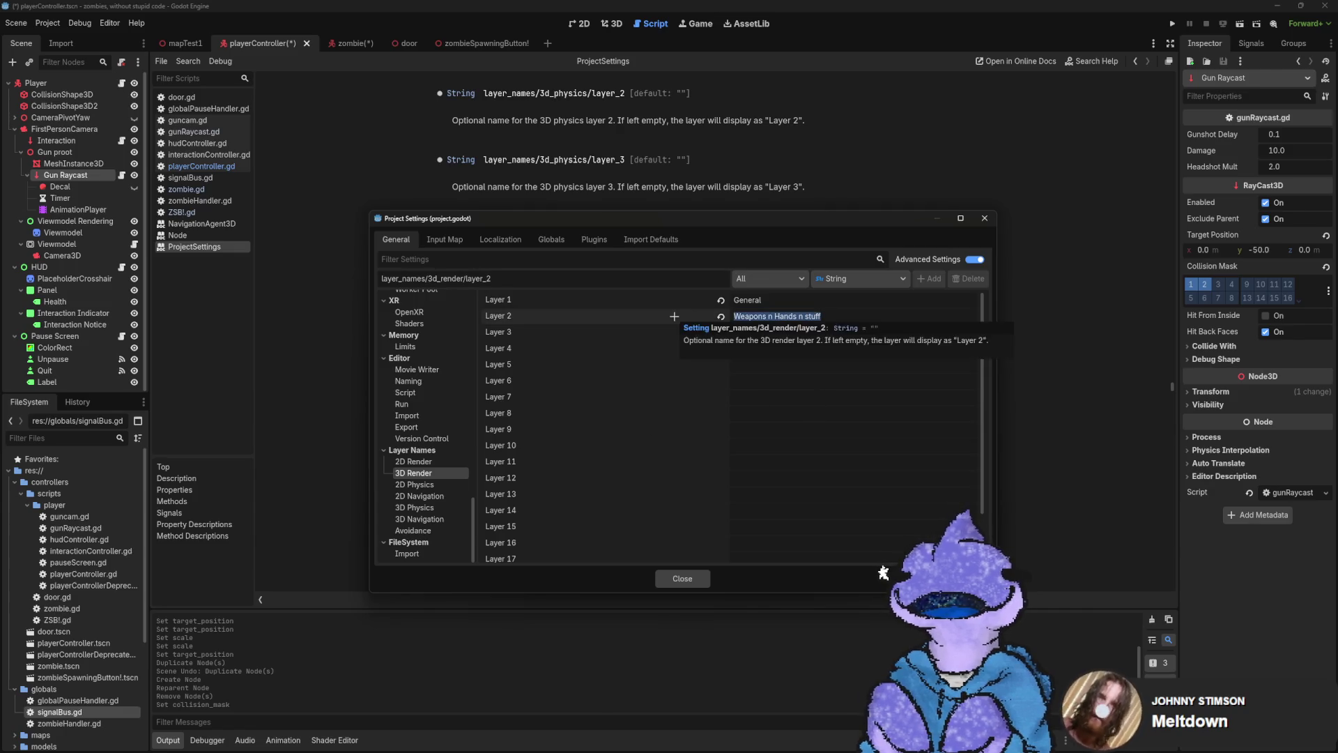
text(Viewmodels)
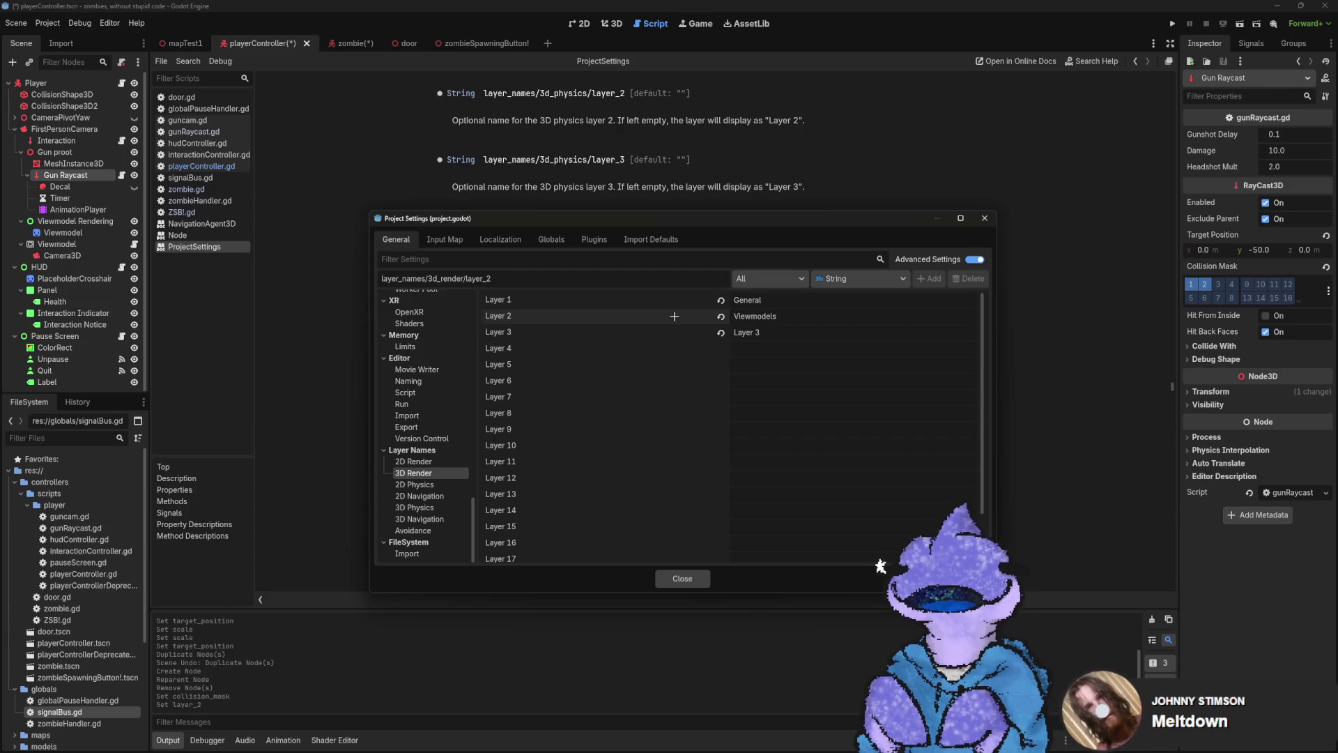
click(721, 333)
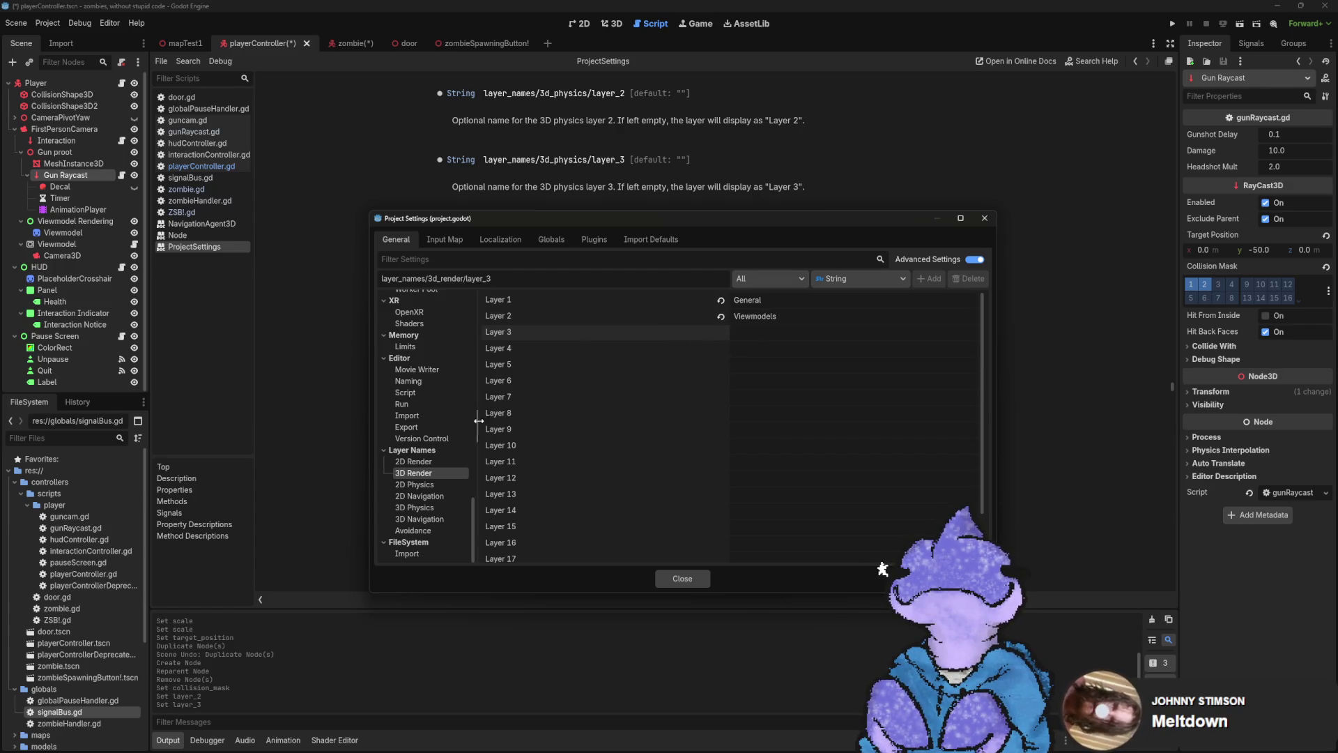
click(439, 530)
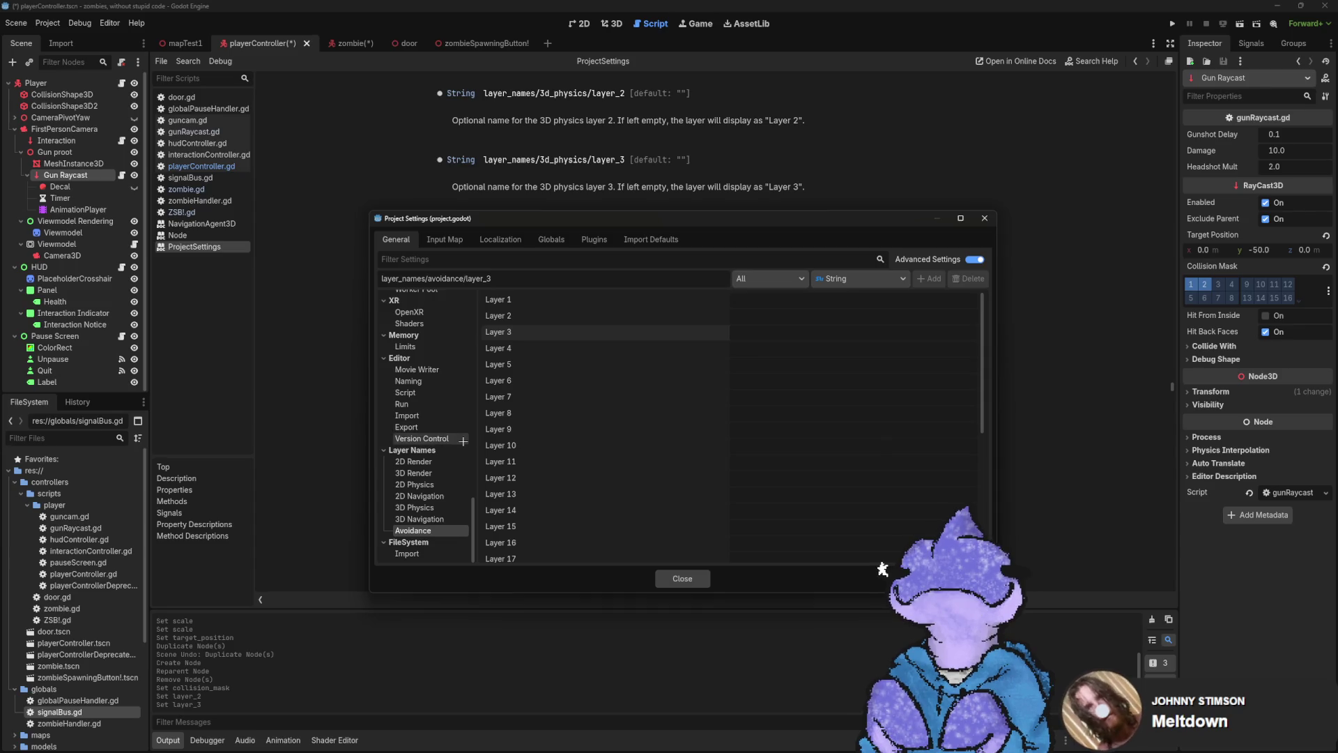
Show Jolt Physics 3D settings down to its limits, including max linear velocity 500.0 m/s
scroll(451, 406, up, 10)
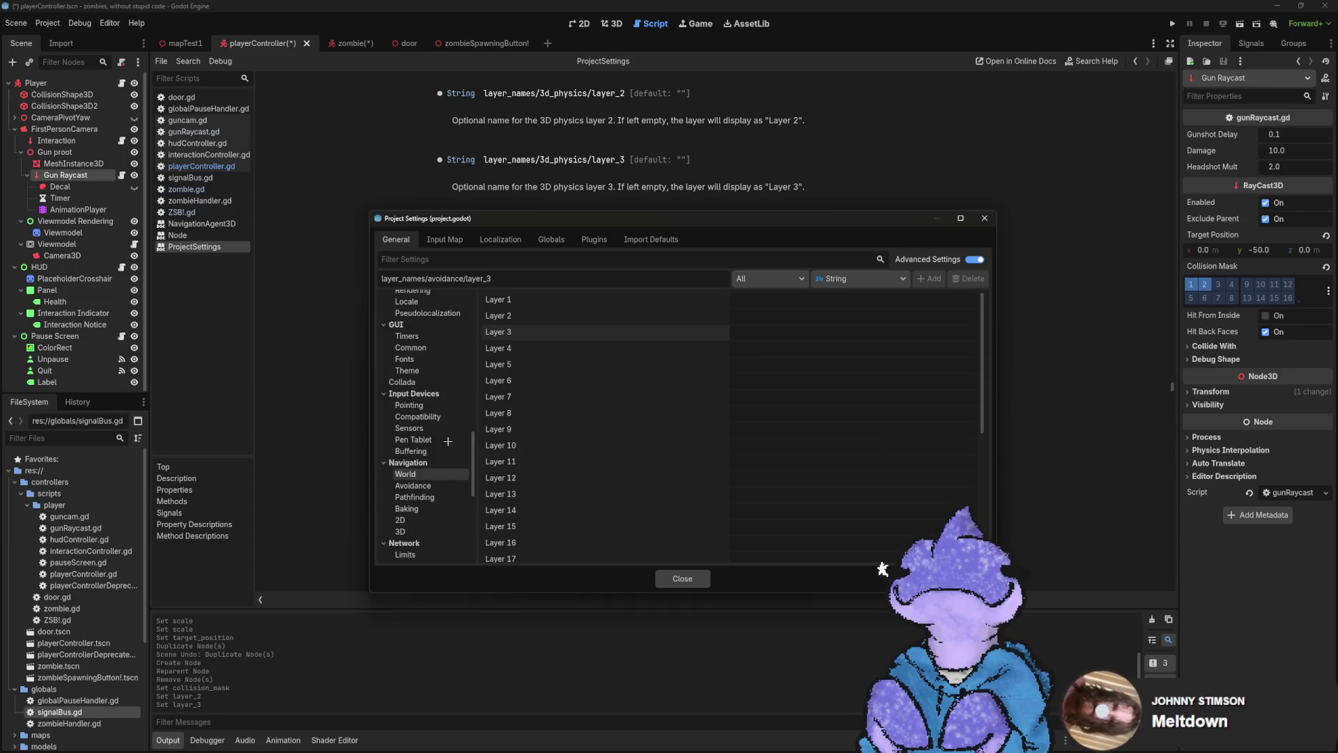
scroll(448, 442, up, 5)
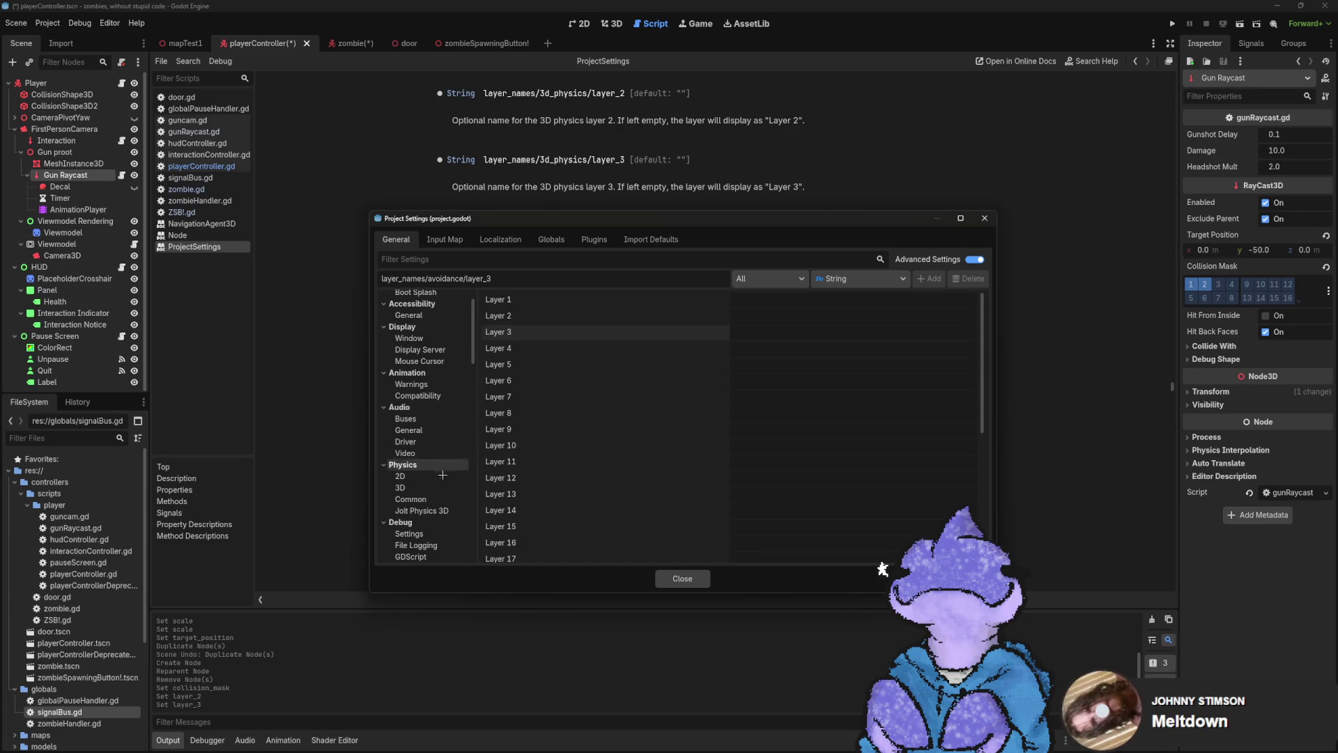
click(438, 498)
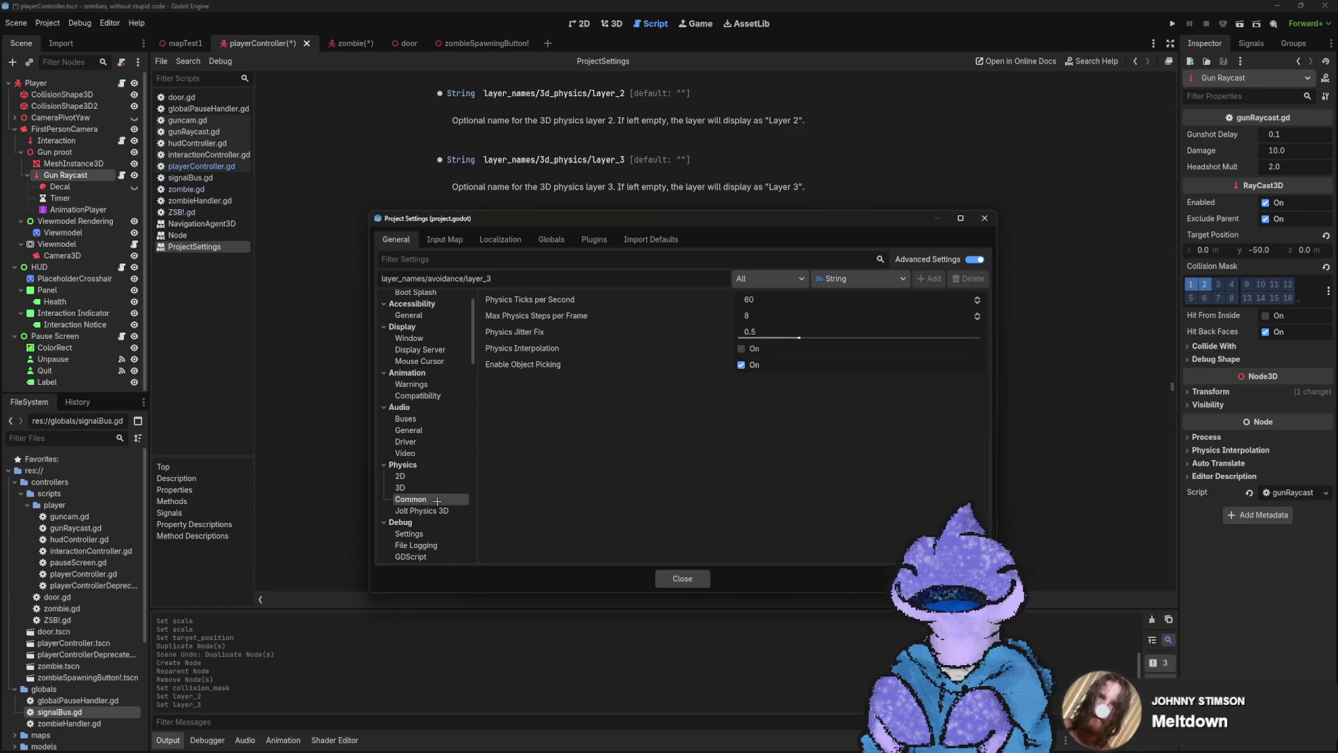
click(438, 509)
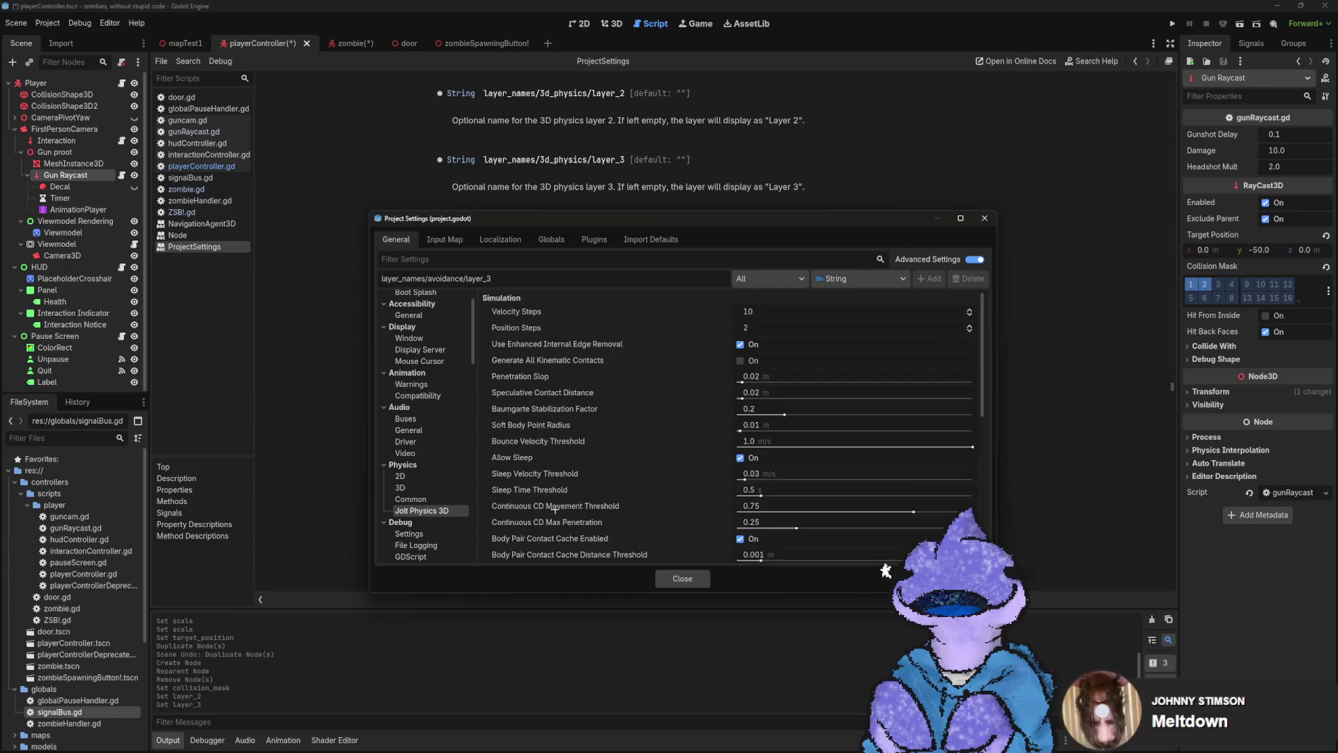
scroll(556, 510, down, 5)
mouse_move(551, 506)
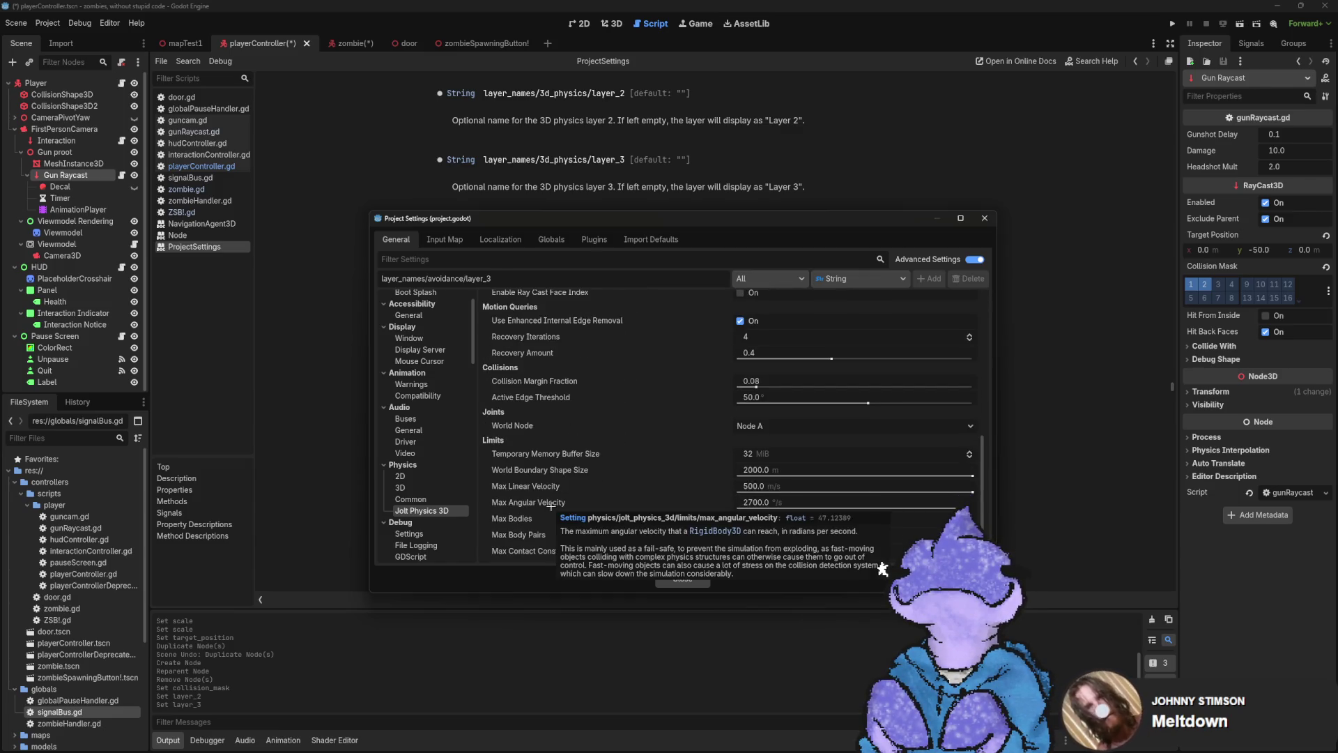
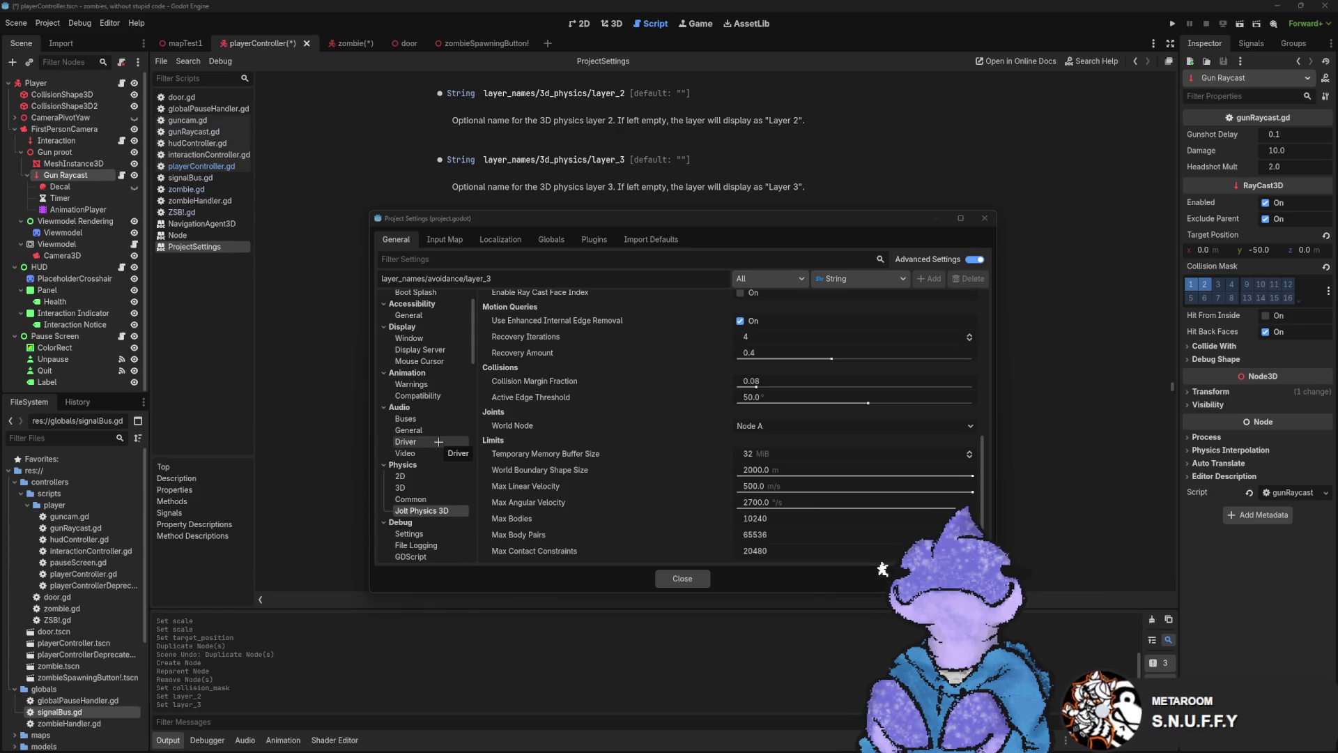
Collapse the Debug, Compression, Rendering, Internationalization and GUI settings categories
scroll(391, 524, down, 3)
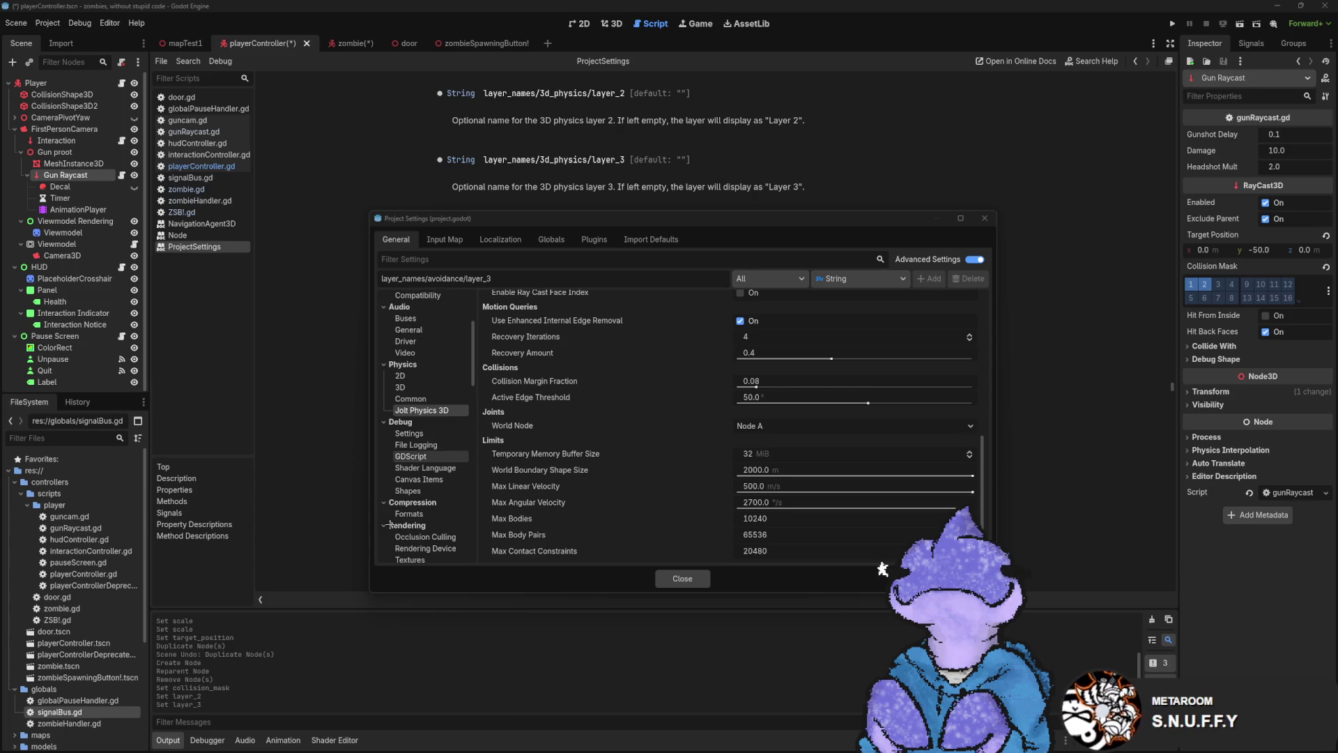
click(384, 421)
click(383, 434)
click(384, 445)
click(383, 456)
click(384, 467)
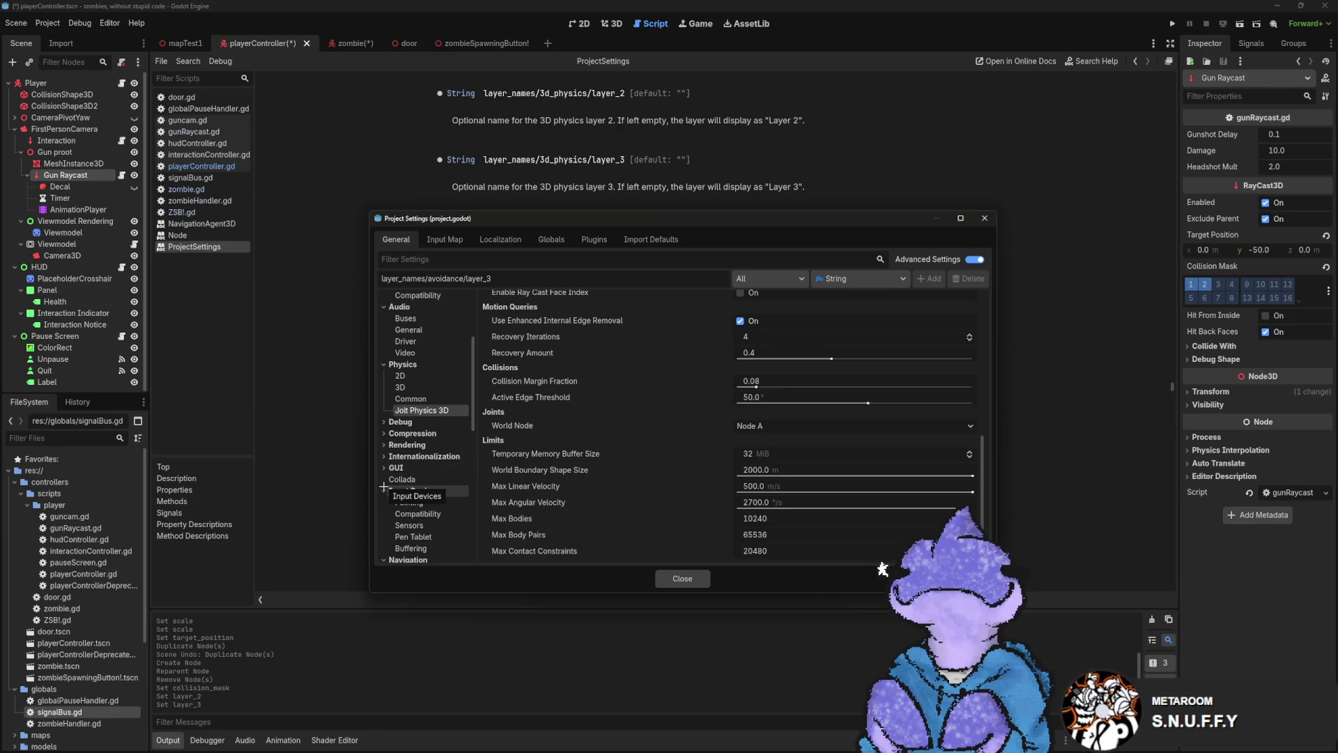
Look over the Collada and Pen Tablet settings, collapse Input Devices, and open the 3D navigation settings
click(397, 481)
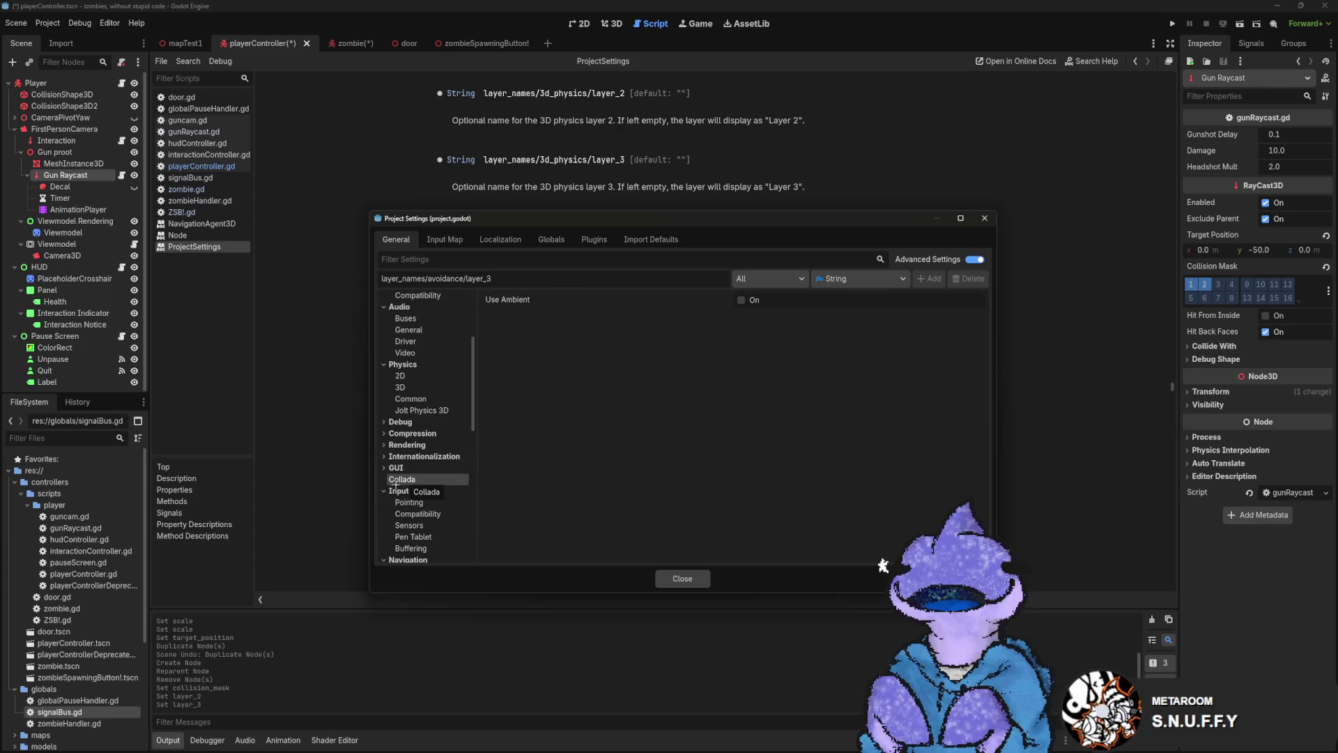
click(383, 491)
click(383, 492)
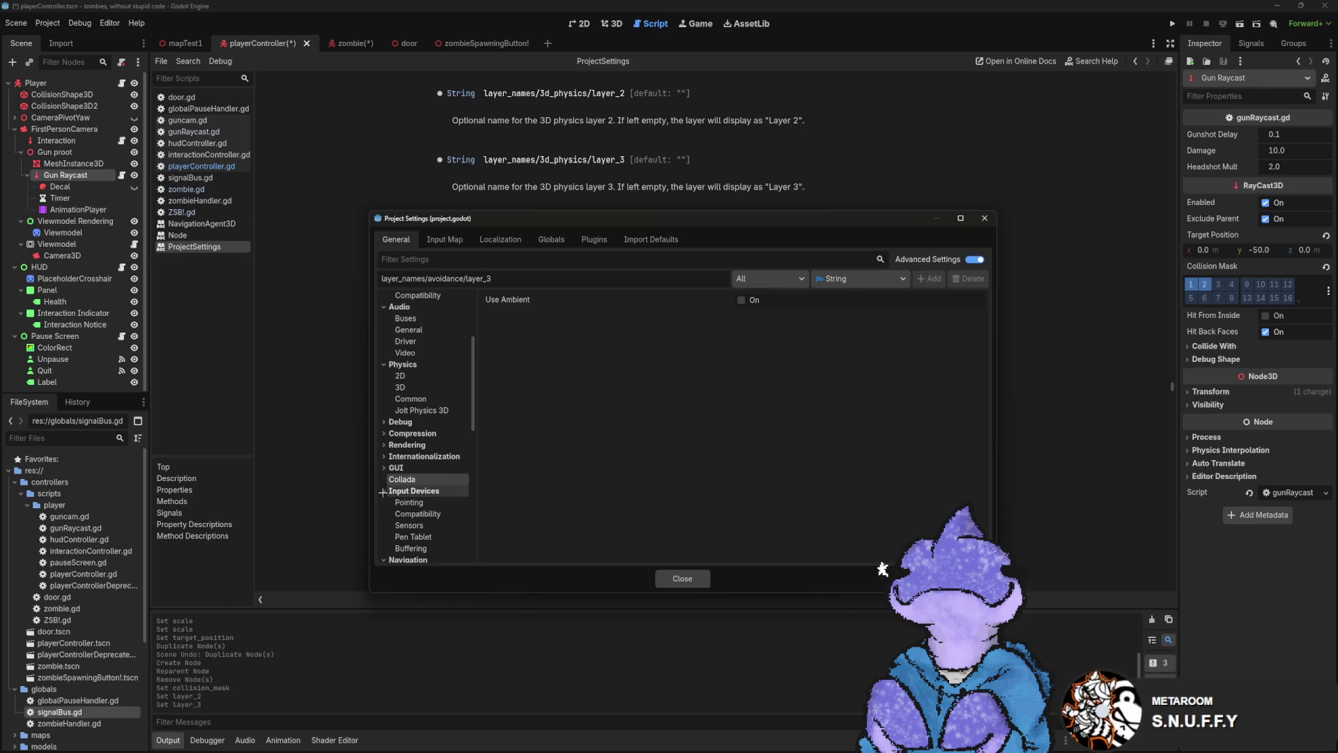
key(Down)
key(Down)
key(Down)
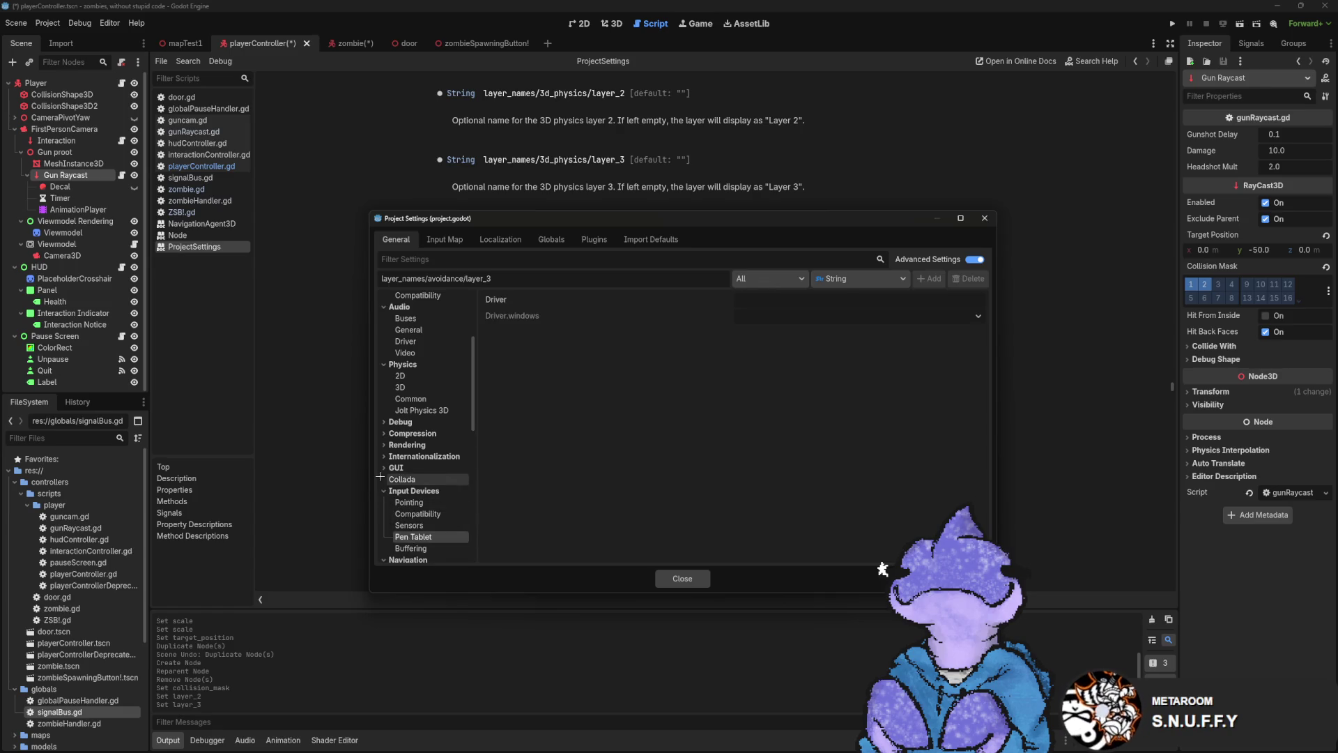
click(383, 492)
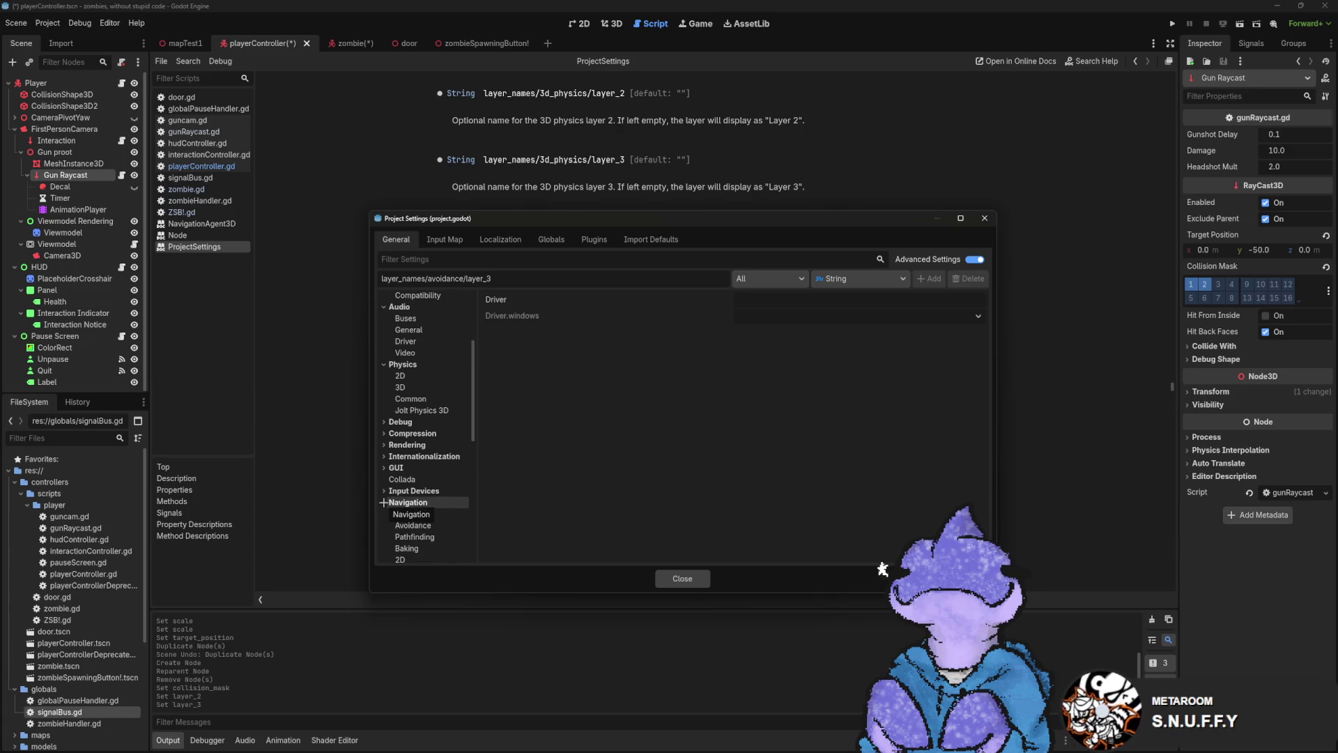
scroll(446, 544, down, 1)
click(446, 538)
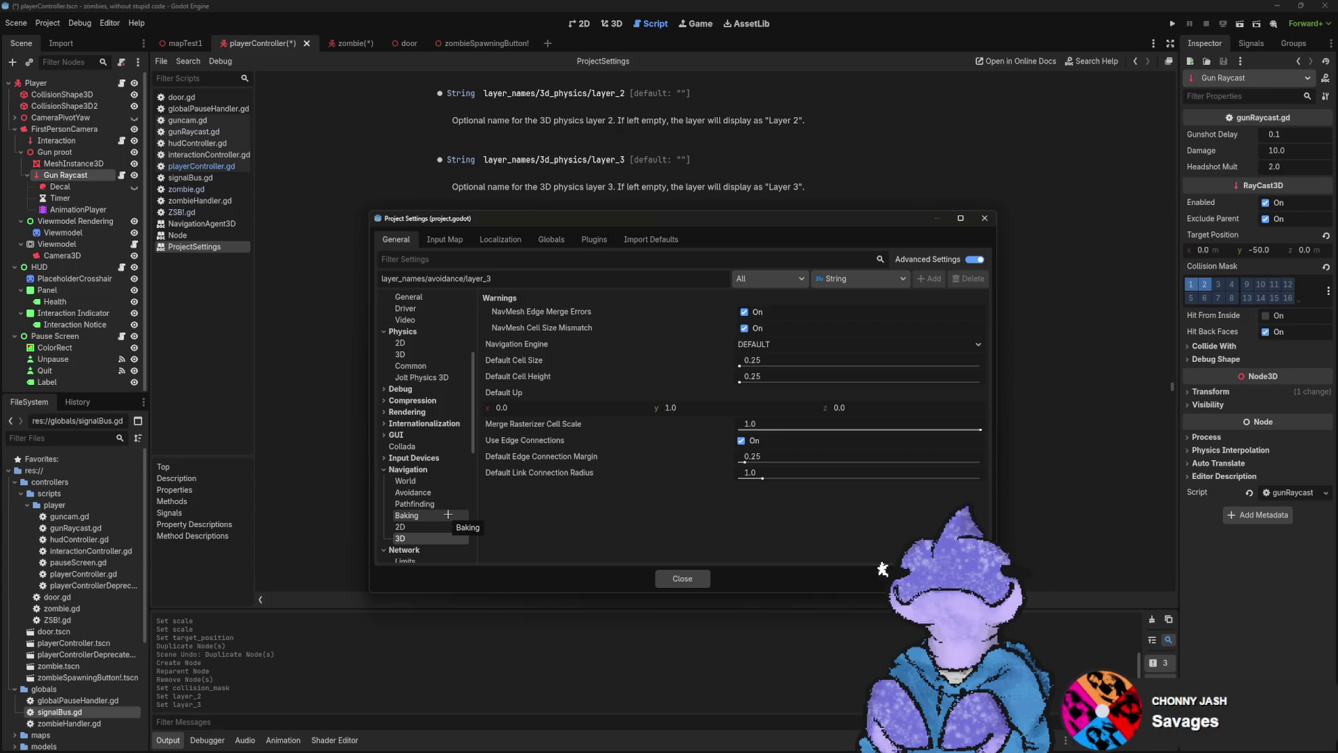
Close Project Settings and search the help documentation for 'mask'
click(981, 220)
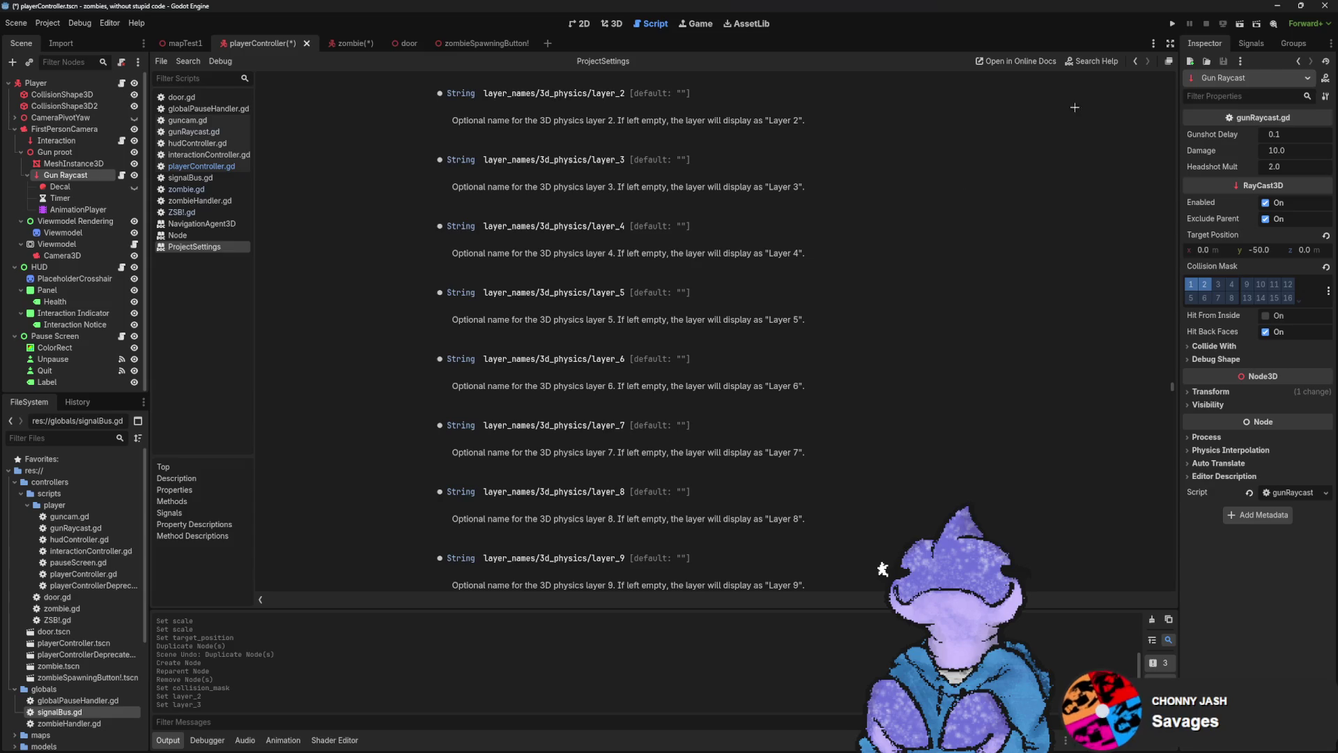
click(1085, 64)
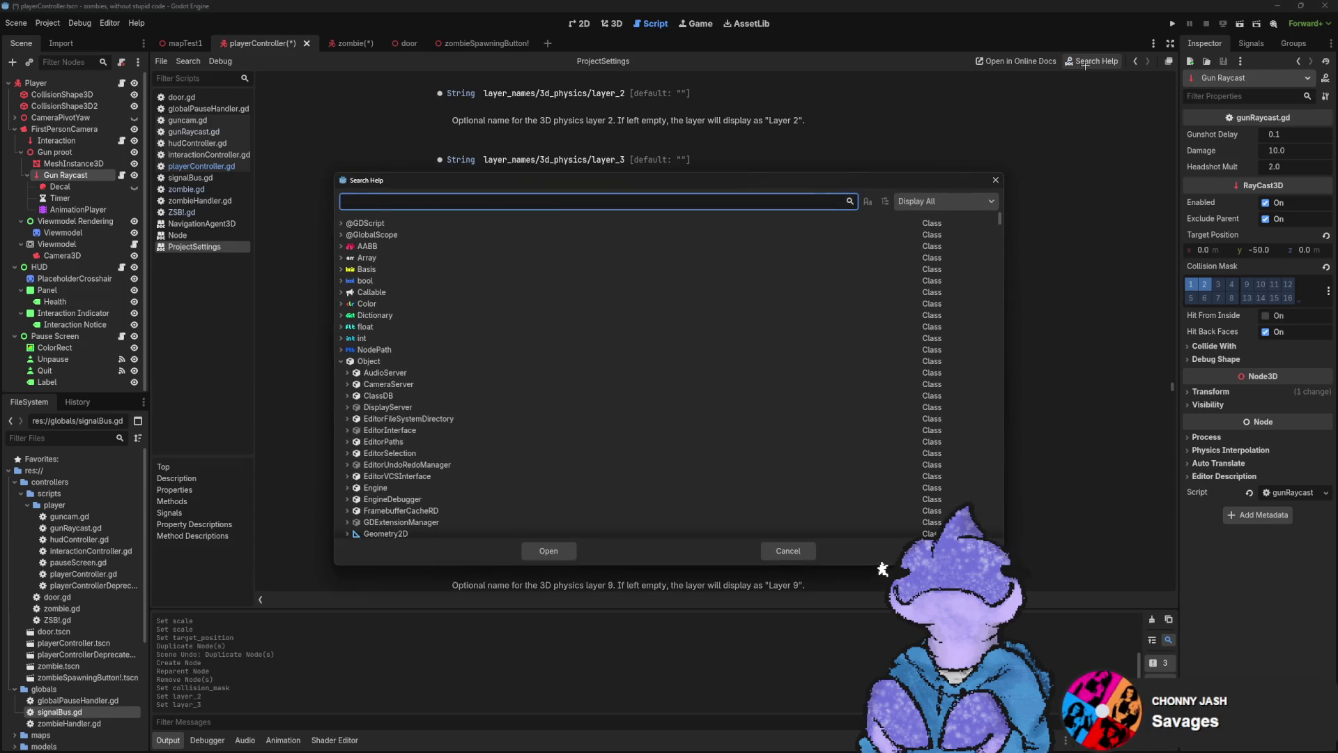
click(674, 203)
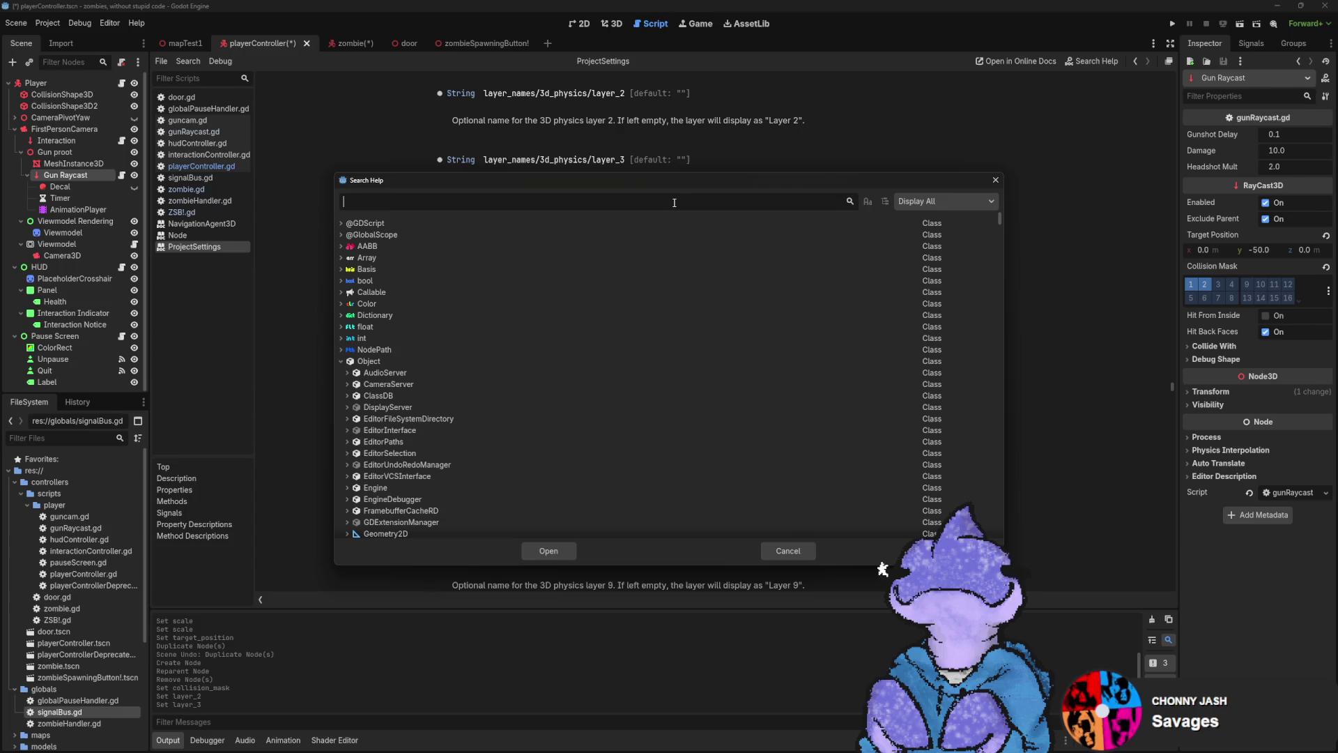
text(mask)
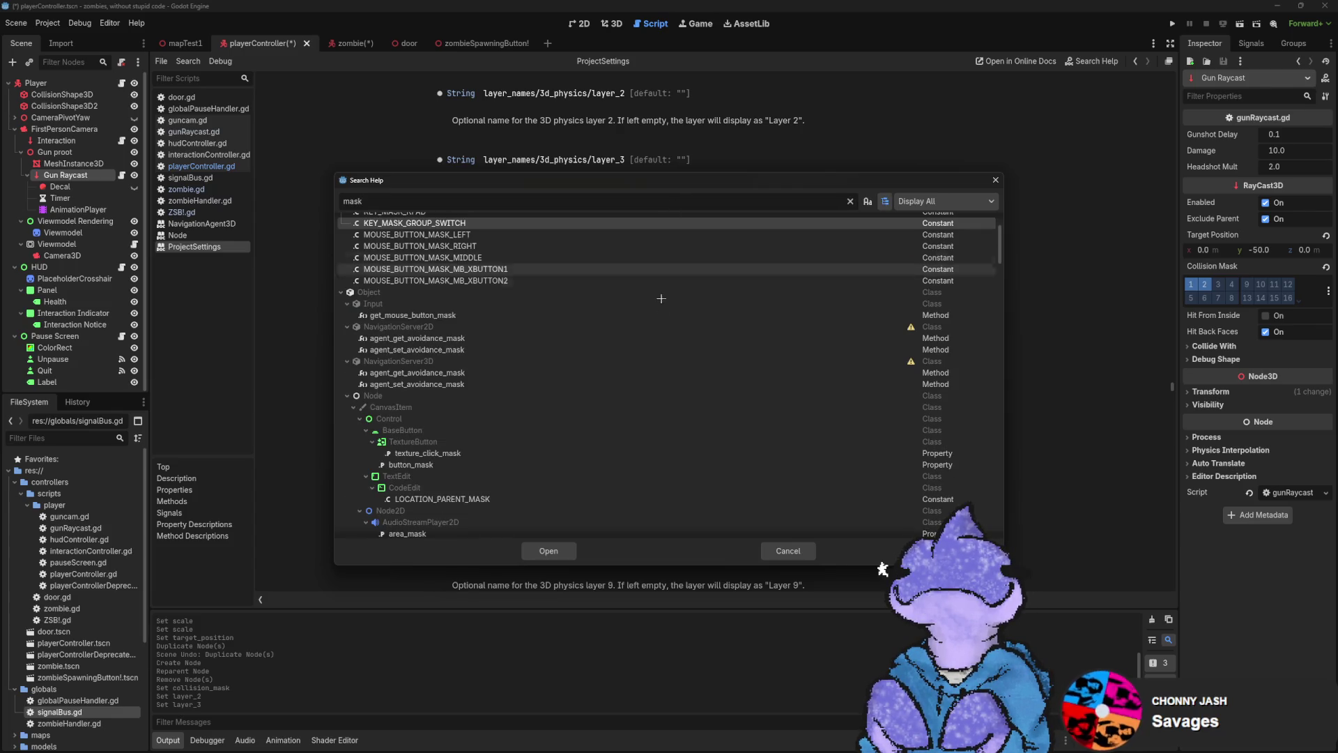
scroll(615, 332, up, 4)
scroll(599, 352, down, 10)
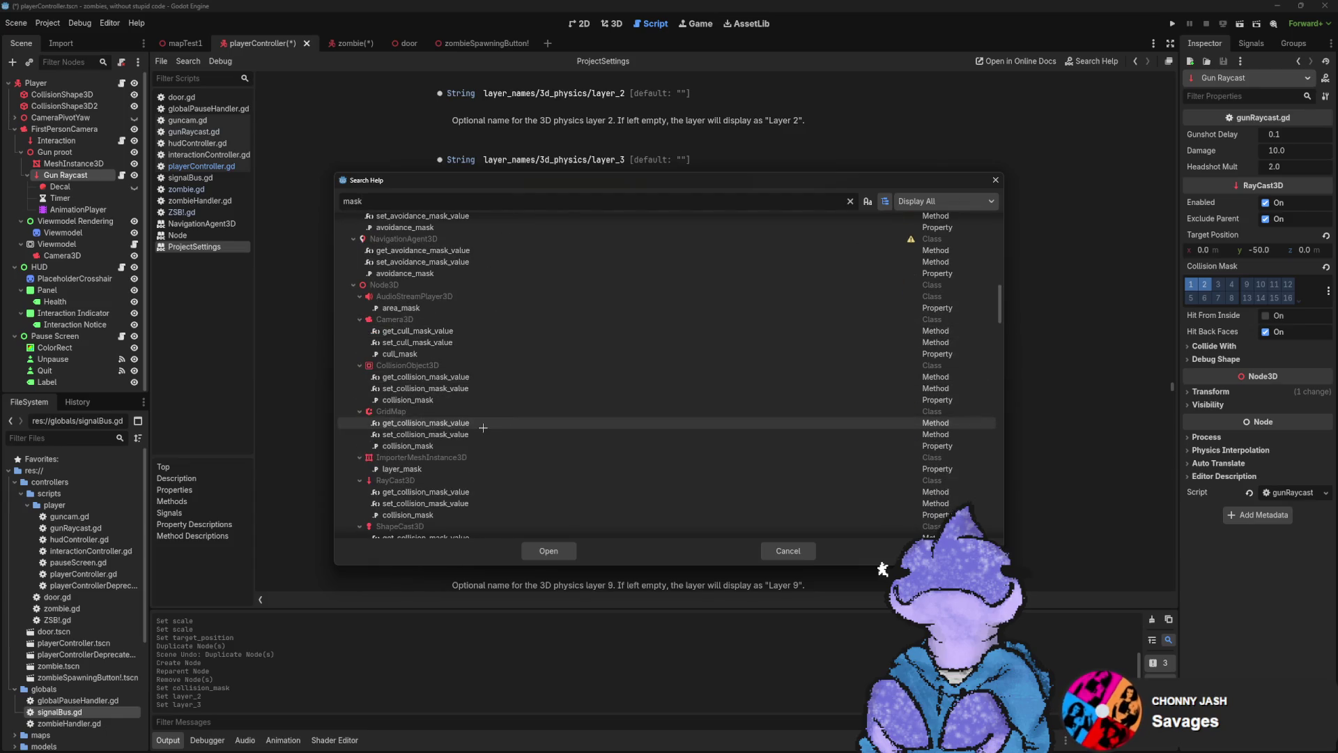
Replace the help search with 'collision_mask' and browse the results
double_click(336, 201)
text(collision_mask)
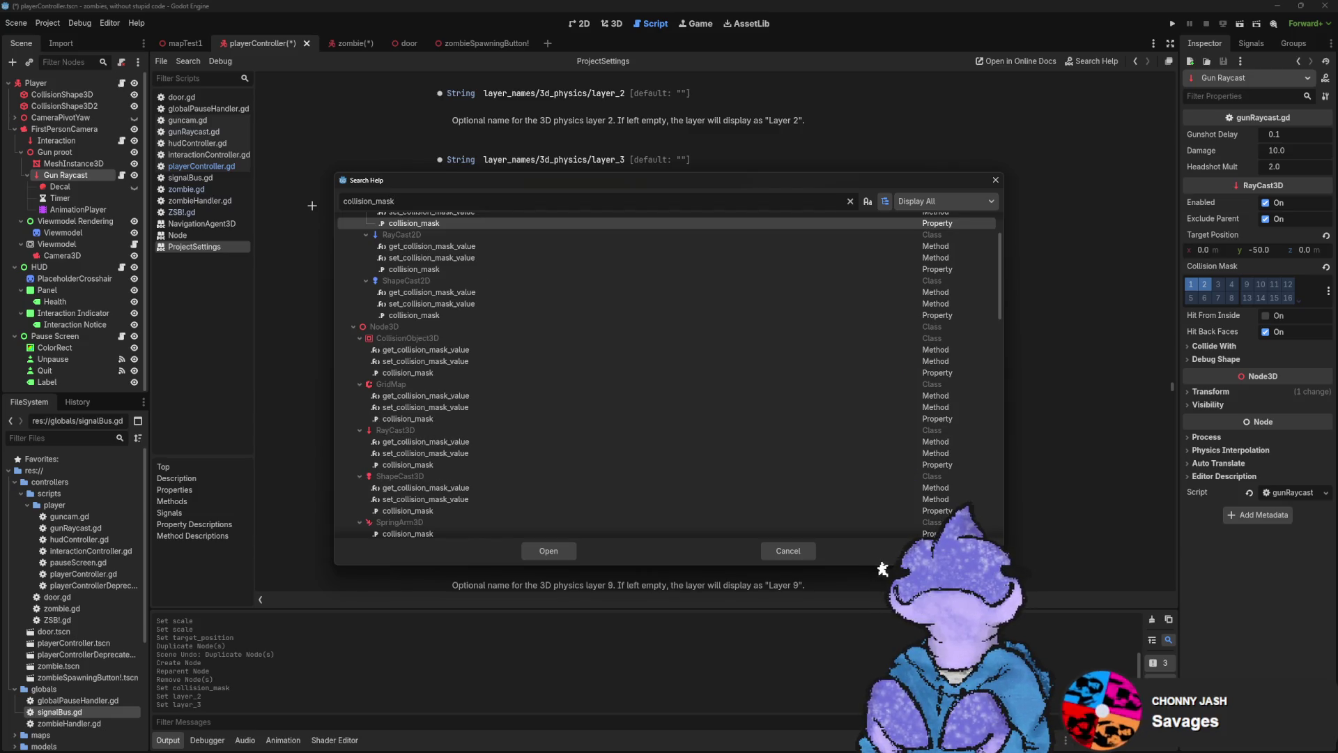
scroll(416, 334, down, 2)
scroll(416, 333, down, 5)
scroll(416, 334, down, 5)
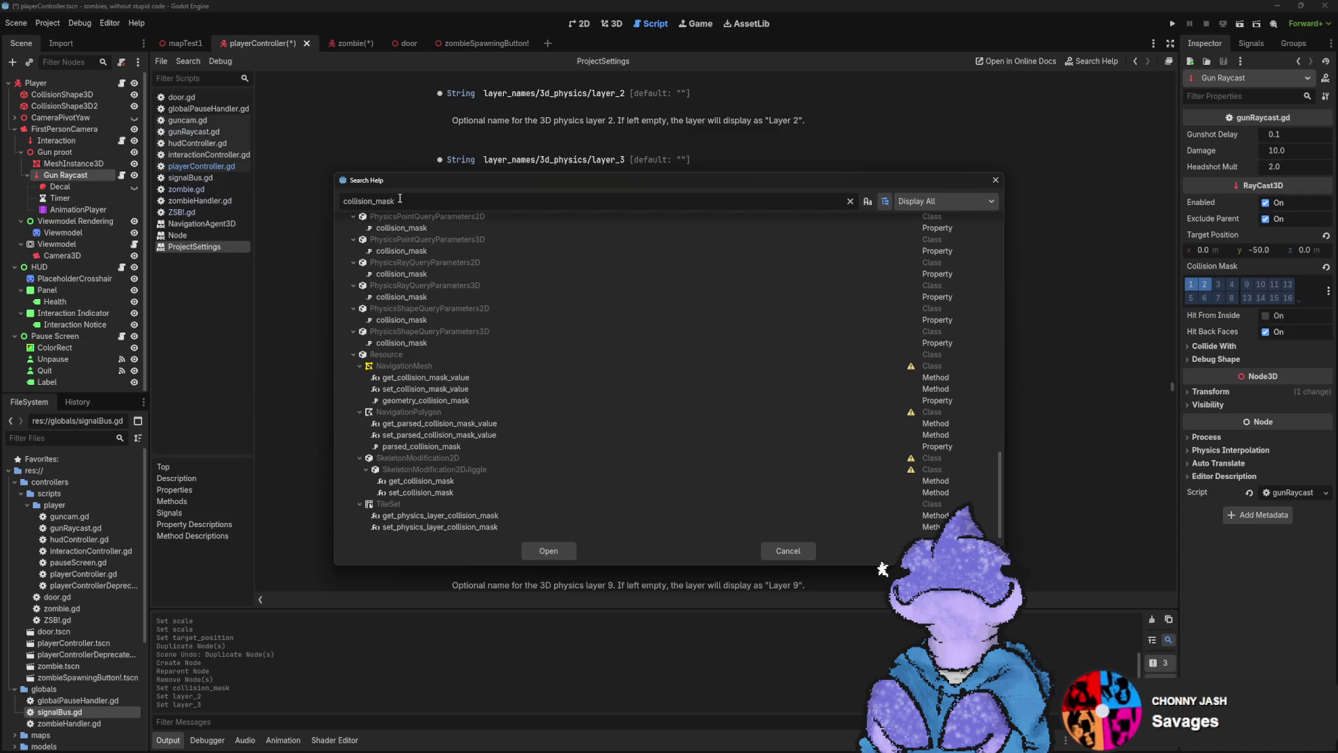
Try searching 'default collisio', then clear the query and close the help search
drag(396, 201, 302, 197)
text(defaul)
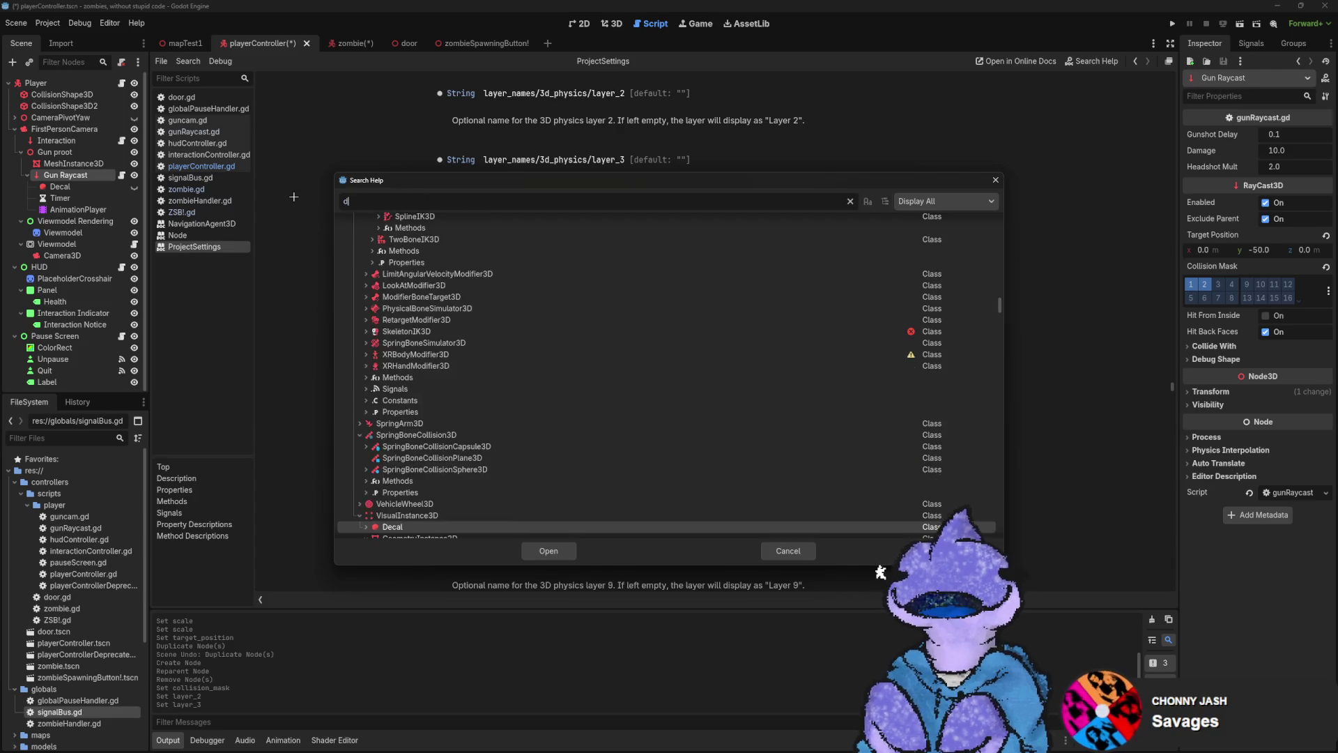
text(t collision)
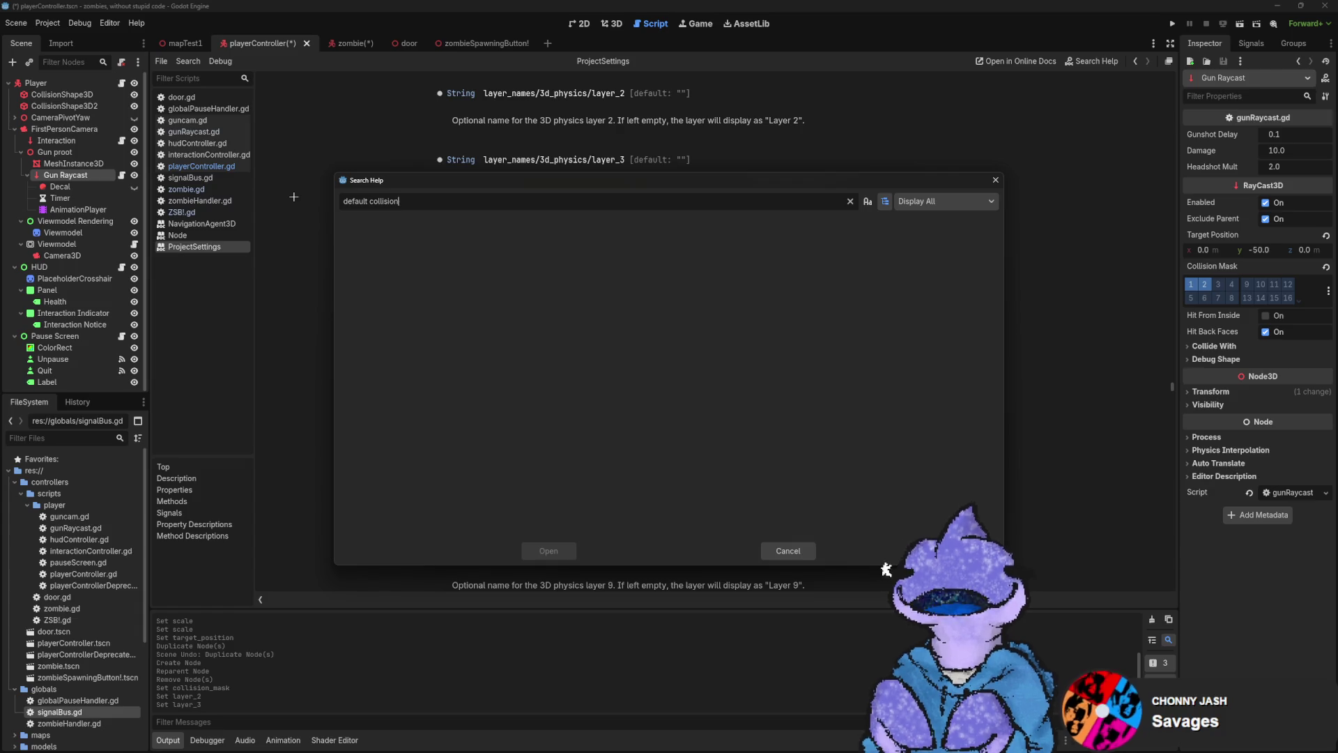
key(ctrl+a)
key(BackSpace)
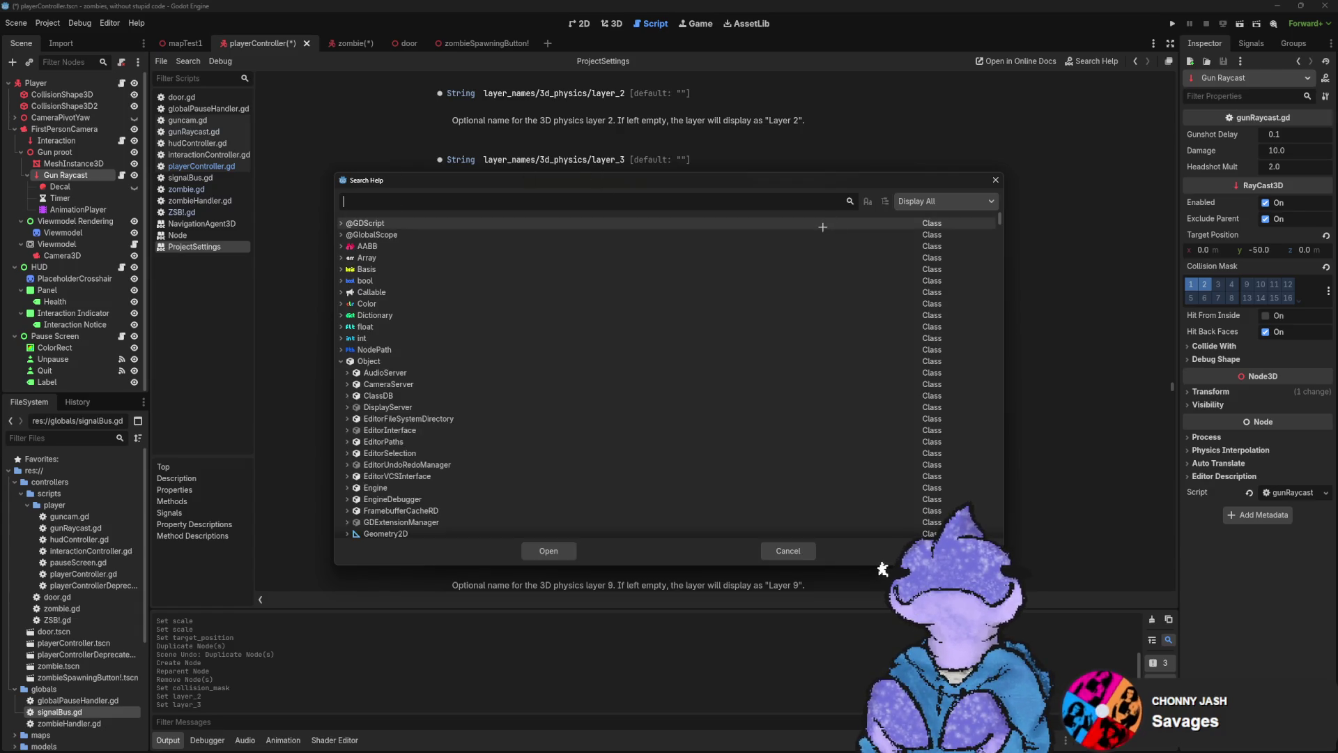
key(Escape)
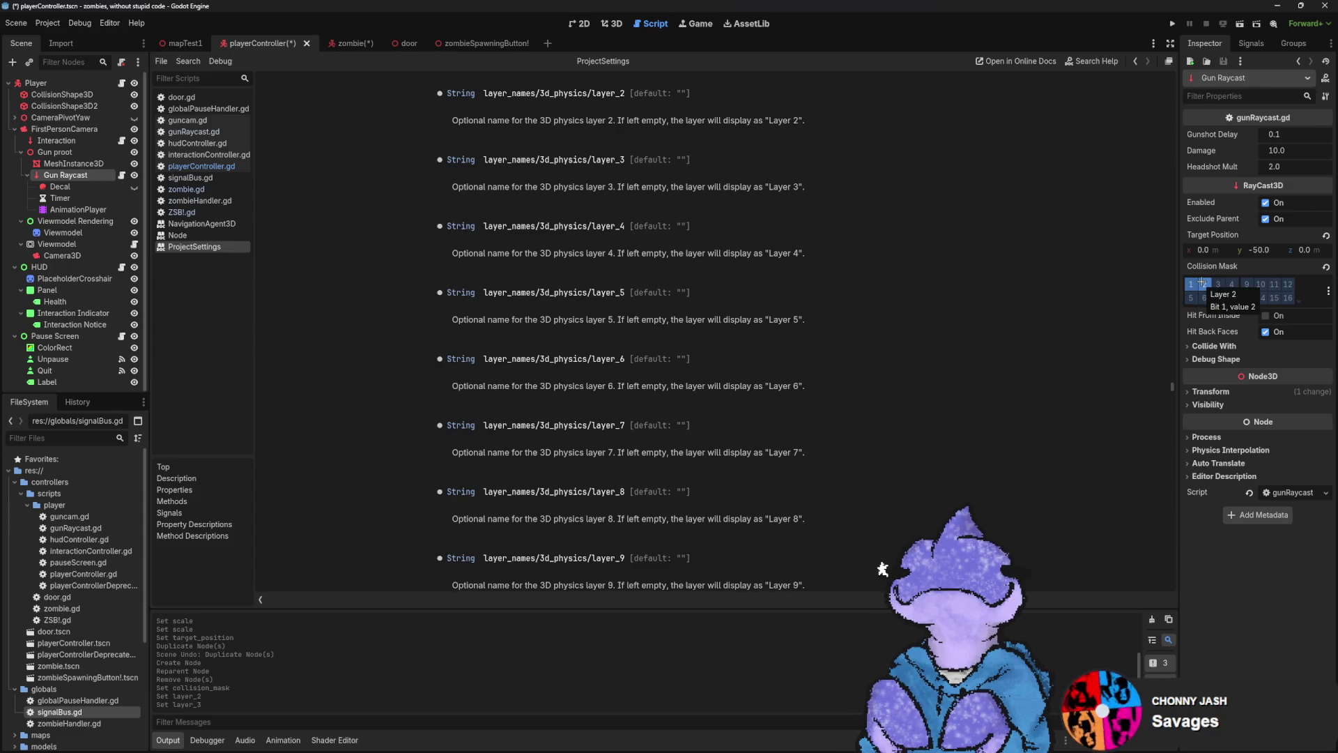
Rename collision layer 2 to 'Bullet Collision', turn off mask layer 1, and open gunRaycast.gd
right_click(1201, 282)
click(1237, 292)
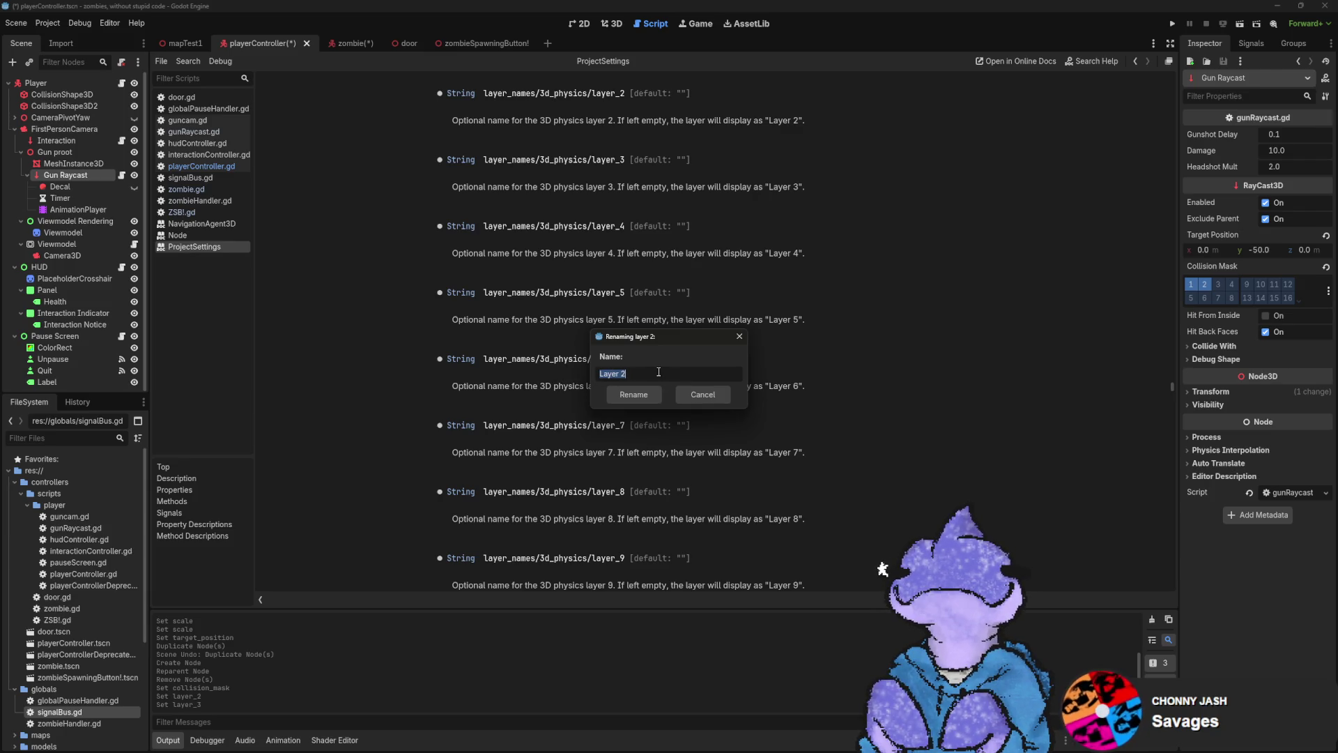
text(Bullet Col)
text(lision)
key(Return)
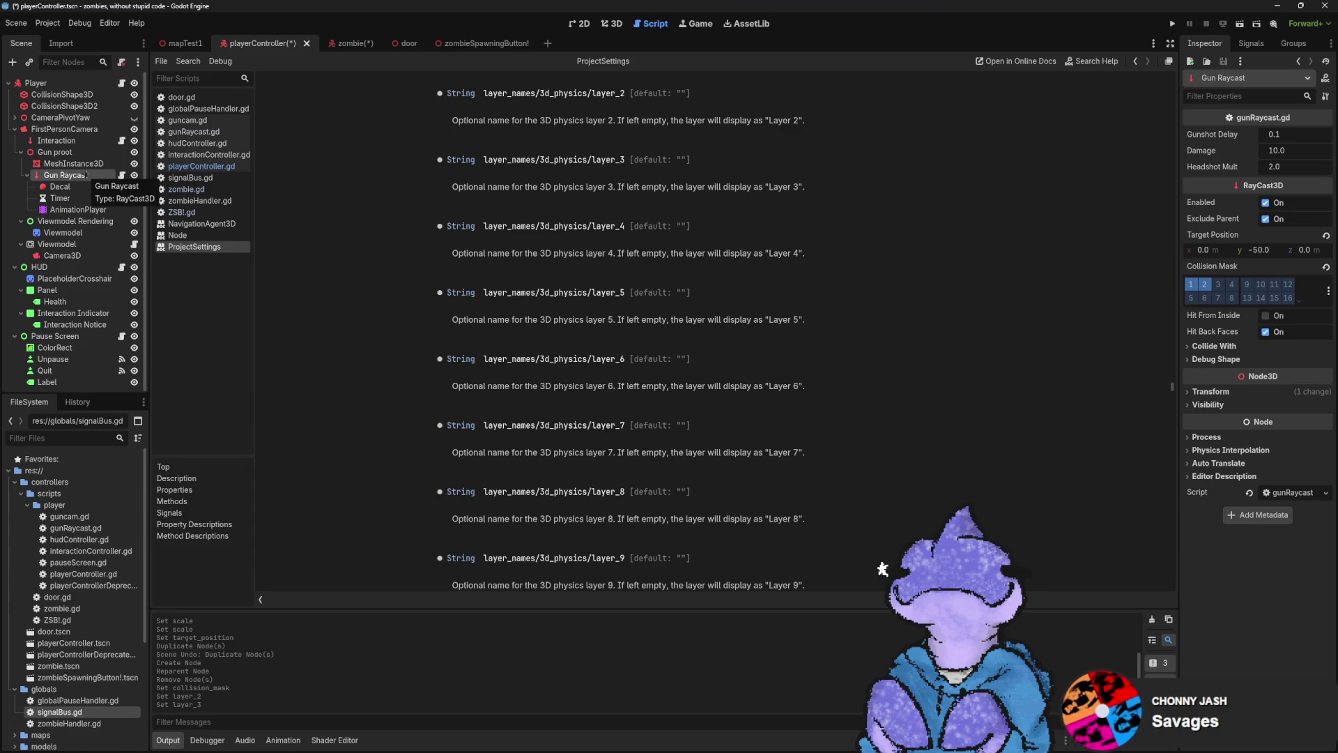
click(1190, 283)
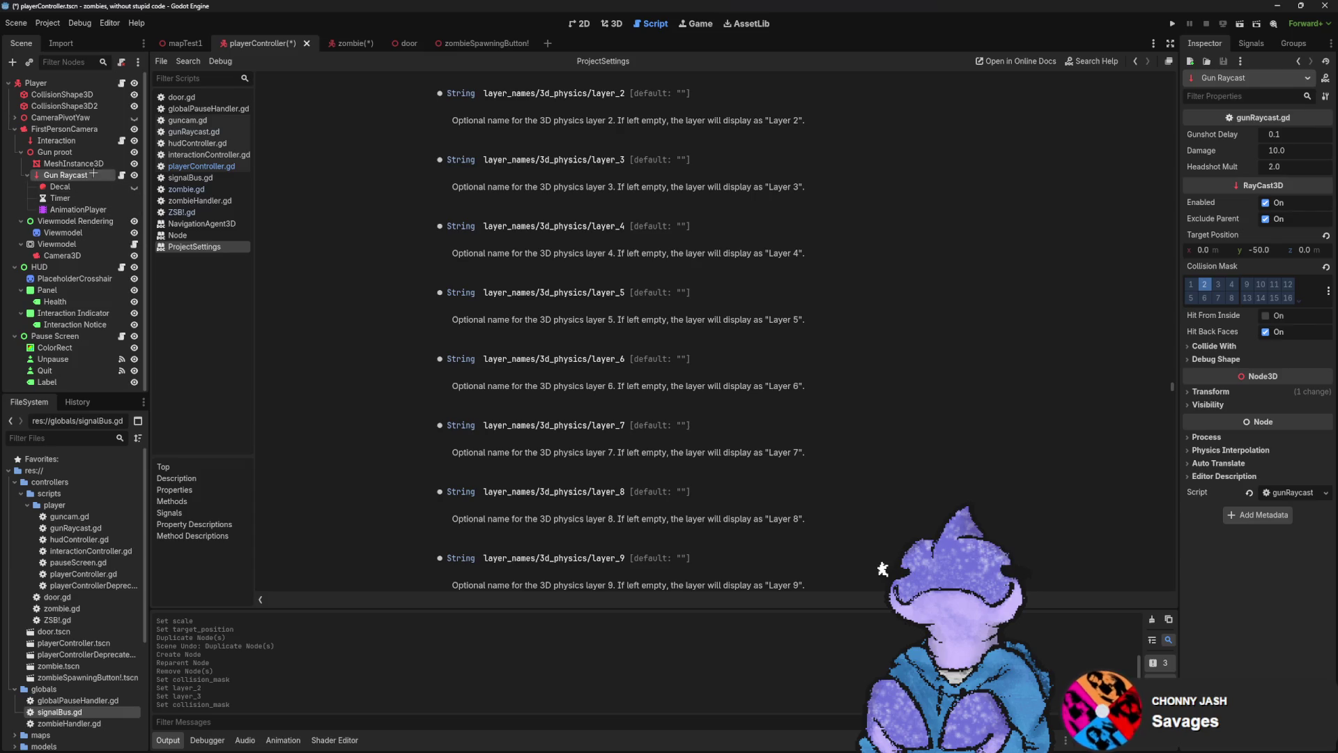
click(121, 175)
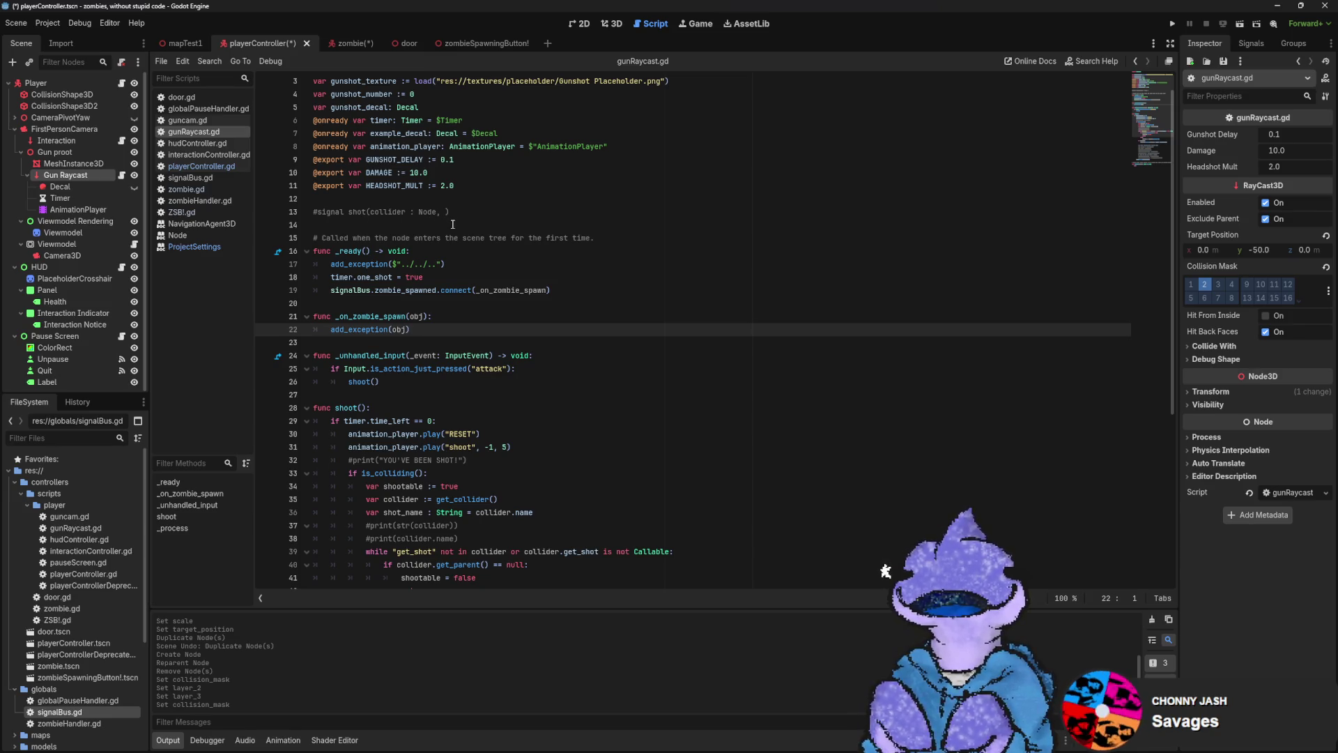
Delete the add_exception and signalBus connect lines from _ready in gunRaycast.gd
scroll(456, 250, up, 1)
drag(466, 287, 476, 277)
key(BackSpace)
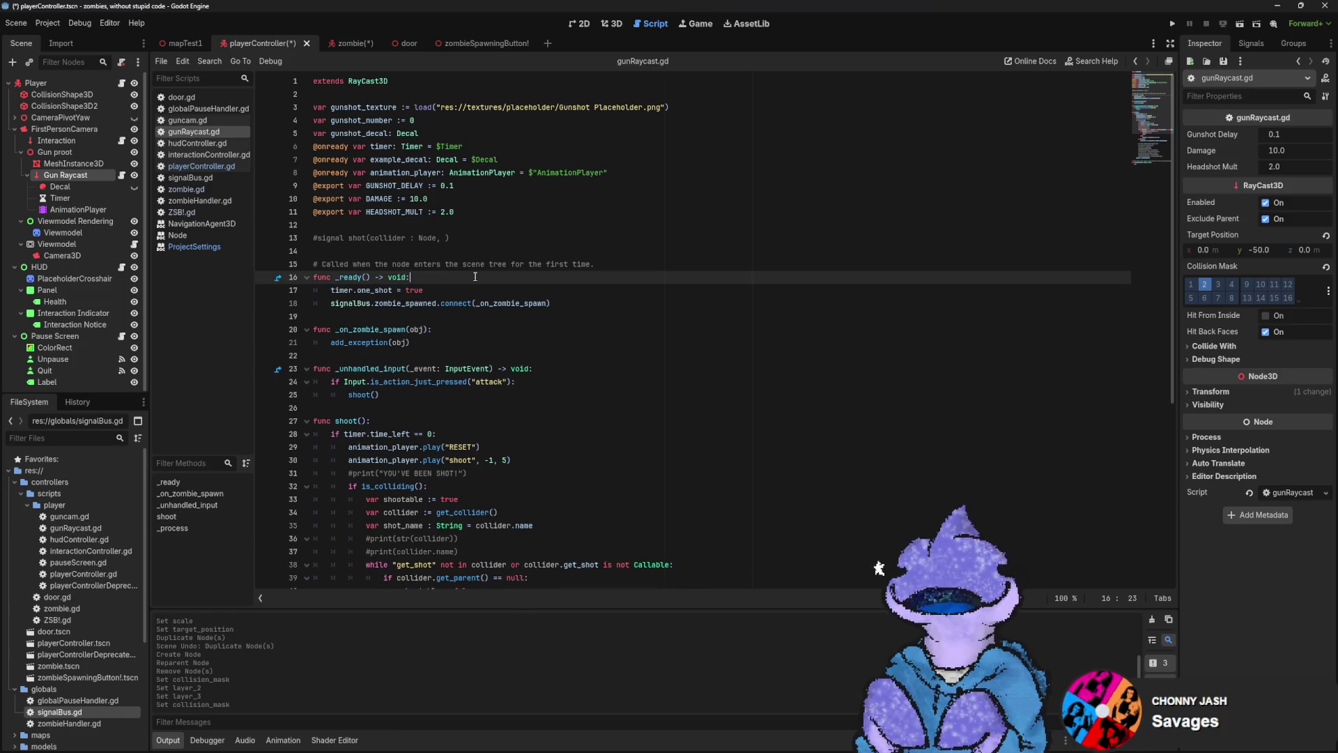
mouse_move(581, 304)
mouse_down()
mouse_move(588, 291)
mouse_move(588, 324)
mouse_move(592, 298)
mouse_up()
key(BackSpace)
key(BackSpace)
key(BackSpace)
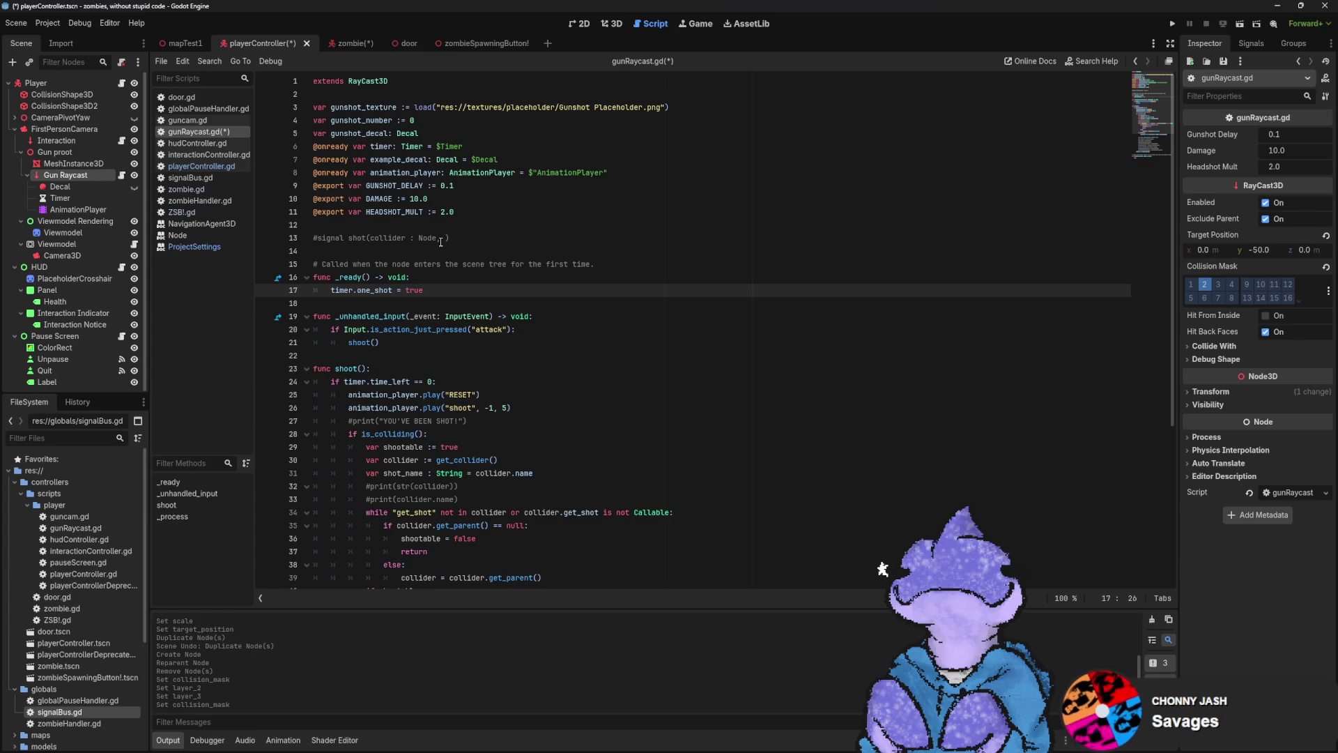
mouse_move(438, 242)
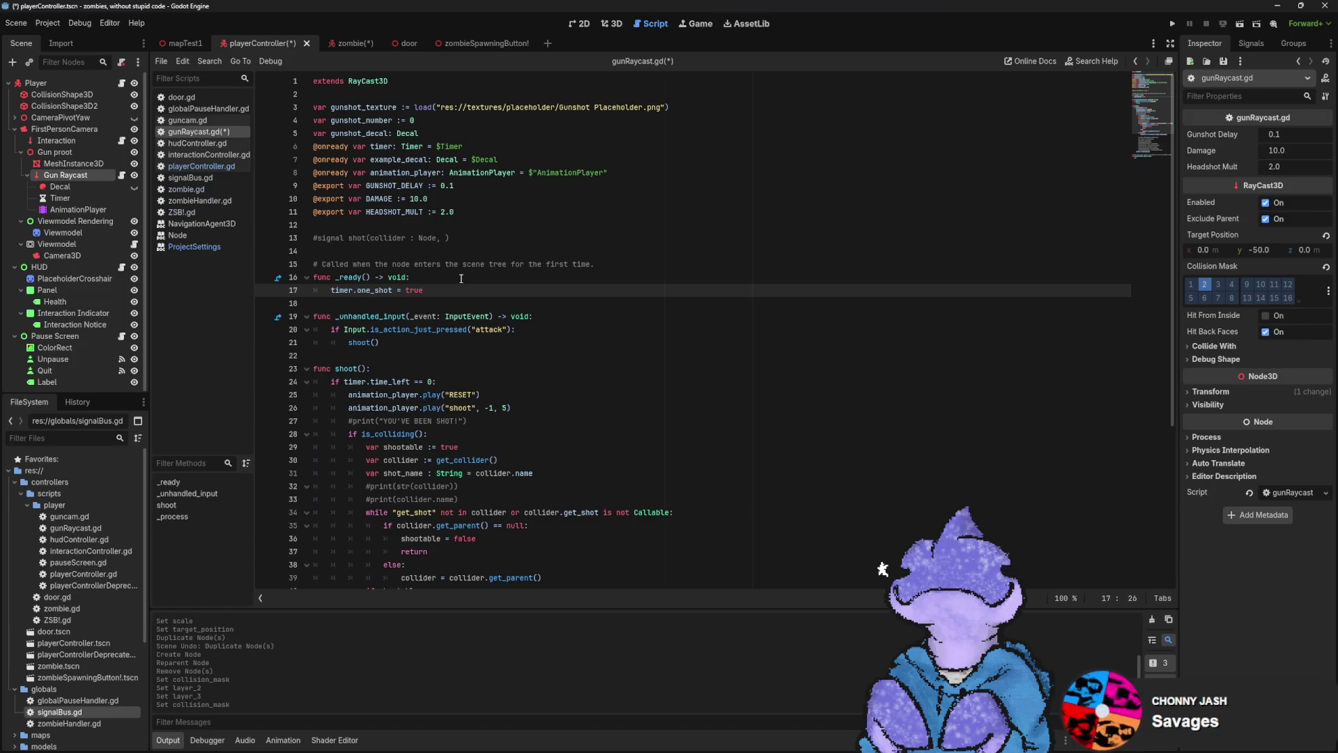
In mapTest1, toggle collision layer 4 and add layer 2 on the CSGCombiner3D
click(182, 43)
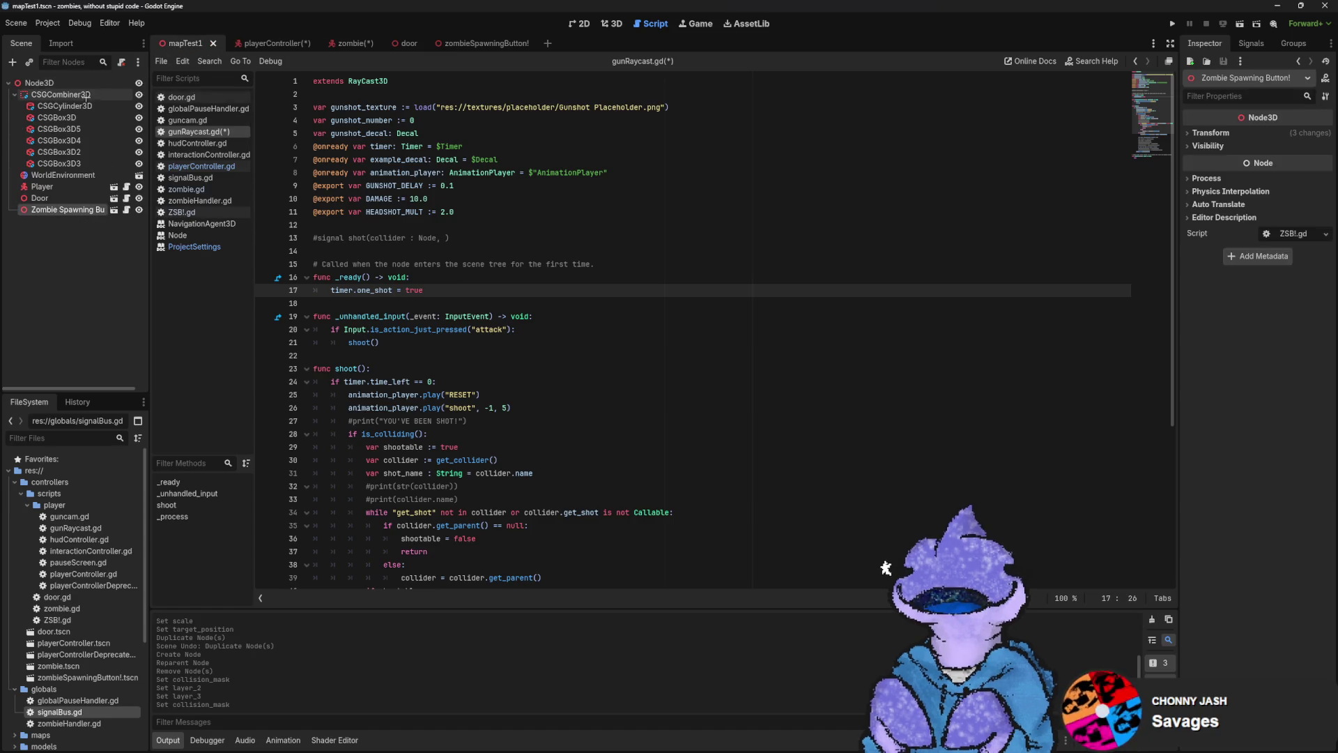
click(79, 94)
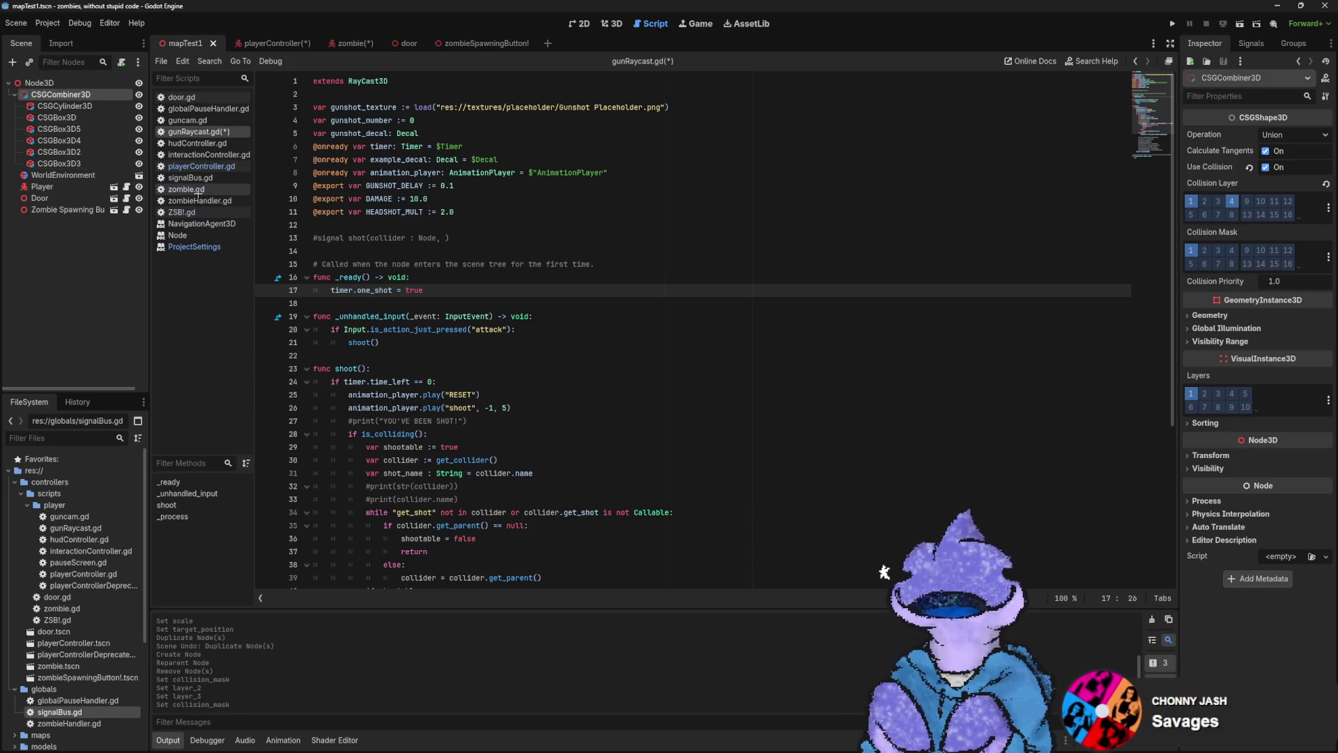
click(1232, 201)
click(1204, 202)
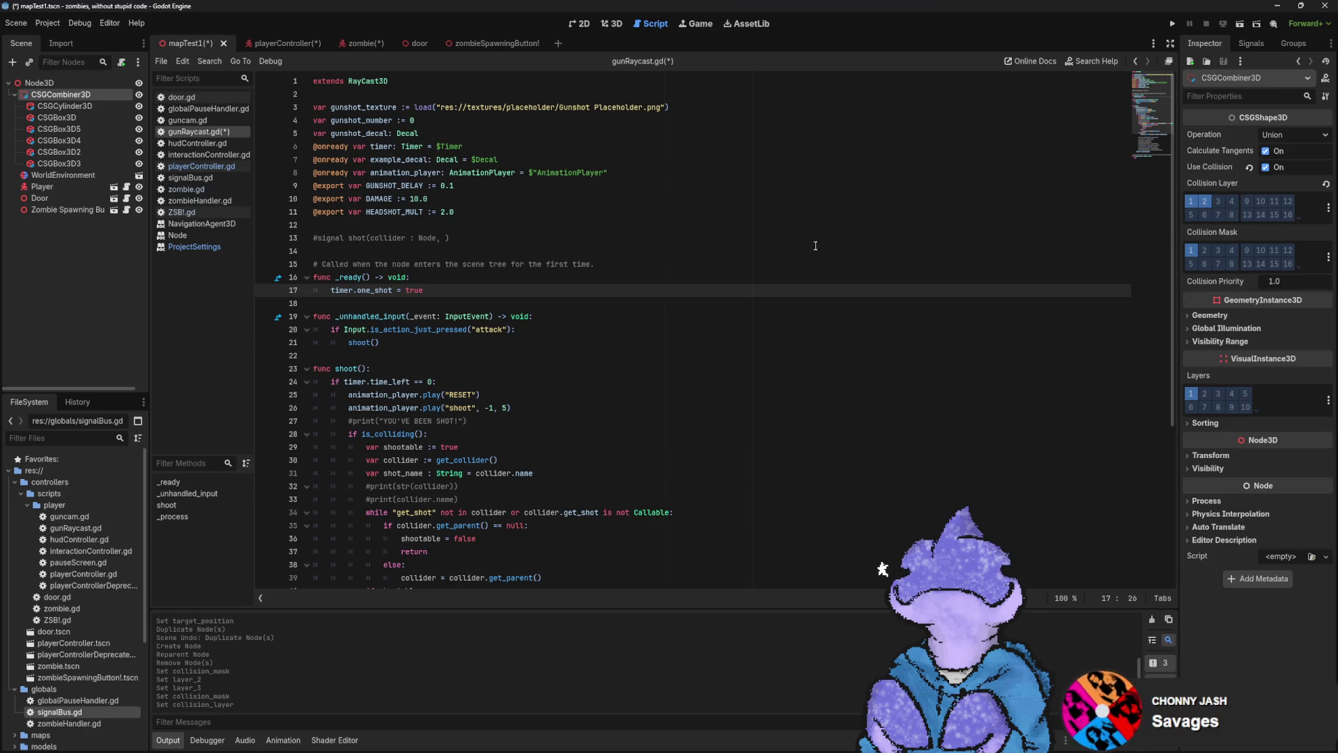
In playerController, enable the Player's collision layer 3 and disable mask layer 3
click(82, 186)
click(282, 43)
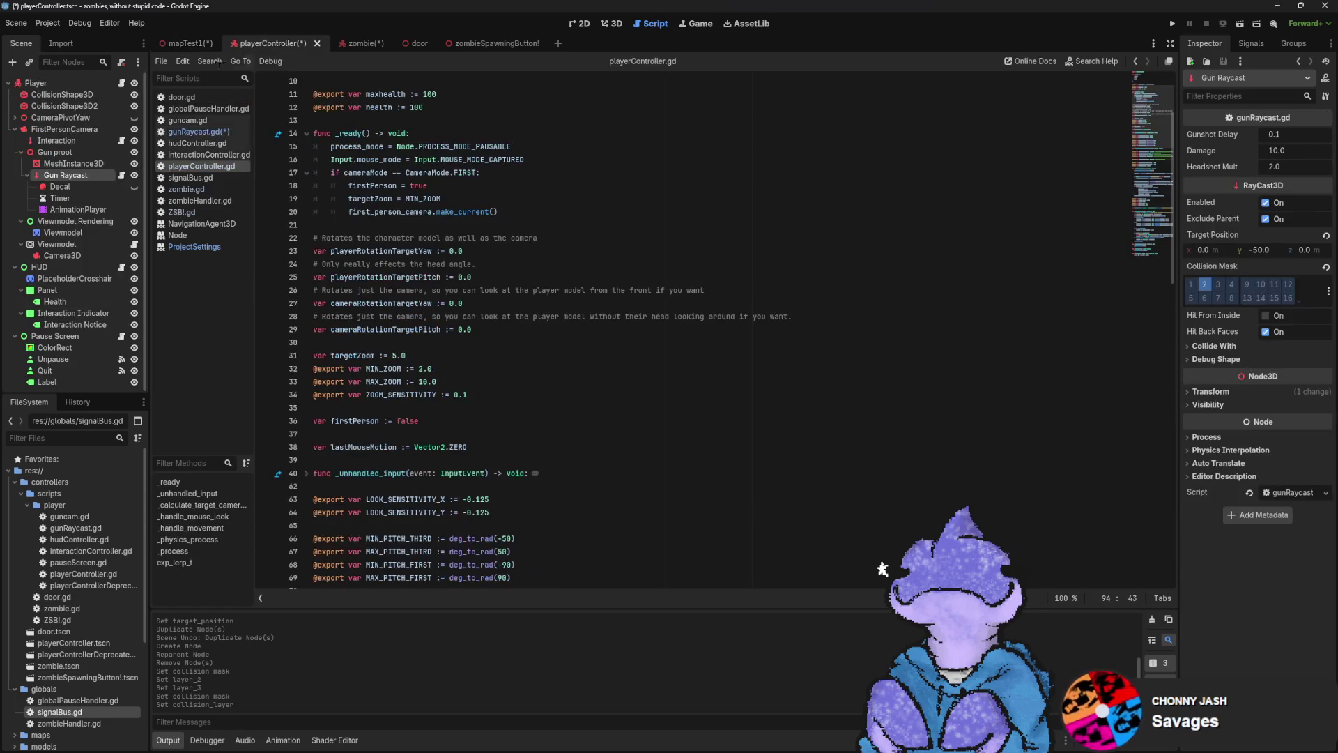
click(54, 84)
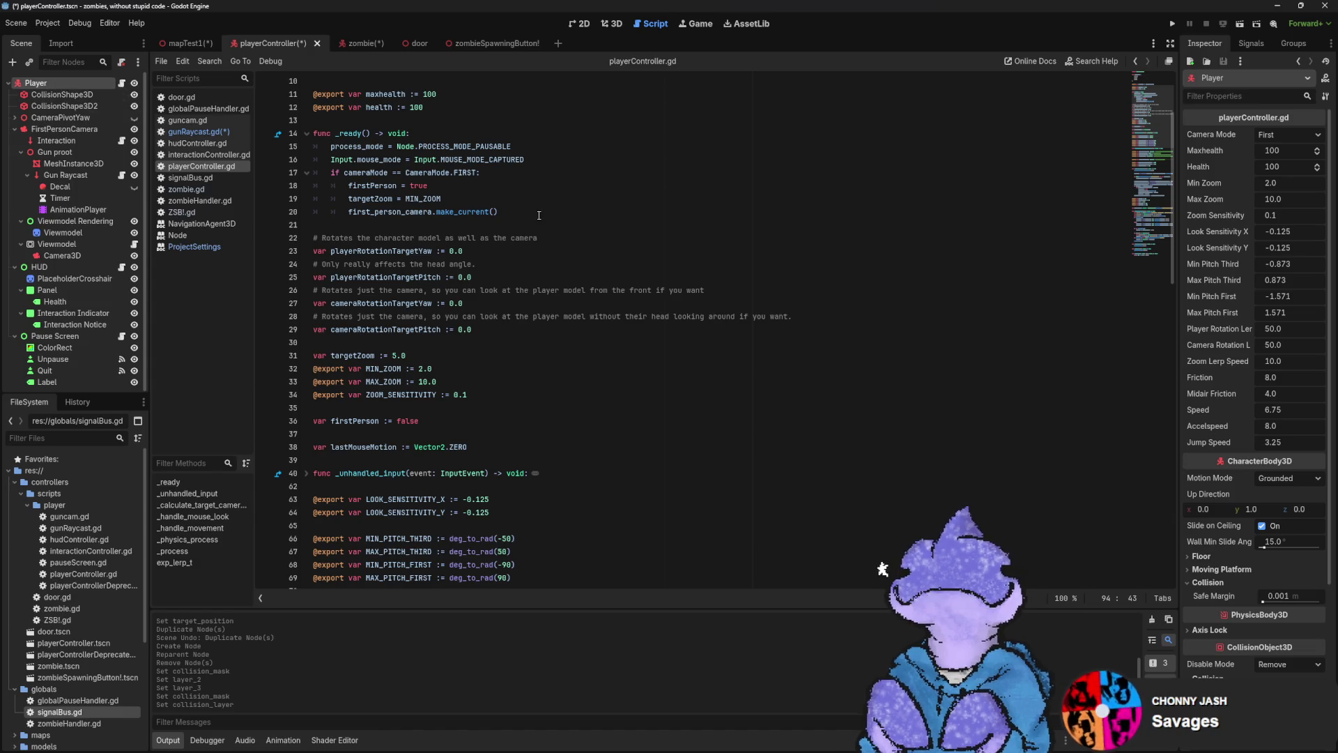
scroll(1268, 421, down, 5)
click(1225, 488)
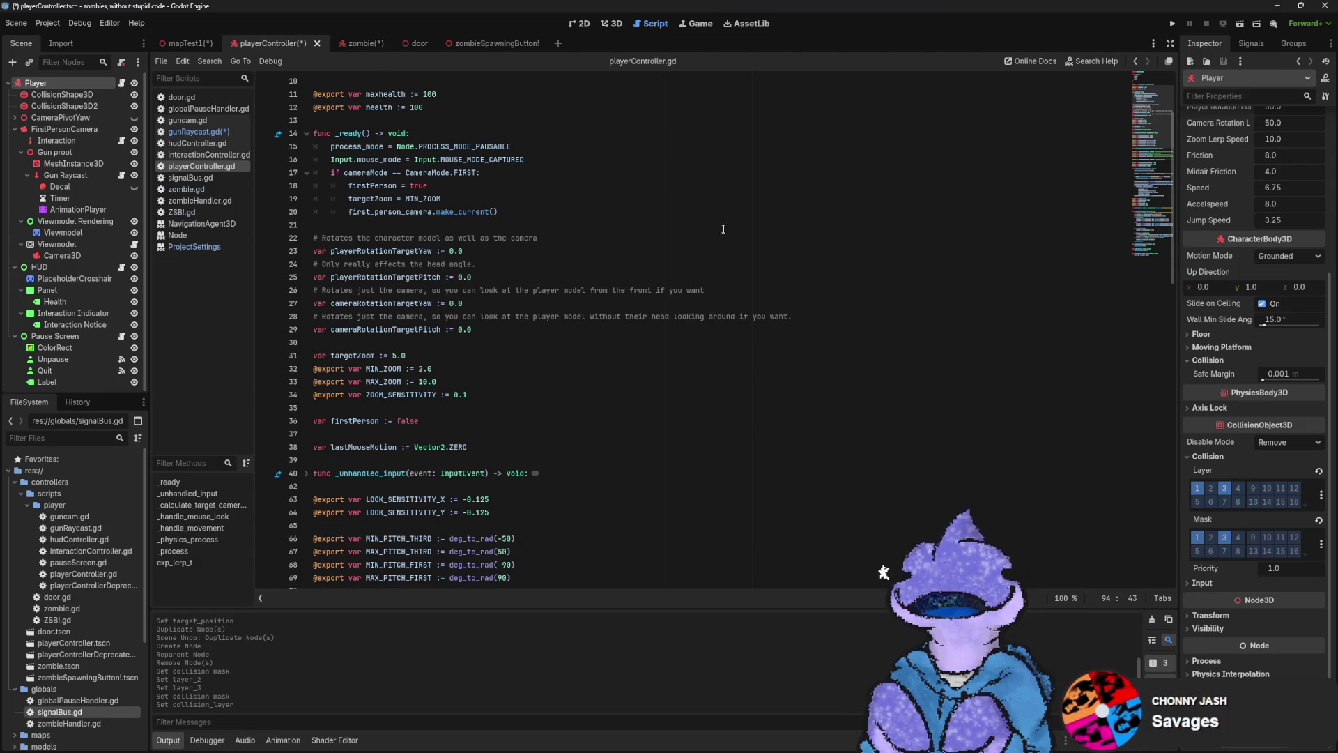
click(1224, 536)
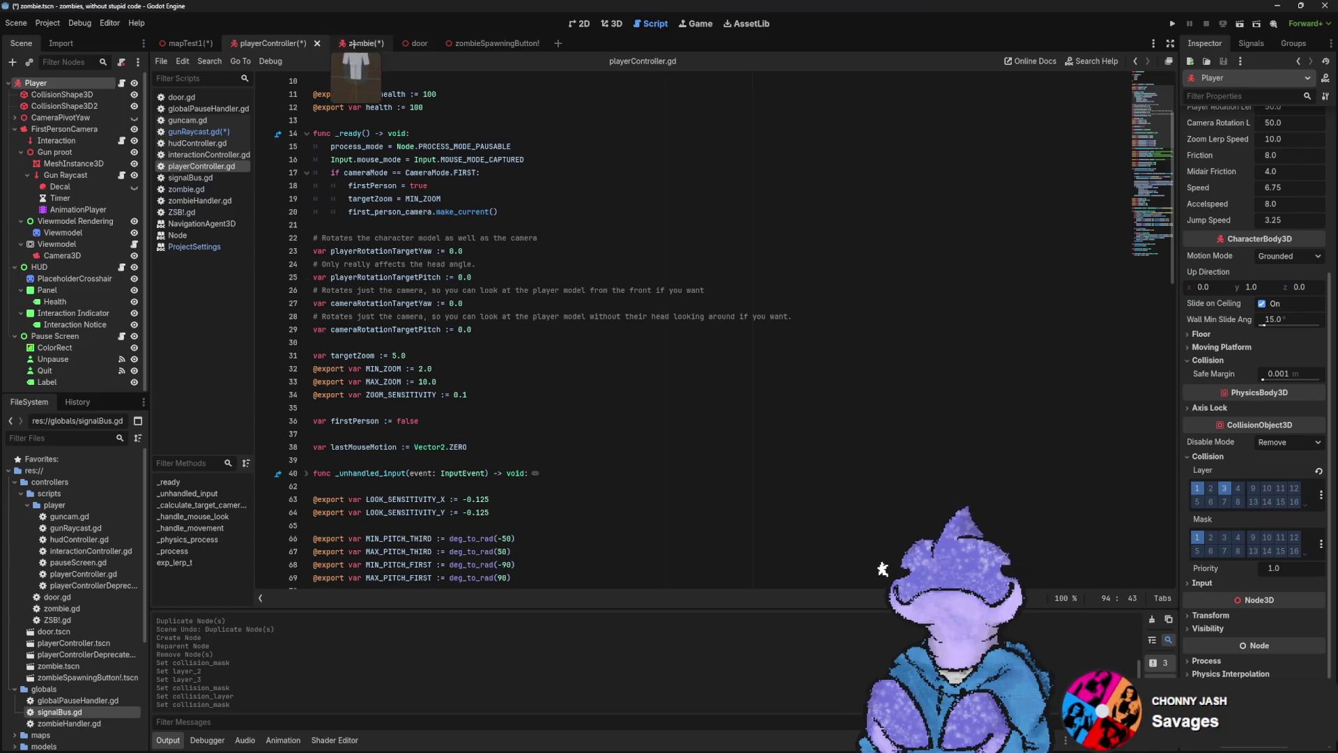
In the zombie scene, put the Torso, Limbs and Head meshes on visual layer 2
click(359, 43)
click(49, 106)
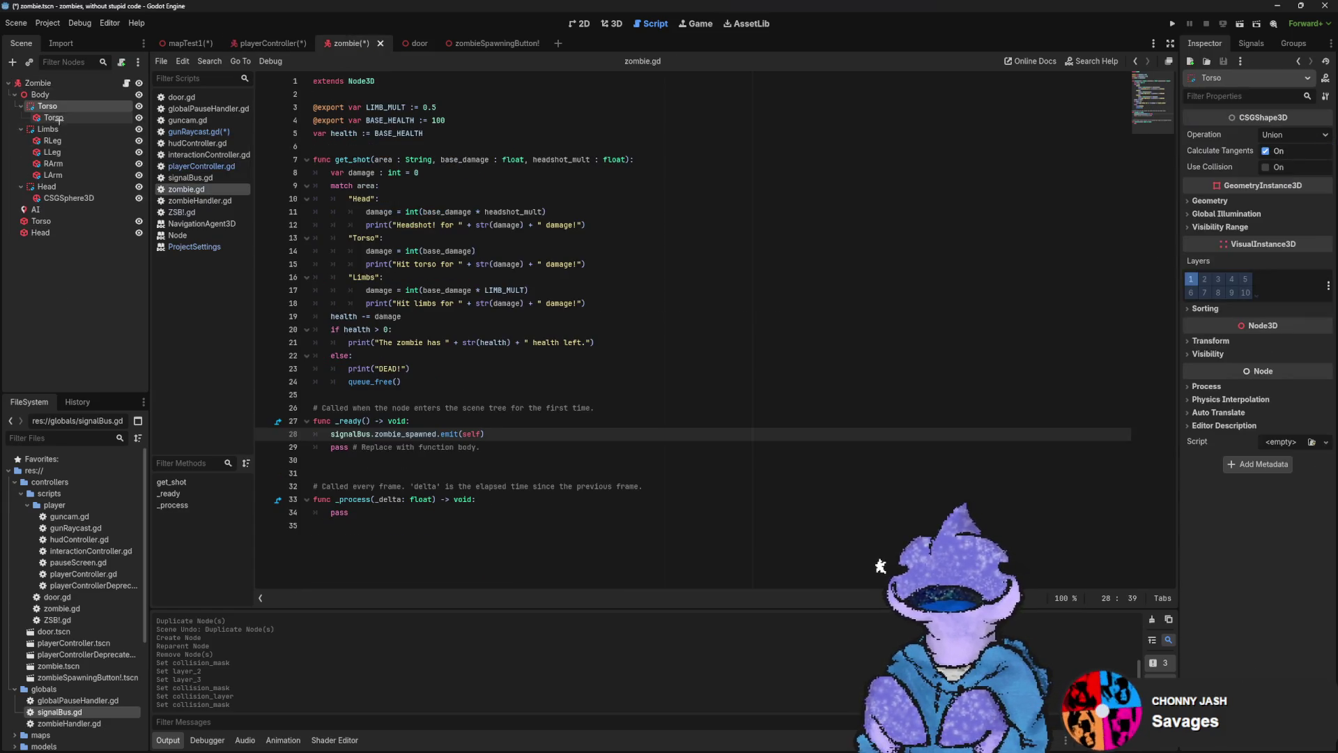
ctrl+click(60, 130)
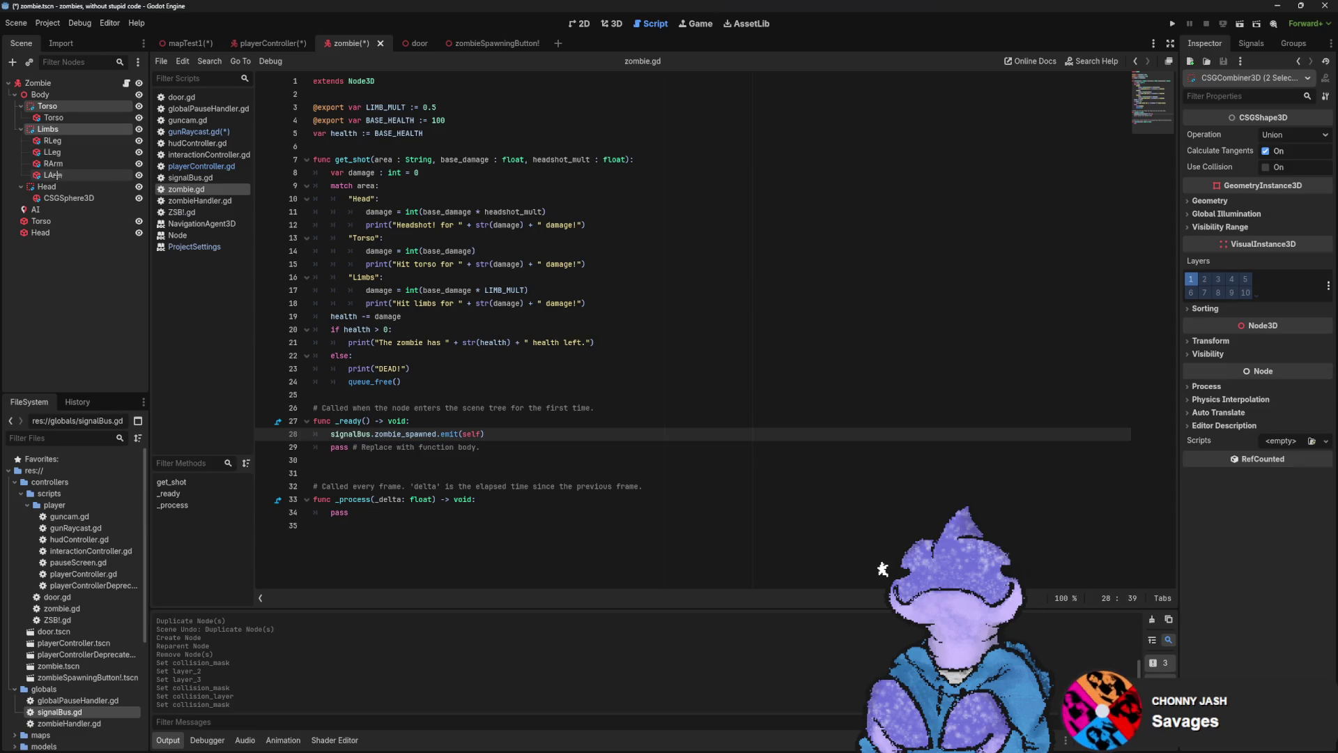
ctrl+click(47, 187)
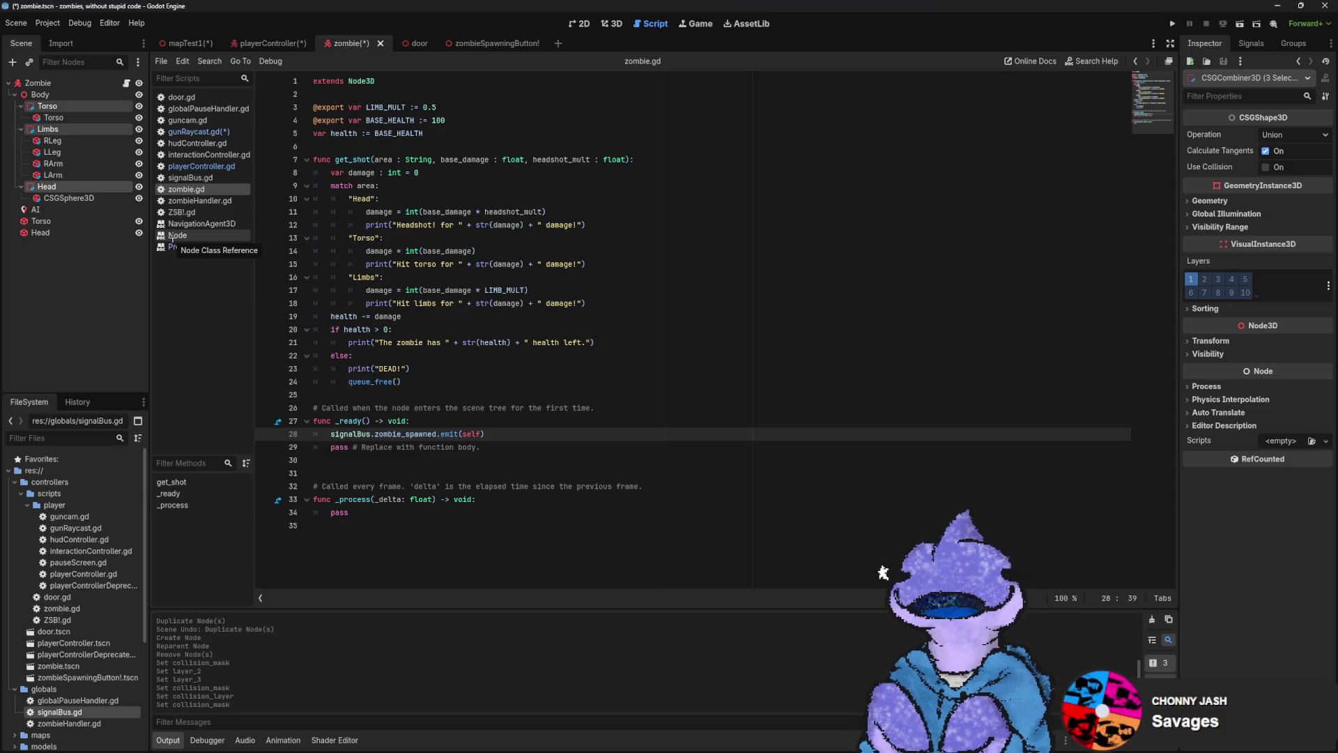
click(1204, 279)
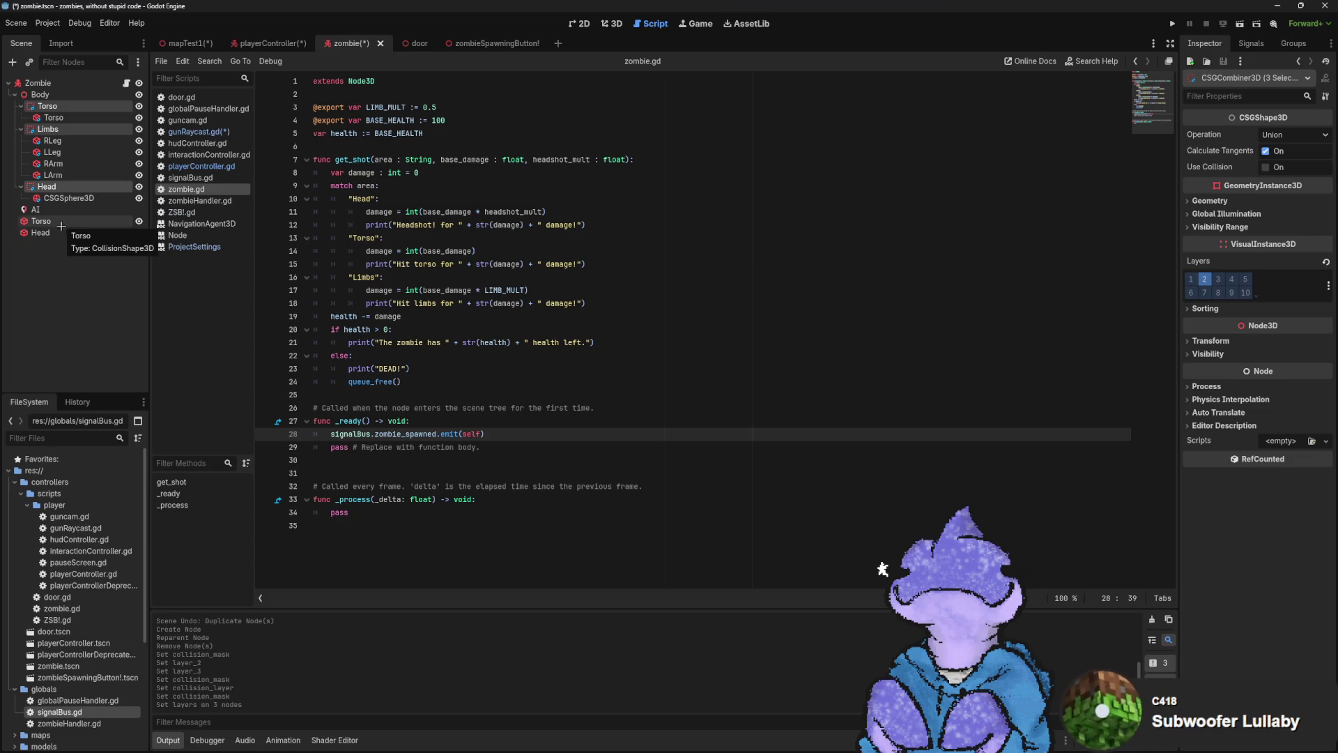
Delete the Head collision shape node
click(60, 233)
key(Delete)
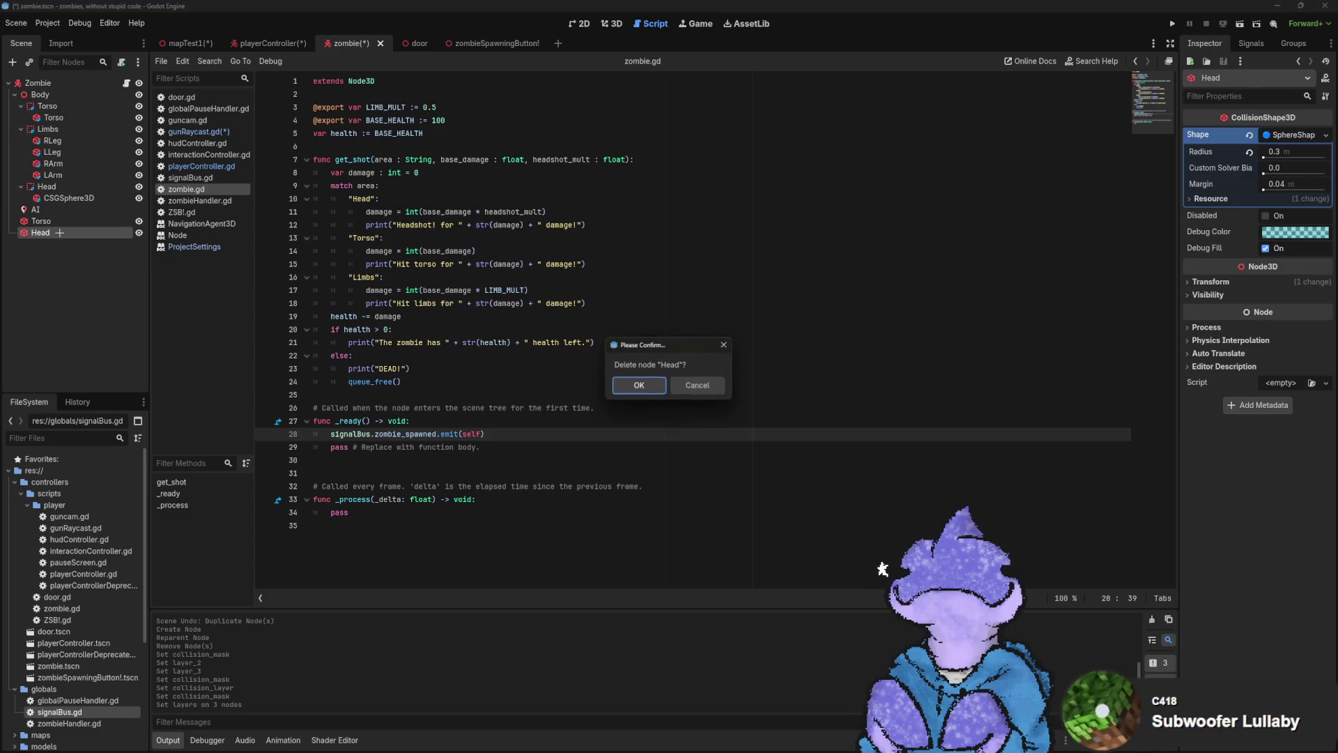
click(639, 386)
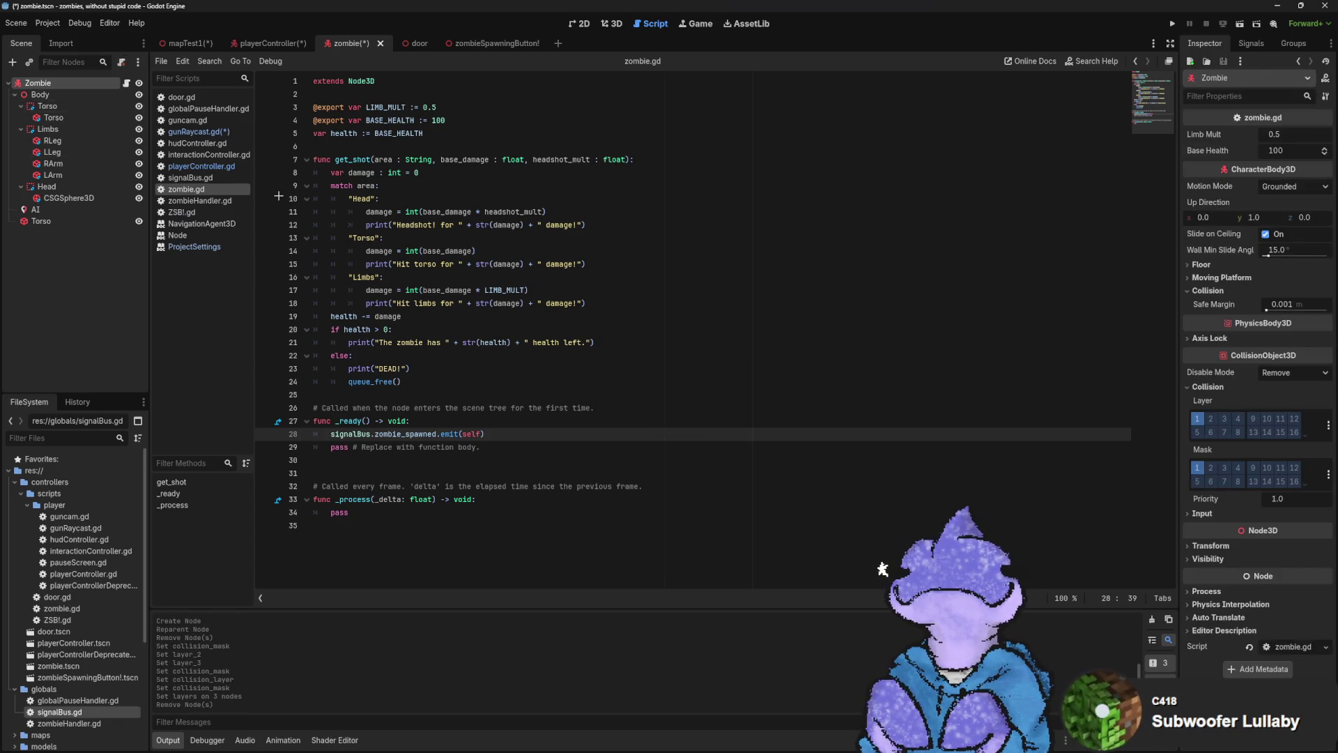
Rename the Body node to 'Locational Damage'
click(41, 94)
right_click(45, 93)
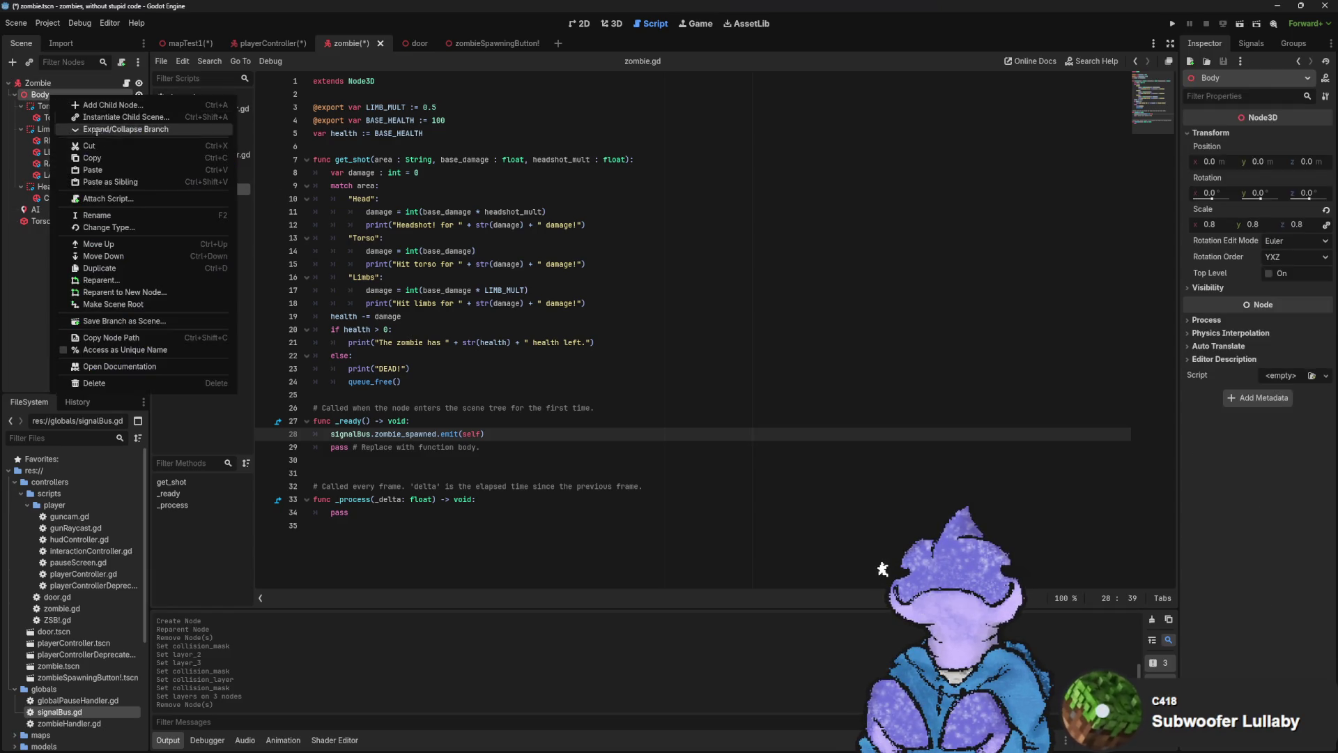
click(131, 215)
text(Locational Dama)
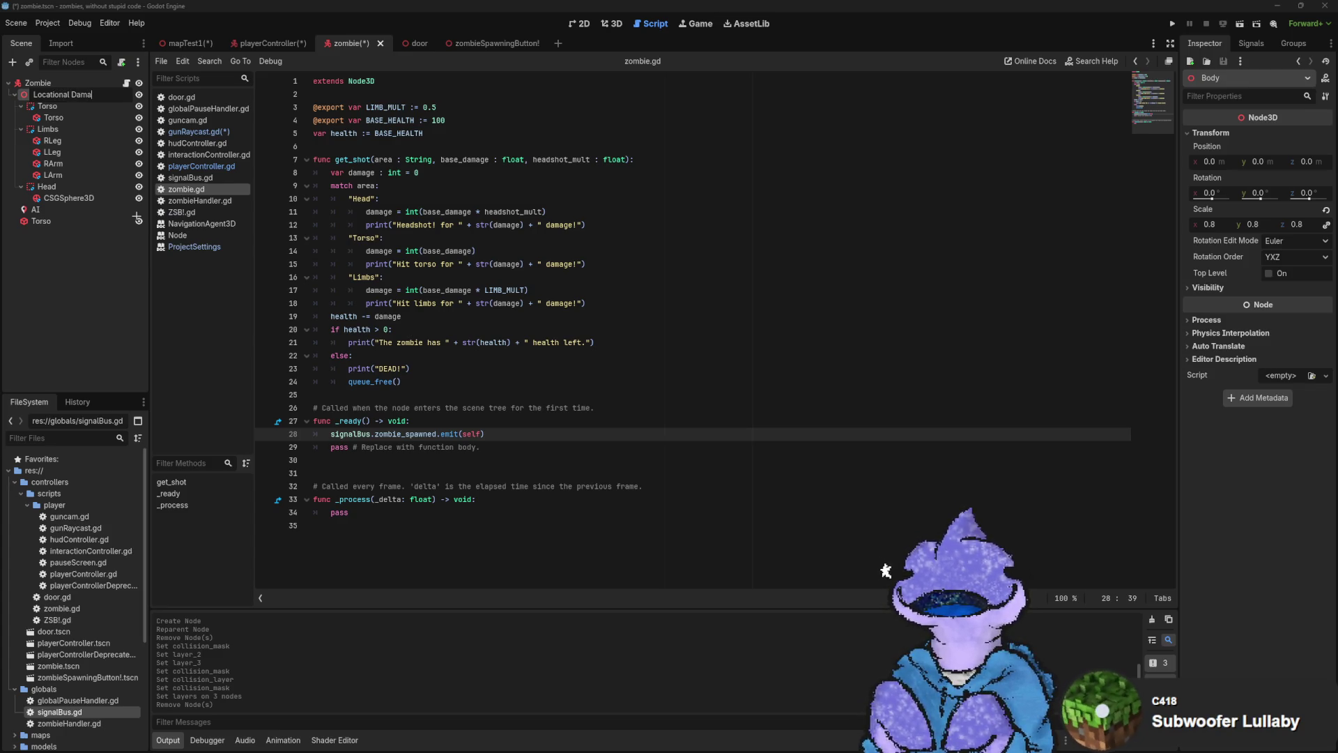
text(ge)
key(Return)
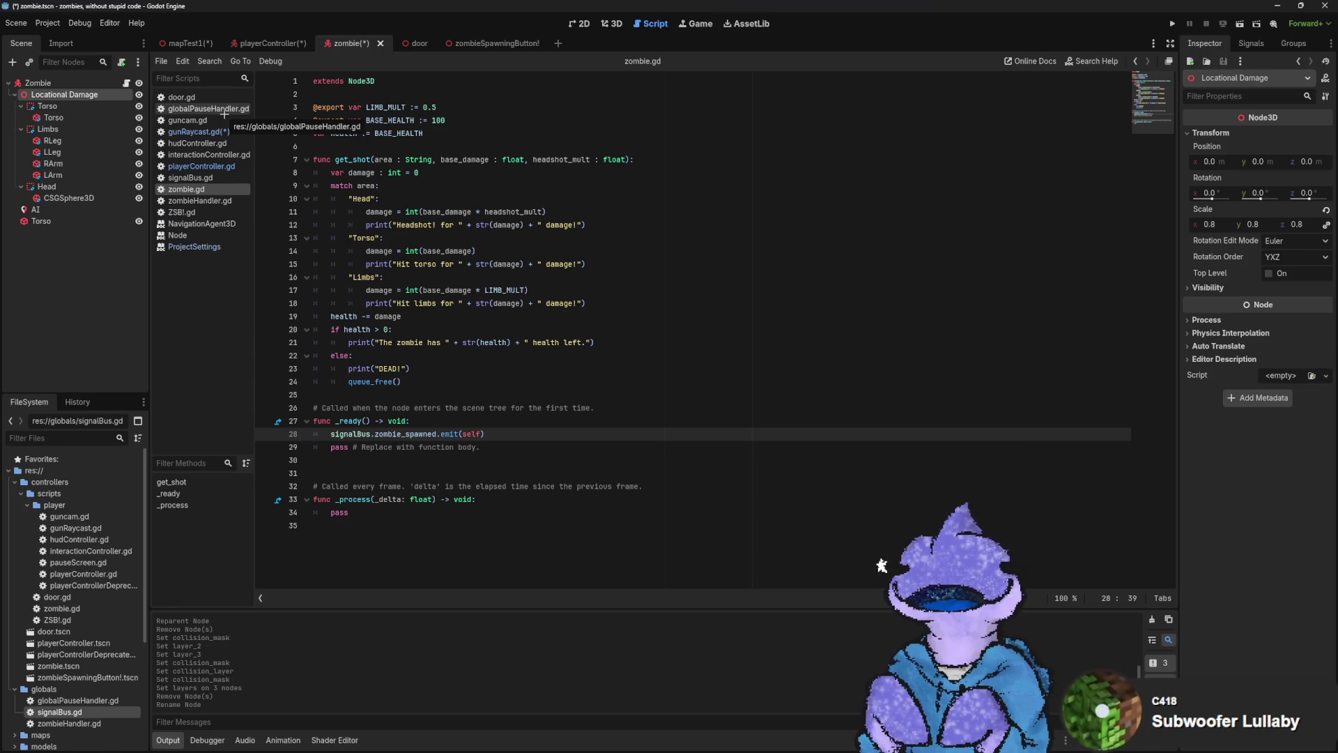
click(54, 107)
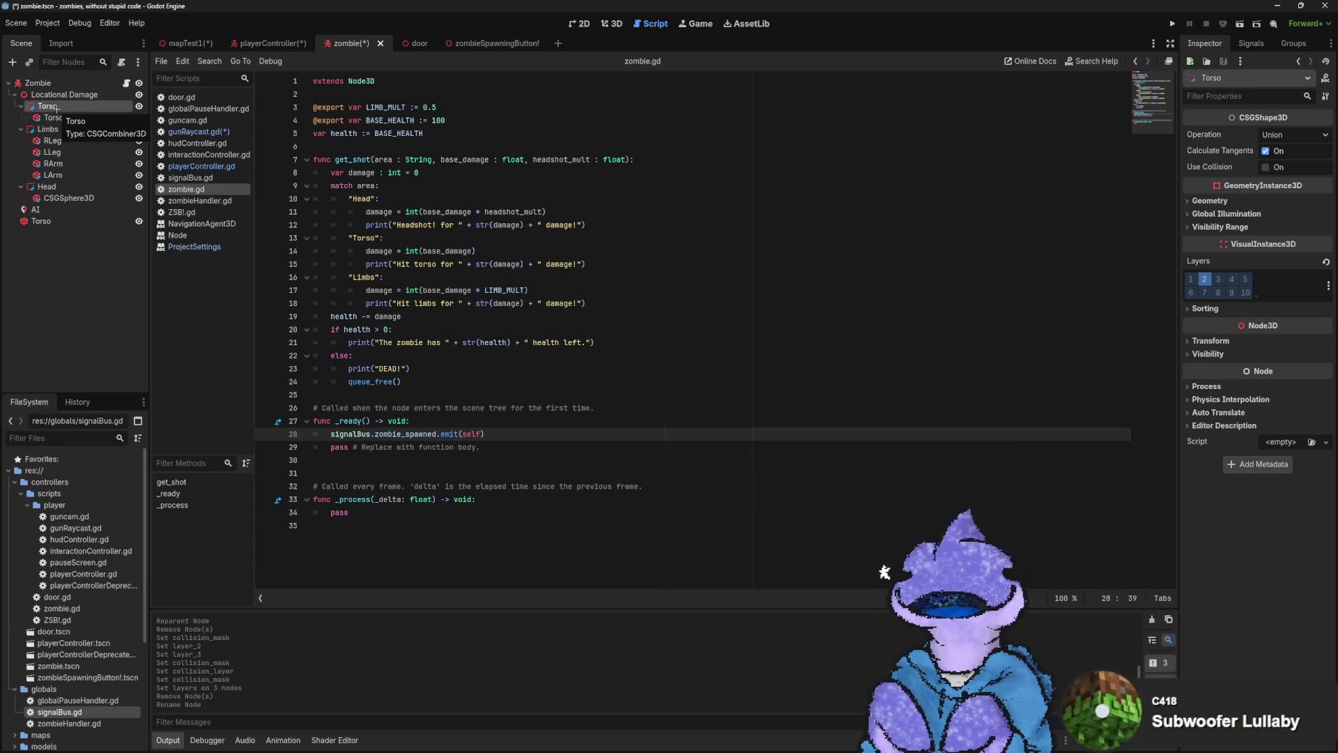
Give Torso, Limbs and Head visual layer 1, enable Use Collision, drop collision layer 4, then run the project
ctrl+click(58, 130)
ctrl+click(49, 187)
click(1194, 279)
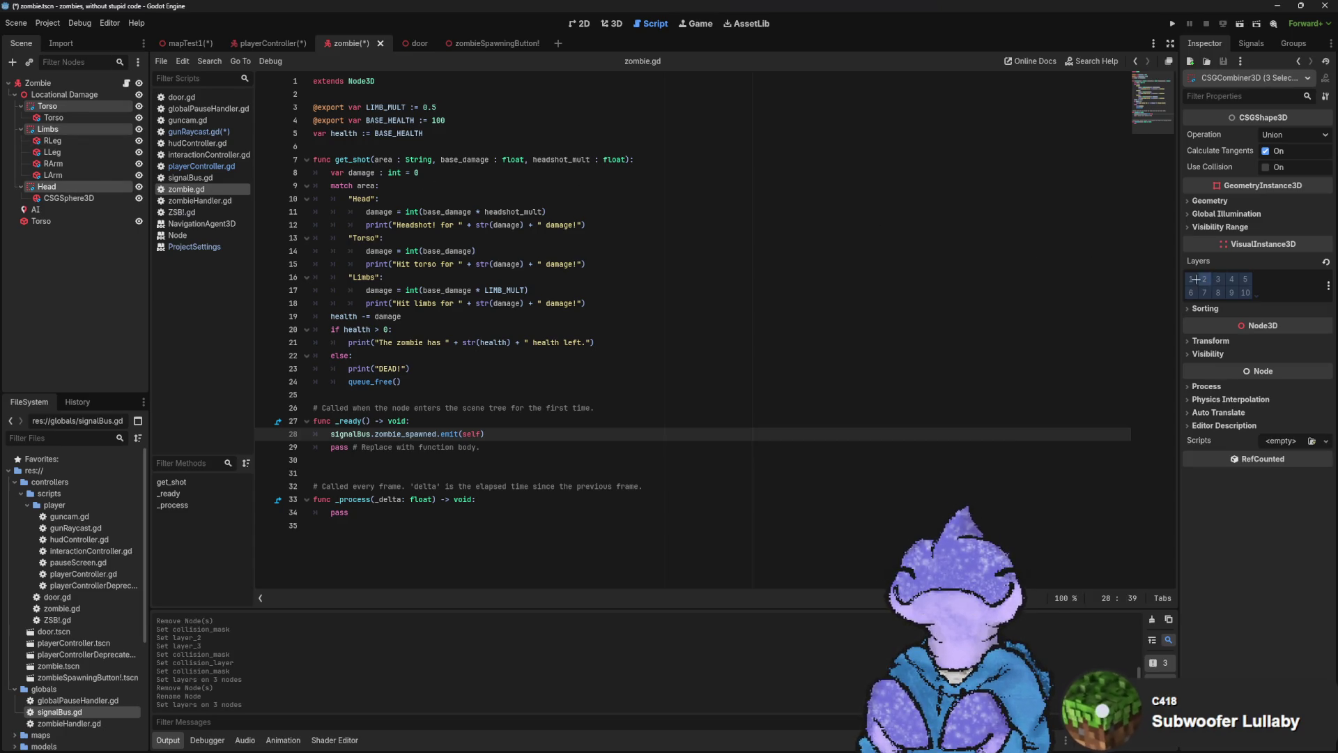
click(1210, 167)
click(1231, 201)
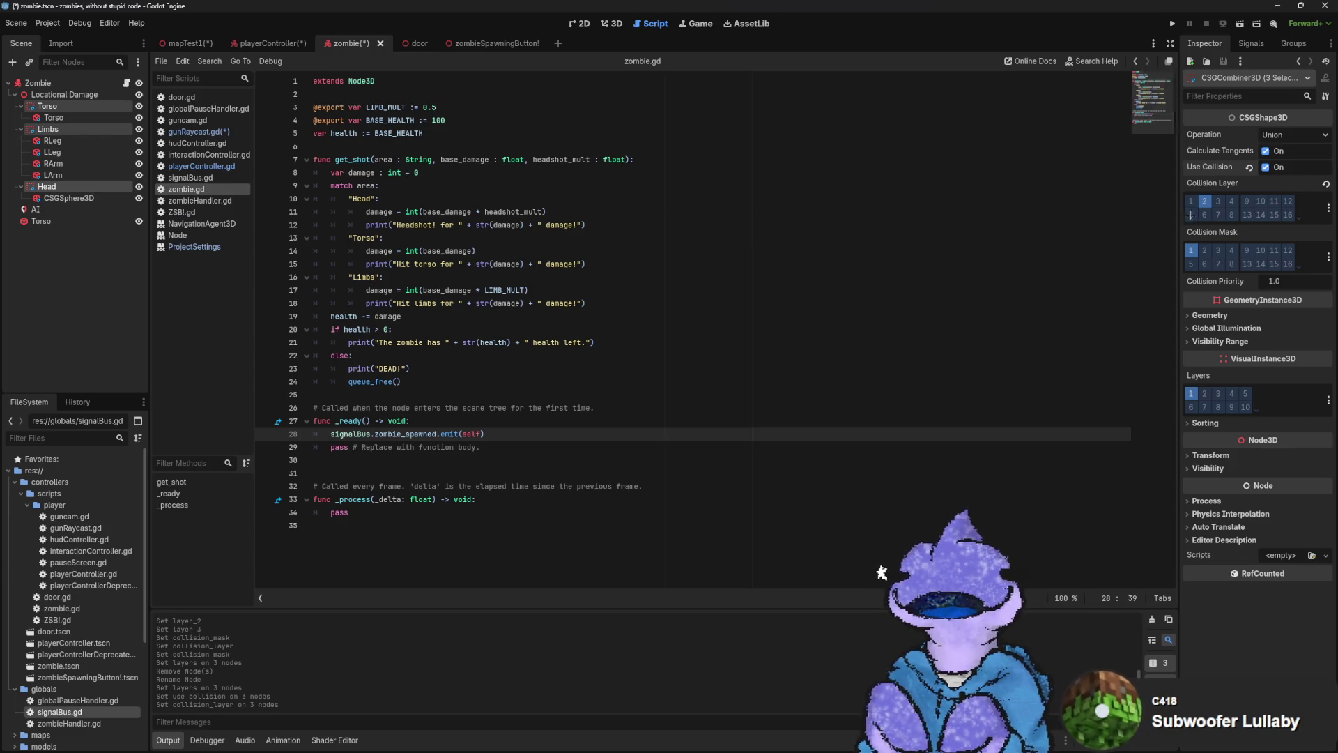
key(alt+Tab)
key(alt+Tab)
key(alt+Tab)
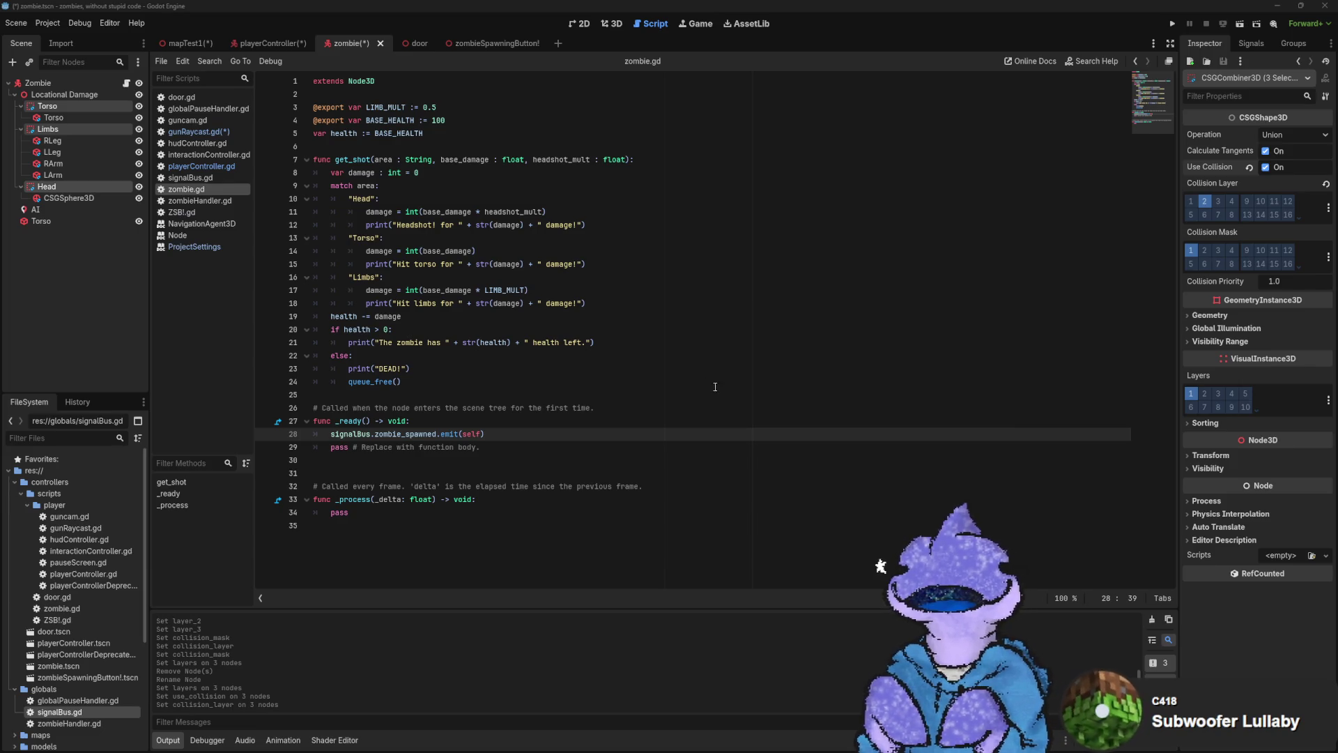
click(1170, 25)
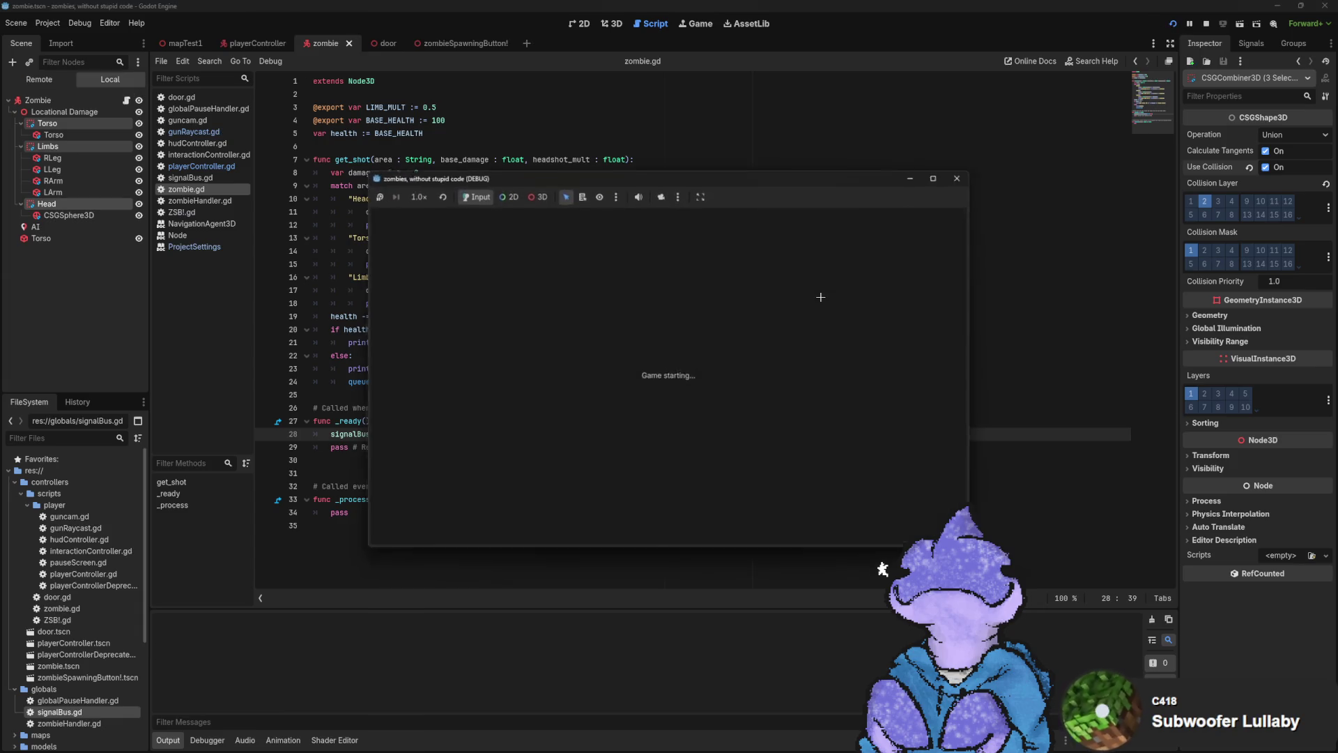
Walk up and shoot the zombie's torso and head, then spawn a new zombie with E and shoot its limbs
key(w)
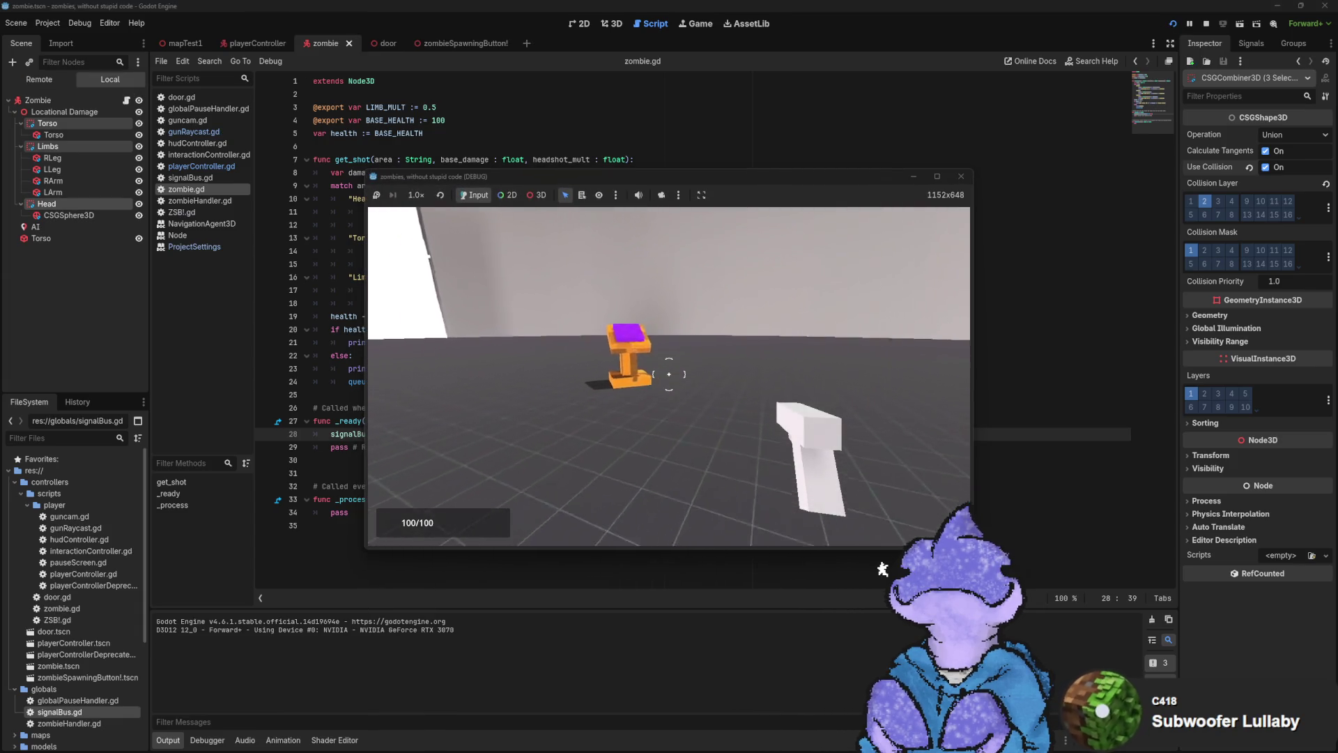
key(w)
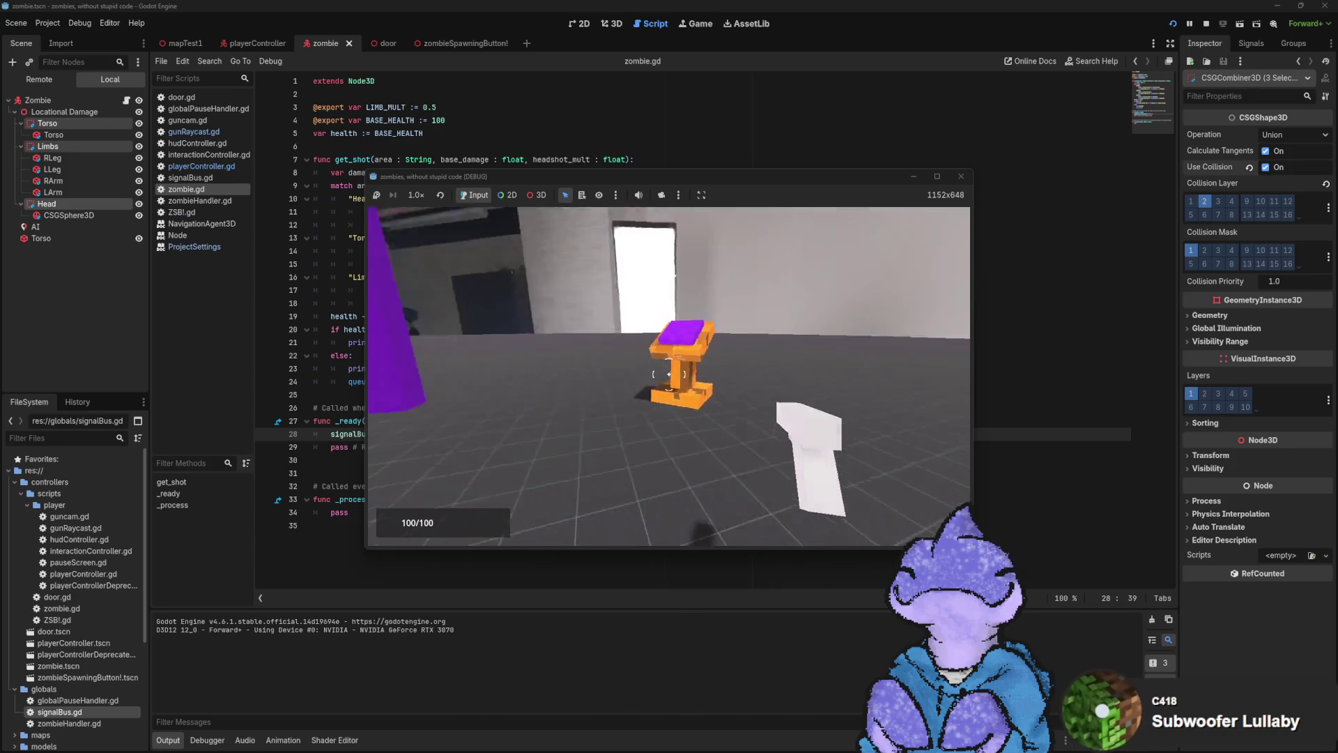
key(w)
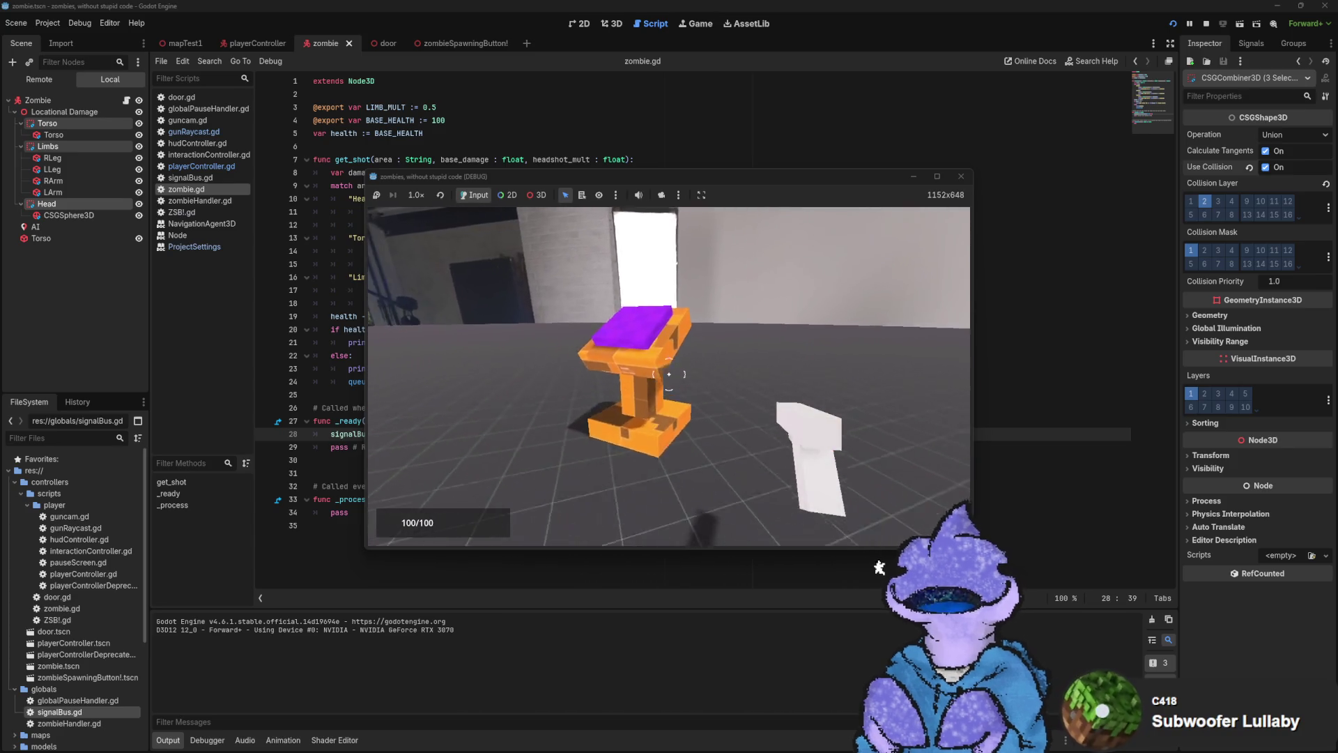
key(w)
click(669, 374)
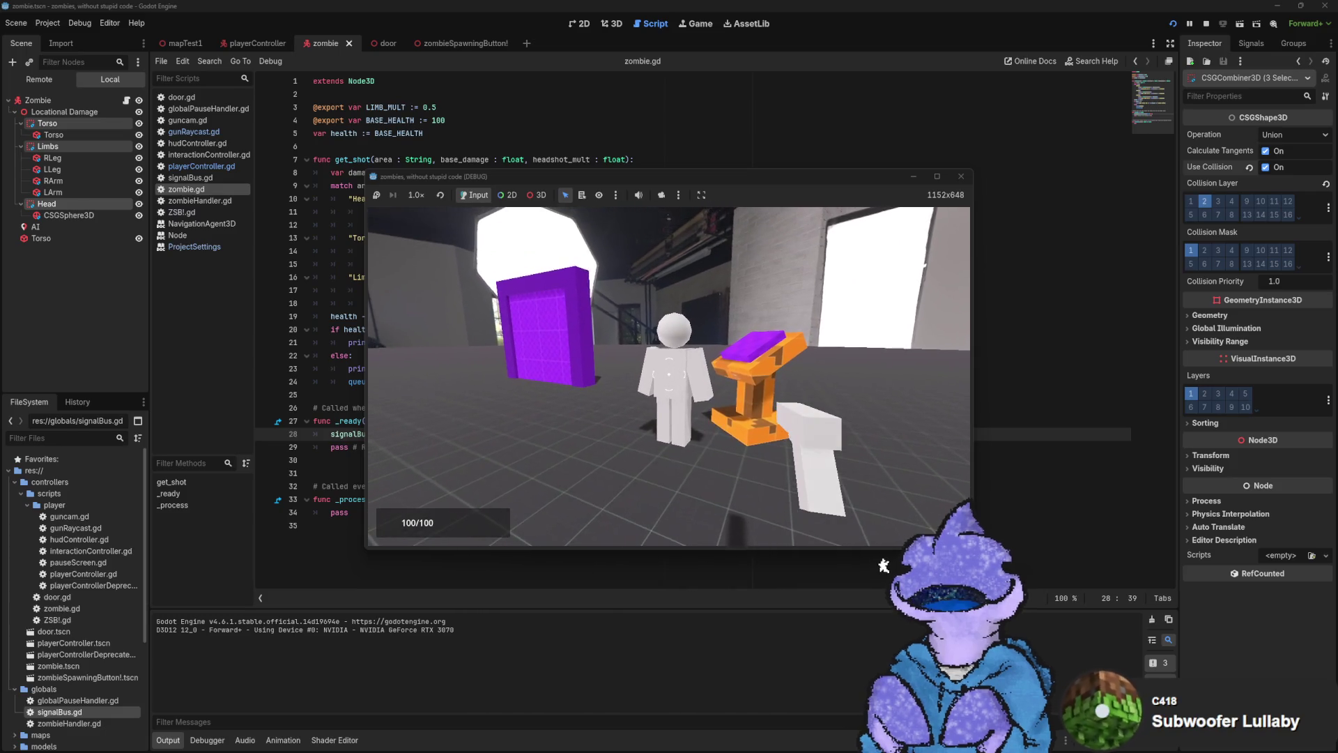
key(w)
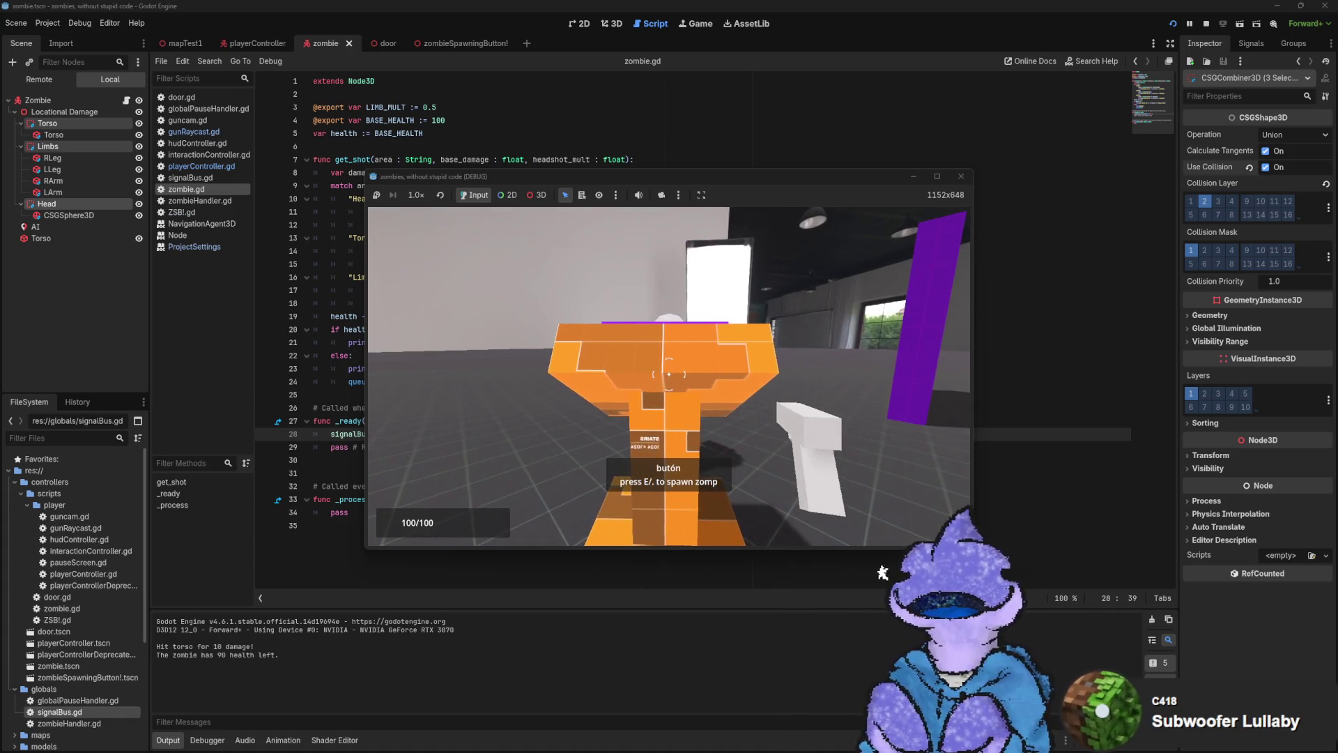
click(669, 375)
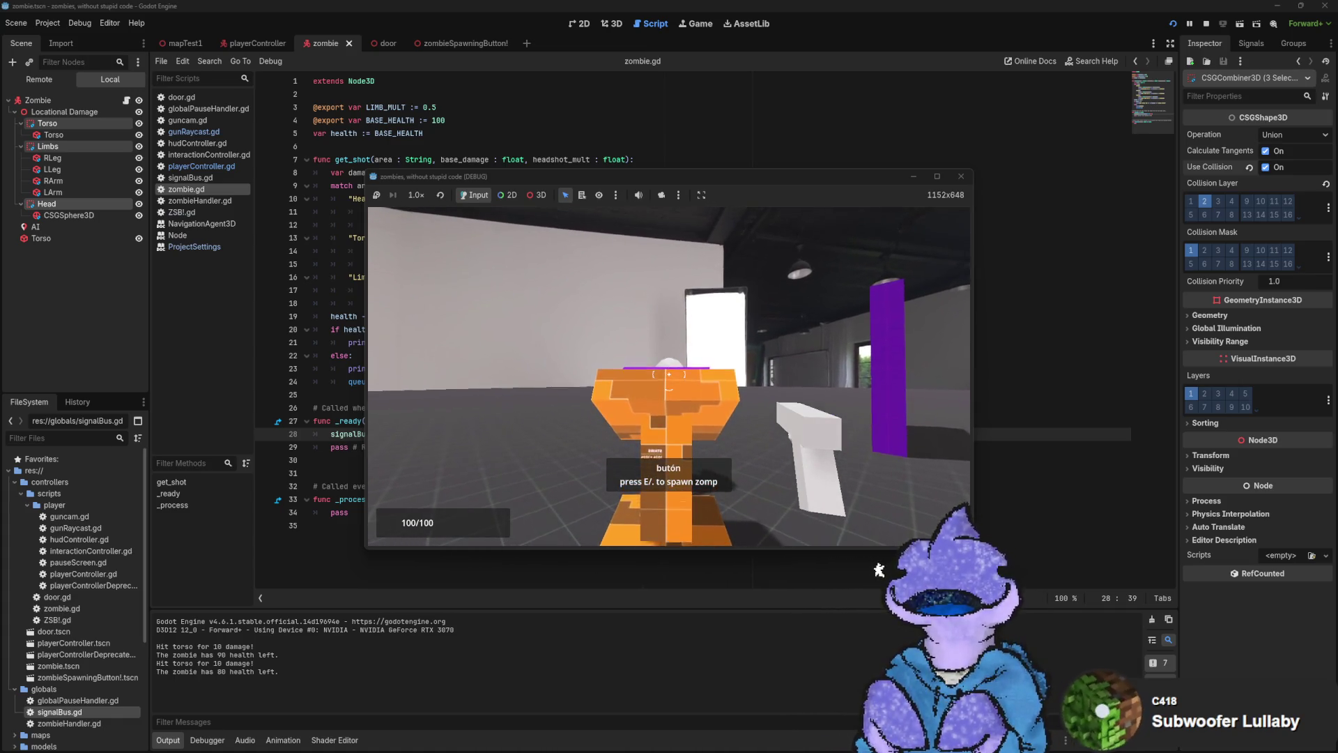
click(669, 374)
click(669, 375)
click(669, 374)
click(669, 375)
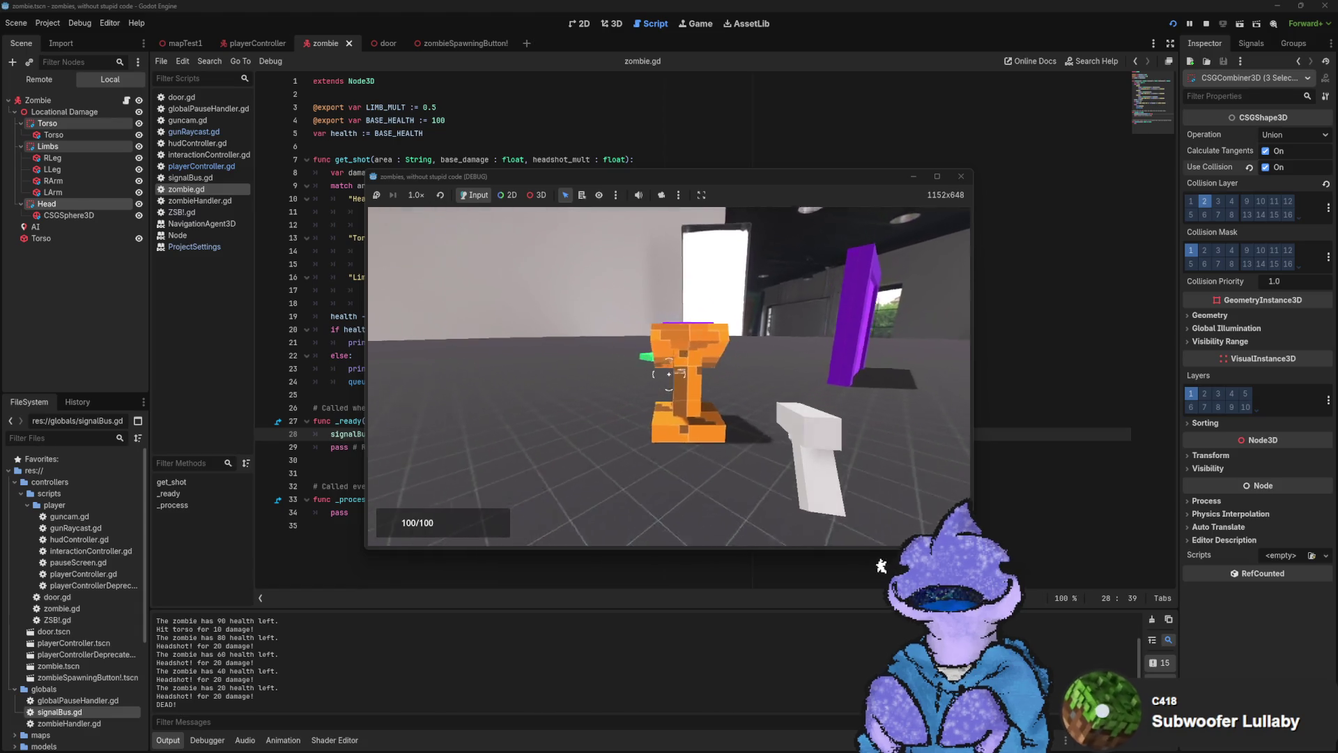
key(w)
key(e)
click(669, 374)
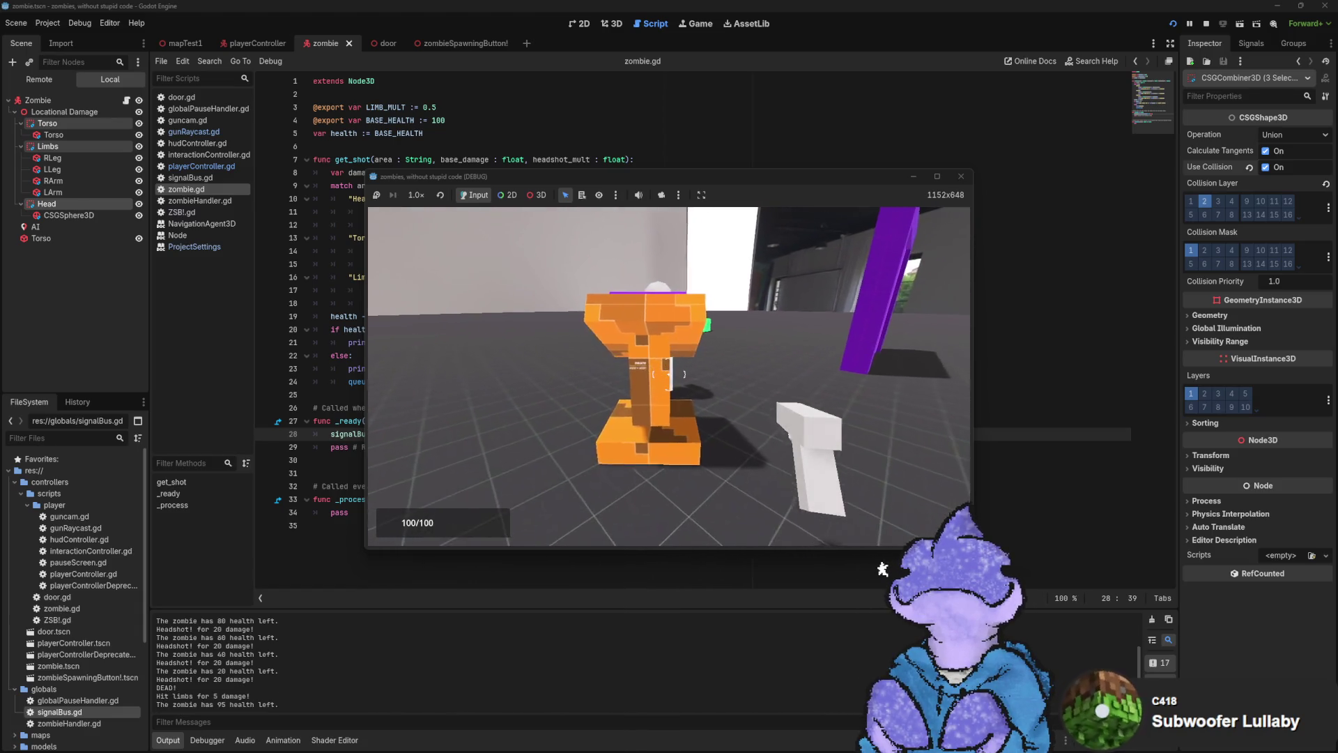
click(669, 375)
click(669, 374)
click(669, 374)
click(669, 374)
click(669, 374)
click(669, 375)
Restart the game, spawn zombies from the button and shoot them dead, then stop with F8
key(F5)
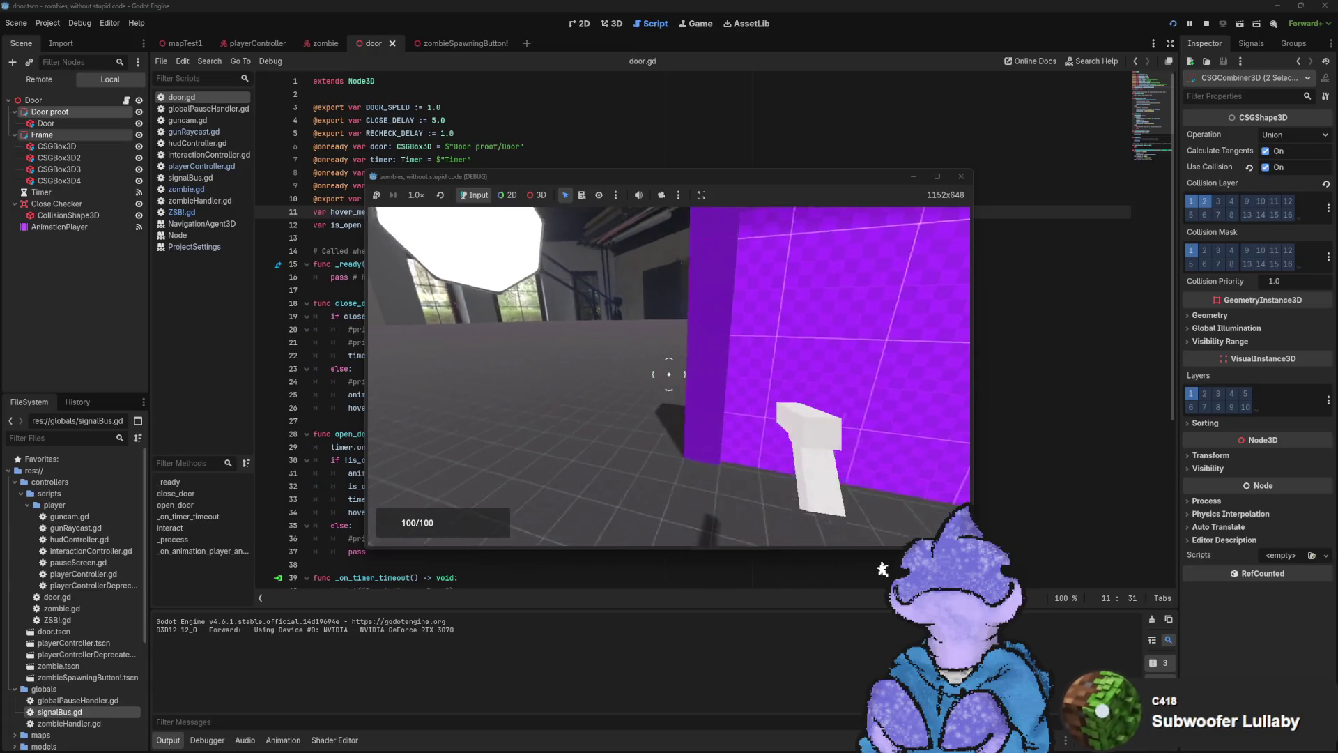
key(a)
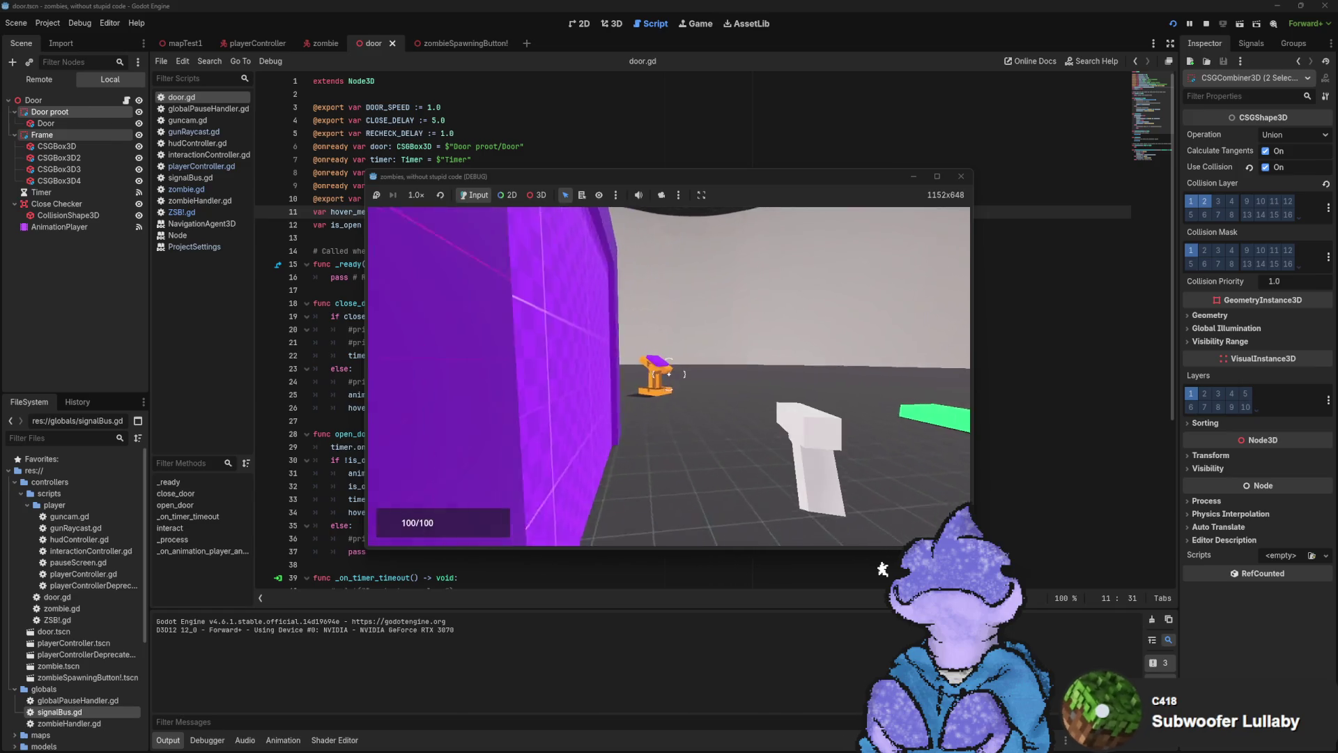
key(w)
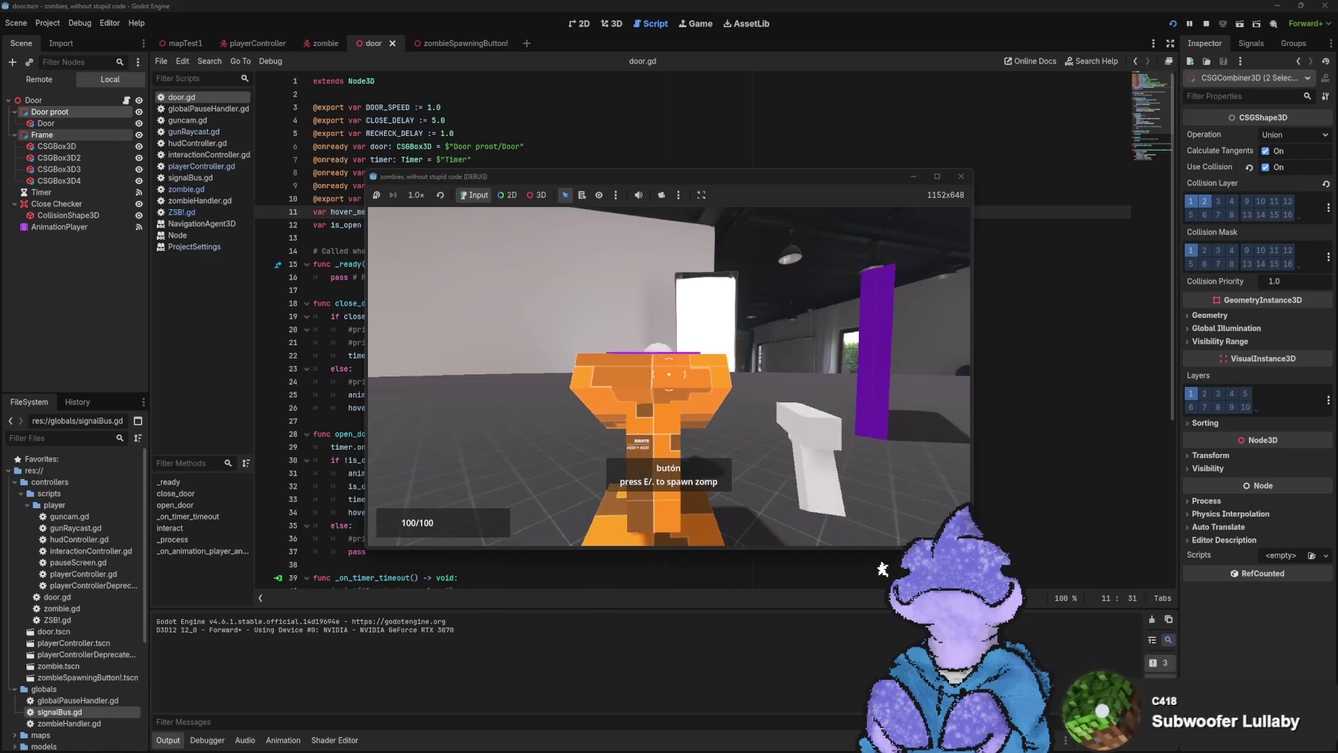
key(e)
click(668, 374)
click(668, 374)
click(668, 374)
click(667, 374)
key(e)
click(667, 374)
click(668, 374)
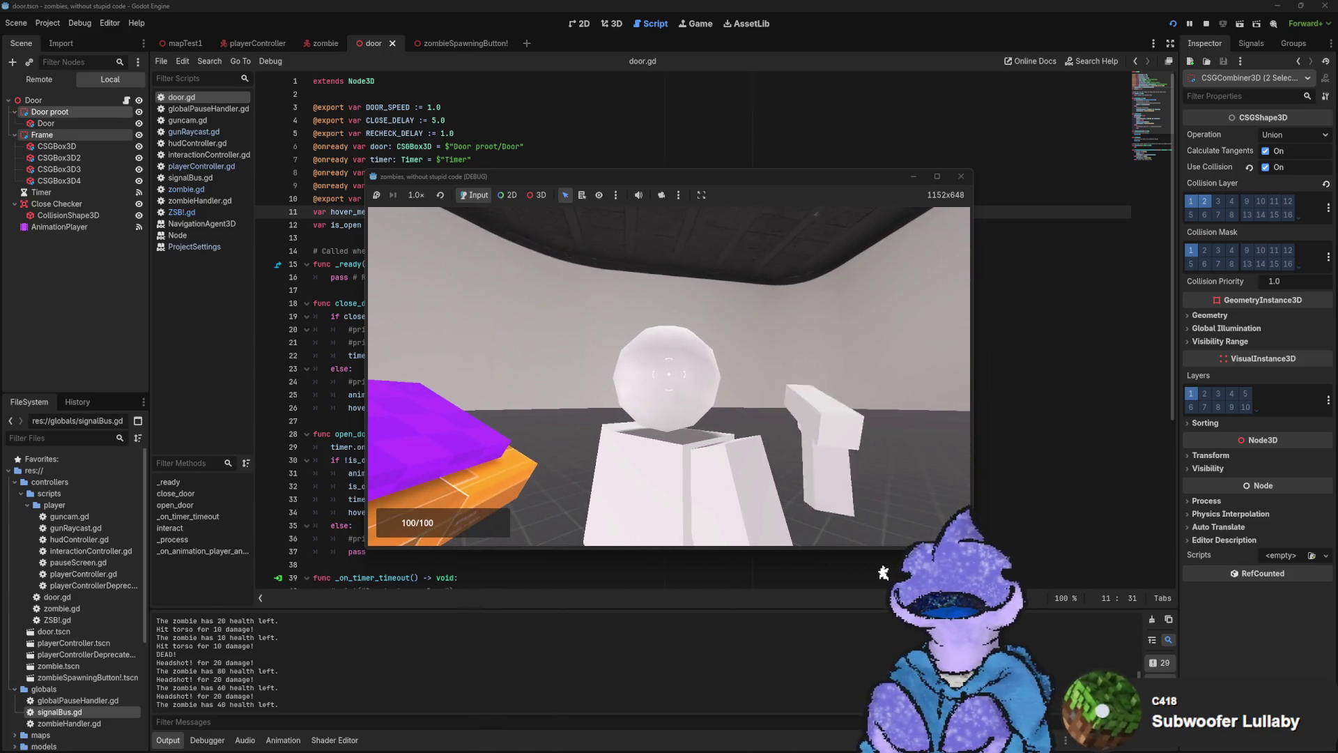
click(667, 375)
click(668, 375)
click(667, 374)
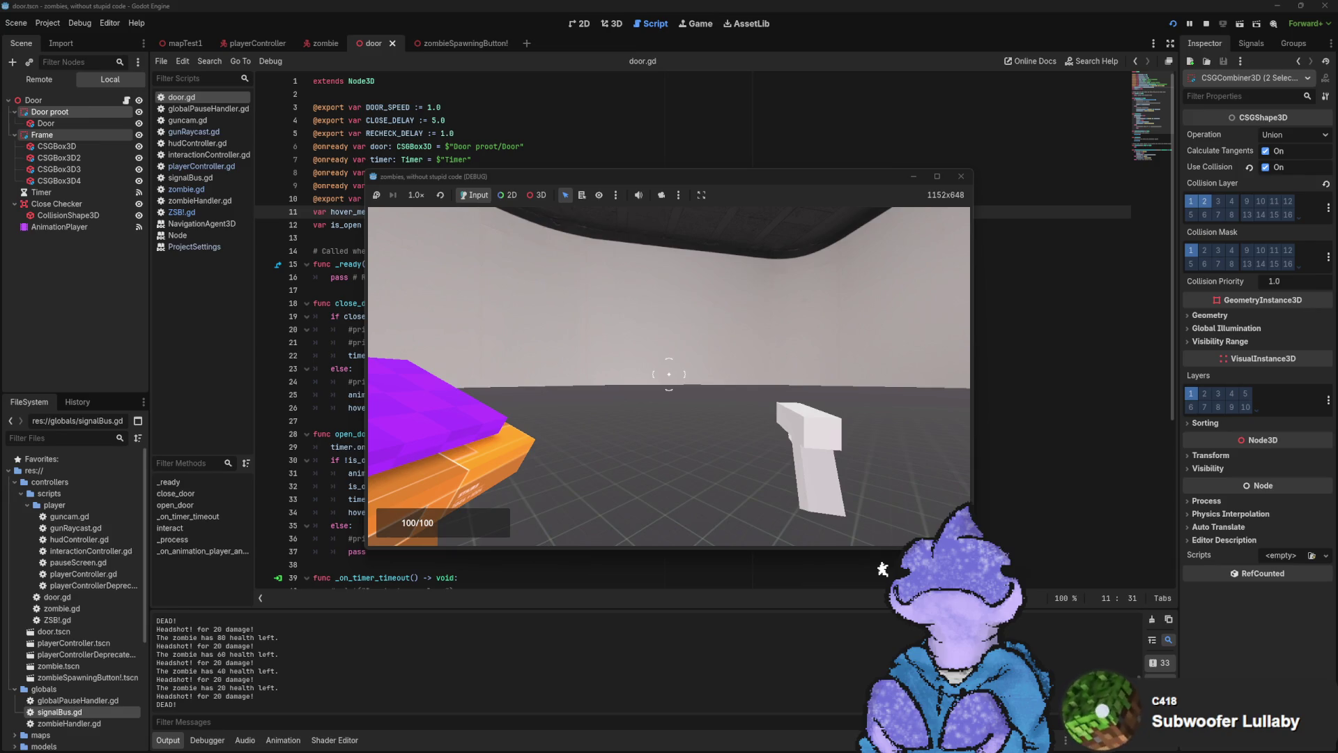
key(F8)
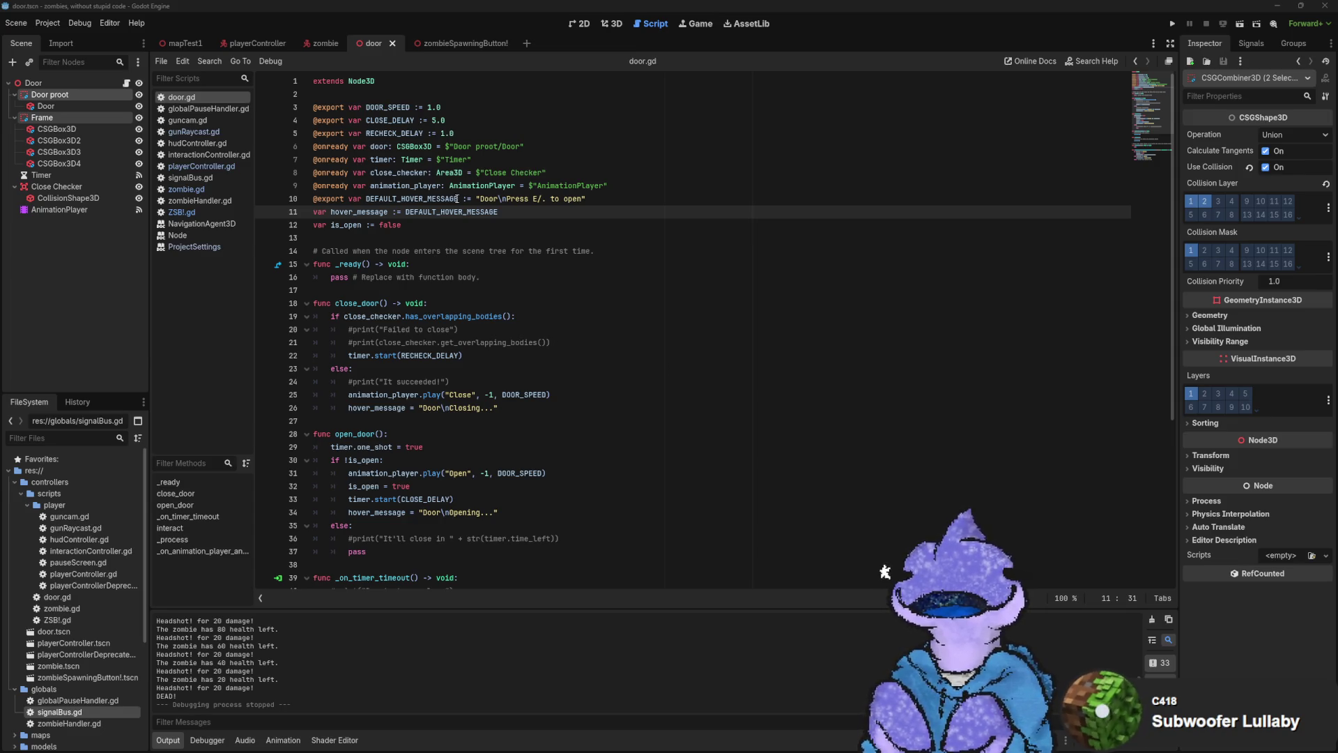
Place the caret on the is_open declaration at line 12 of door.gd and scroll the script
click(370, 224)
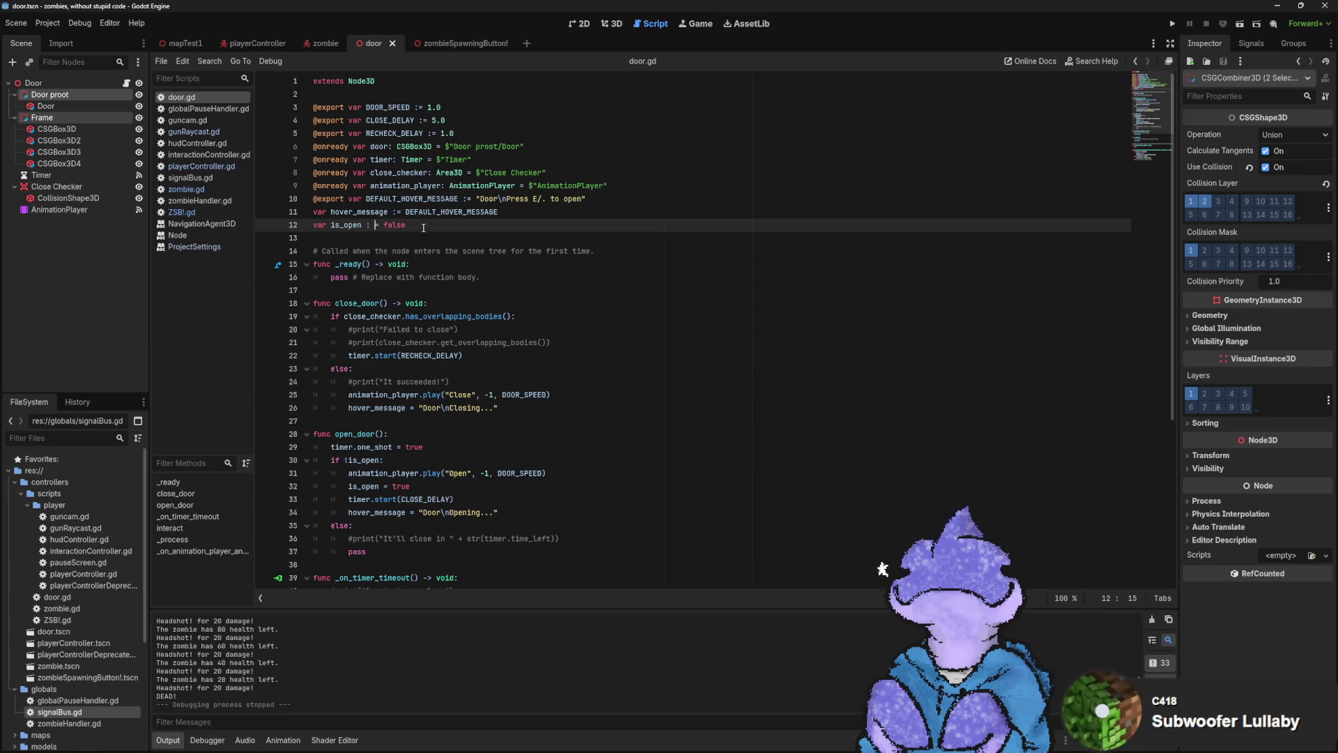
scroll(370, 237, down, 5)
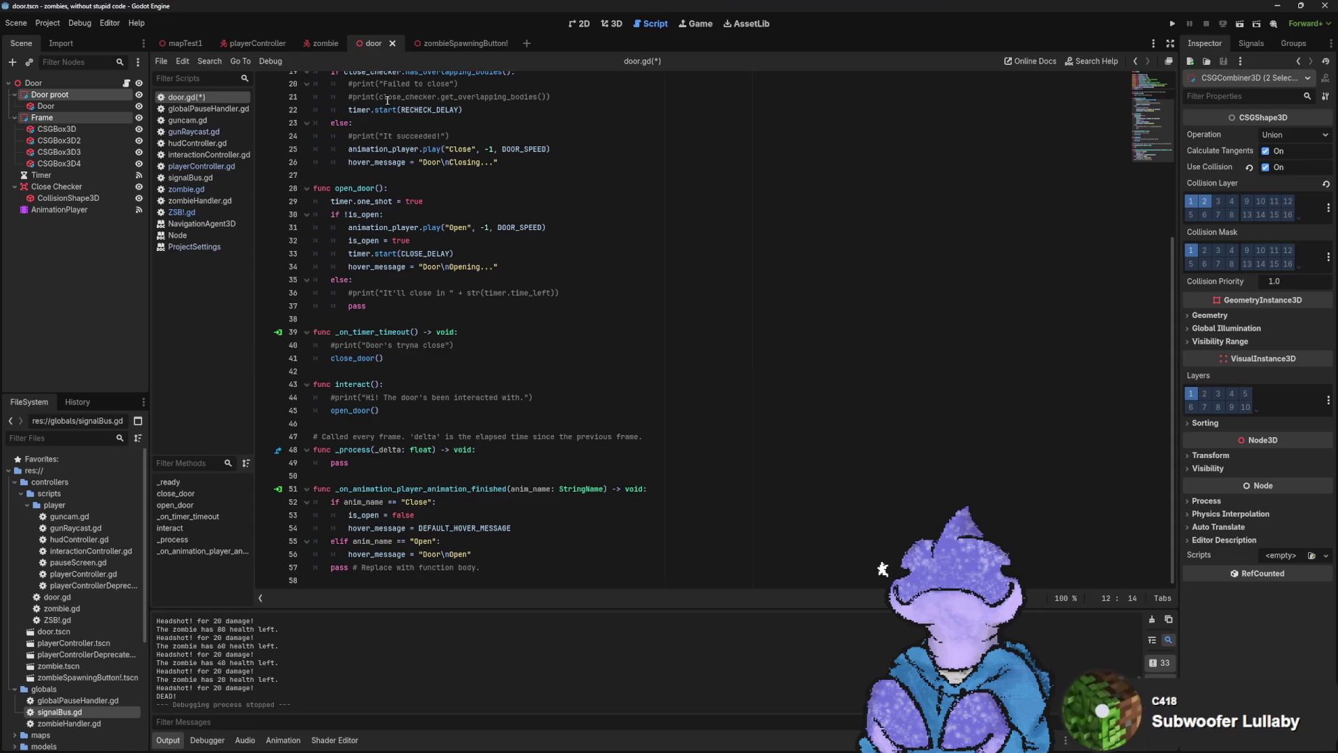
scroll(418, 209, up, 6)
Step down the open scripts list from globalPauseHandler.gd to the ProjectSettings class reference
click(207, 109)
click(188, 120)
click(202, 154)
click(209, 166)
click(218, 177)
click(213, 189)
click(213, 200)
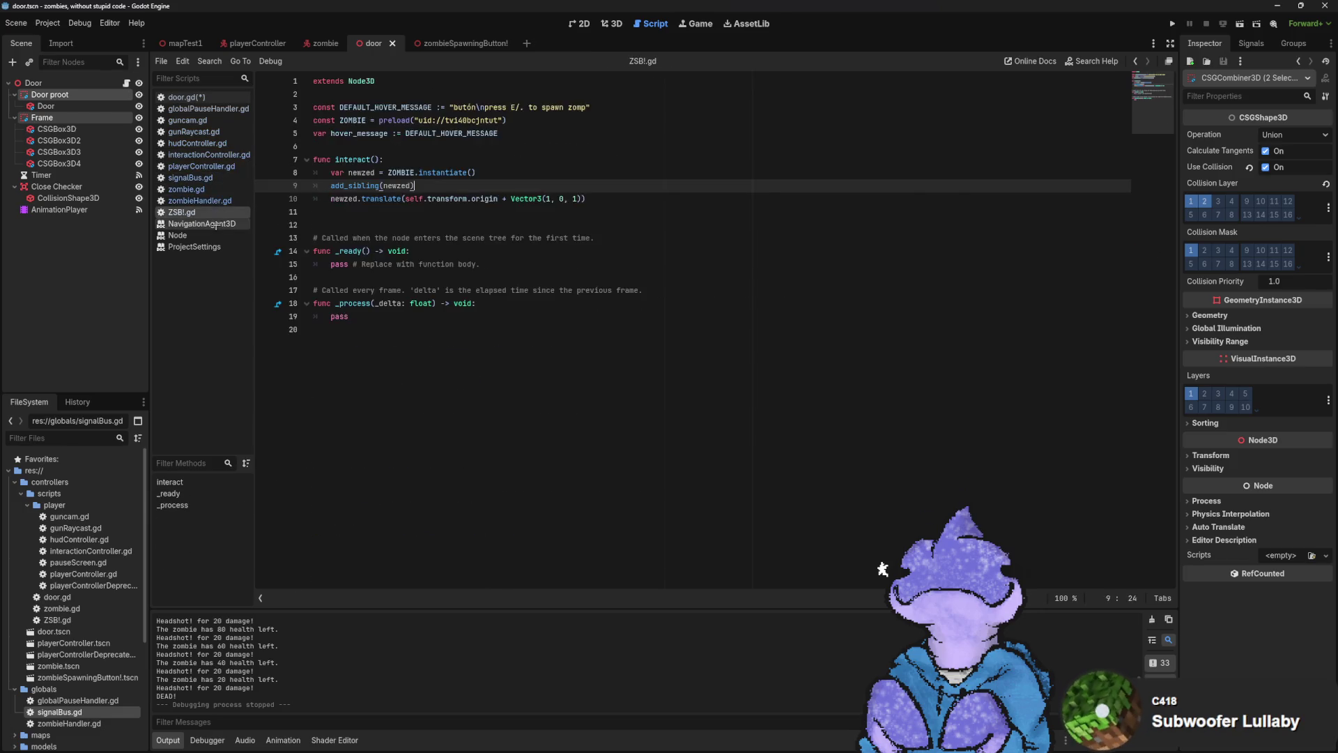
click(212, 212)
click(209, 234)
click(213, 245)
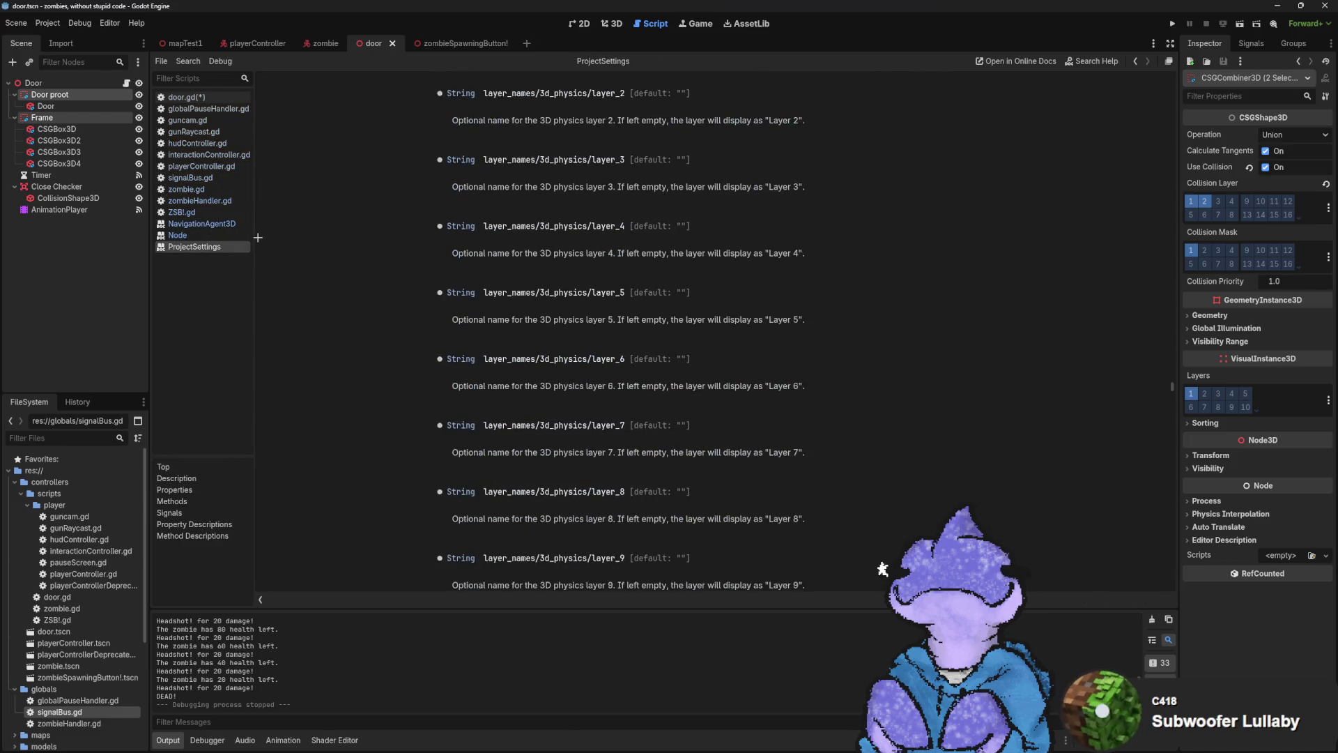
Scroll the ProjectSettings docs, close them with Ctrl+W, and open the zombieSpawningButton scene
scroll(291, 183, up, 20)
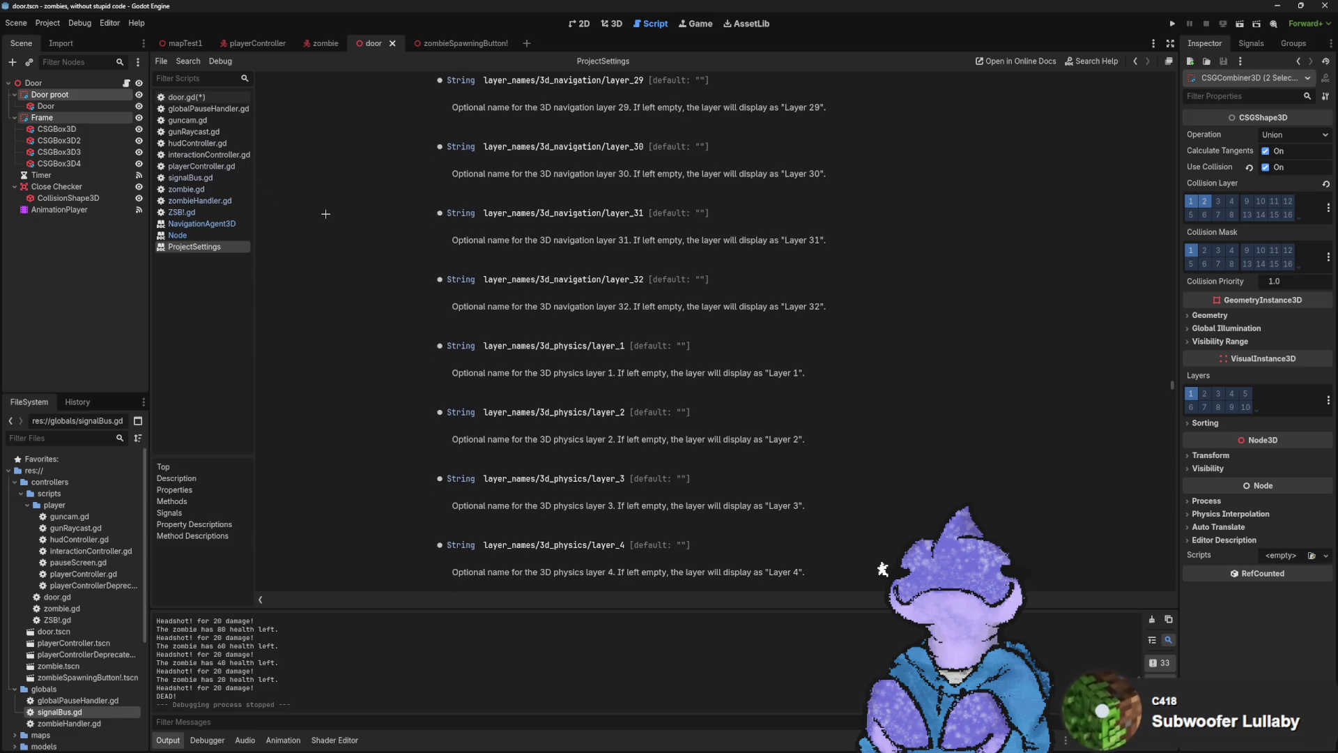
scroll(325, 213, down, 20)
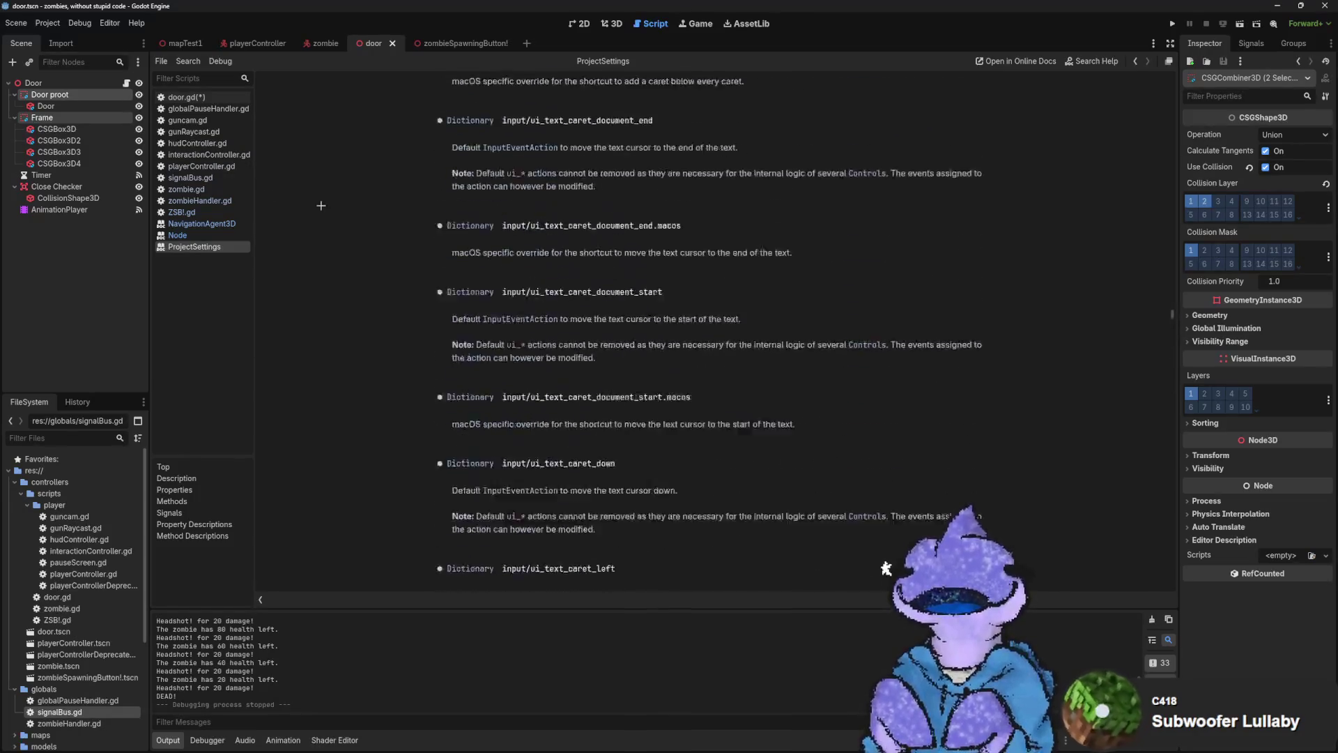
scroll(323, 207, down, 20)
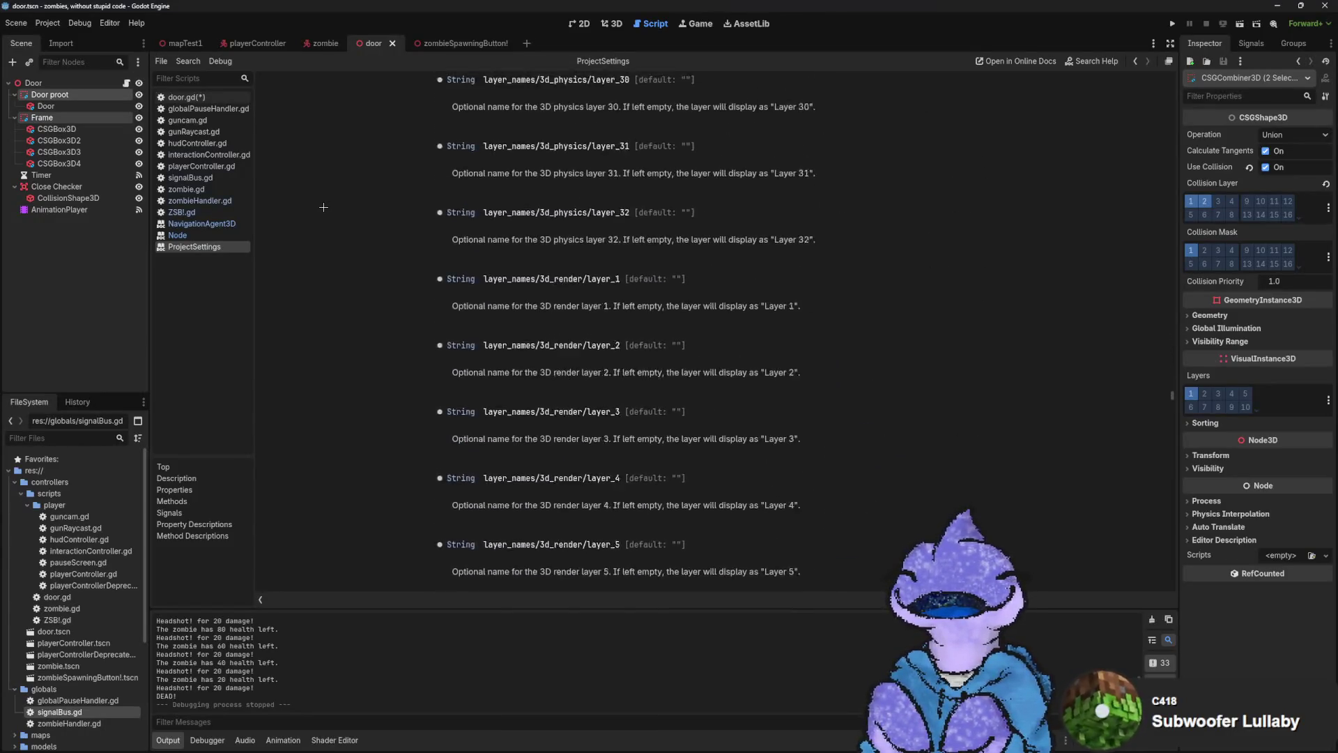
key(ctrl+w)
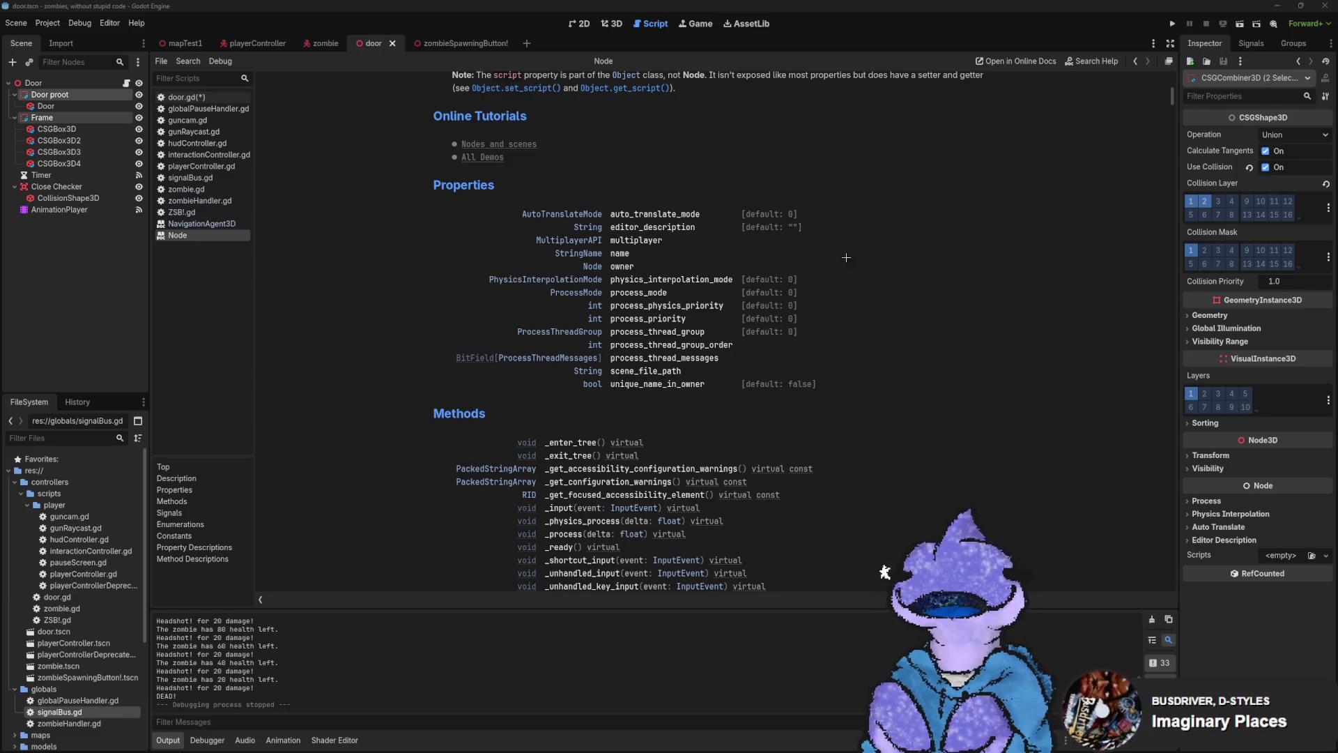
mouse_move(485, 40)
click(322, 43)
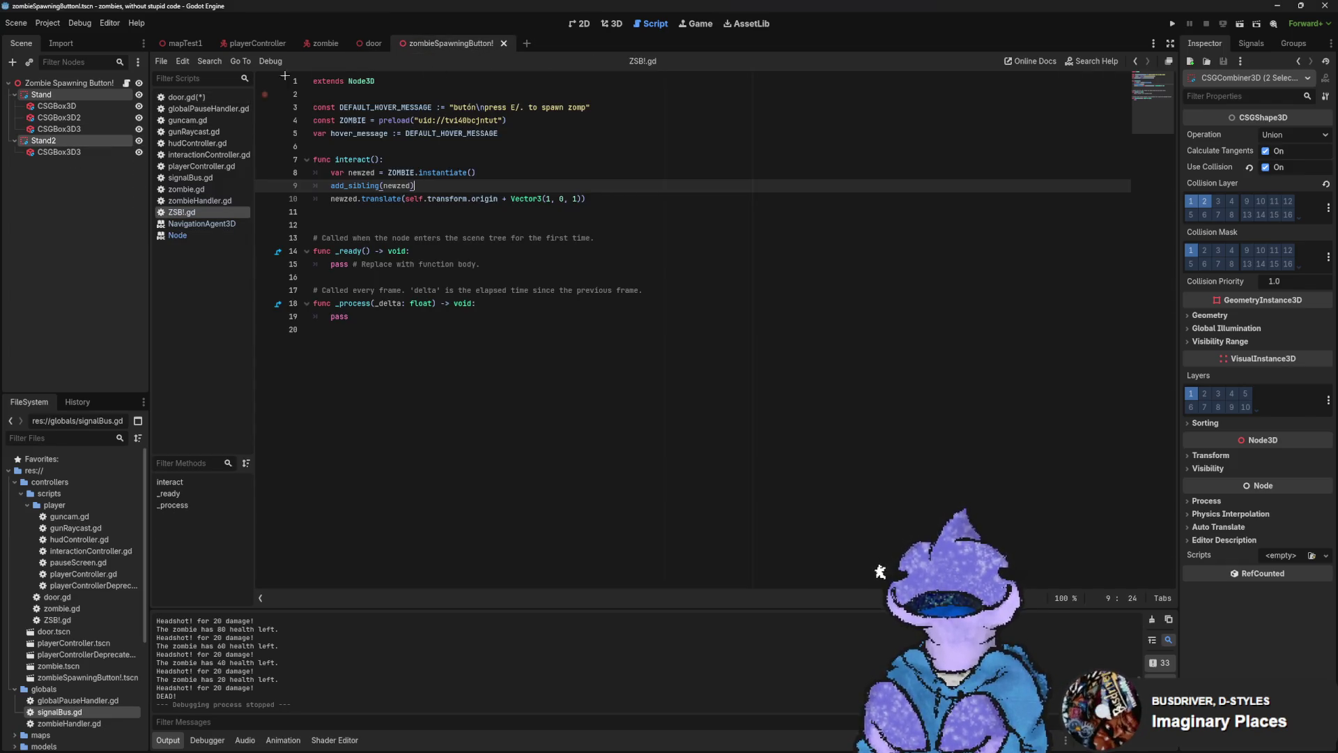
Replace the Torso collider's cylinder shape with a new CapsuleShape3D
click(49, 221)
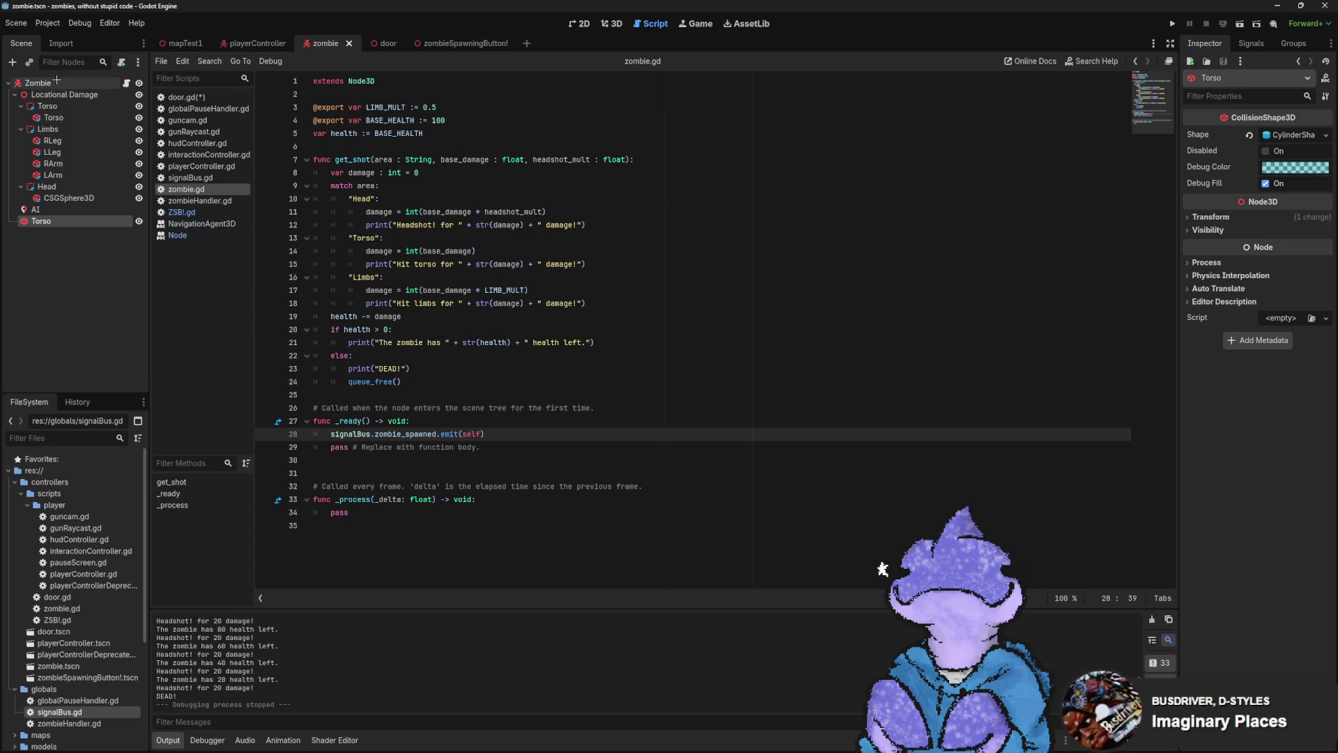
click(615, 23)
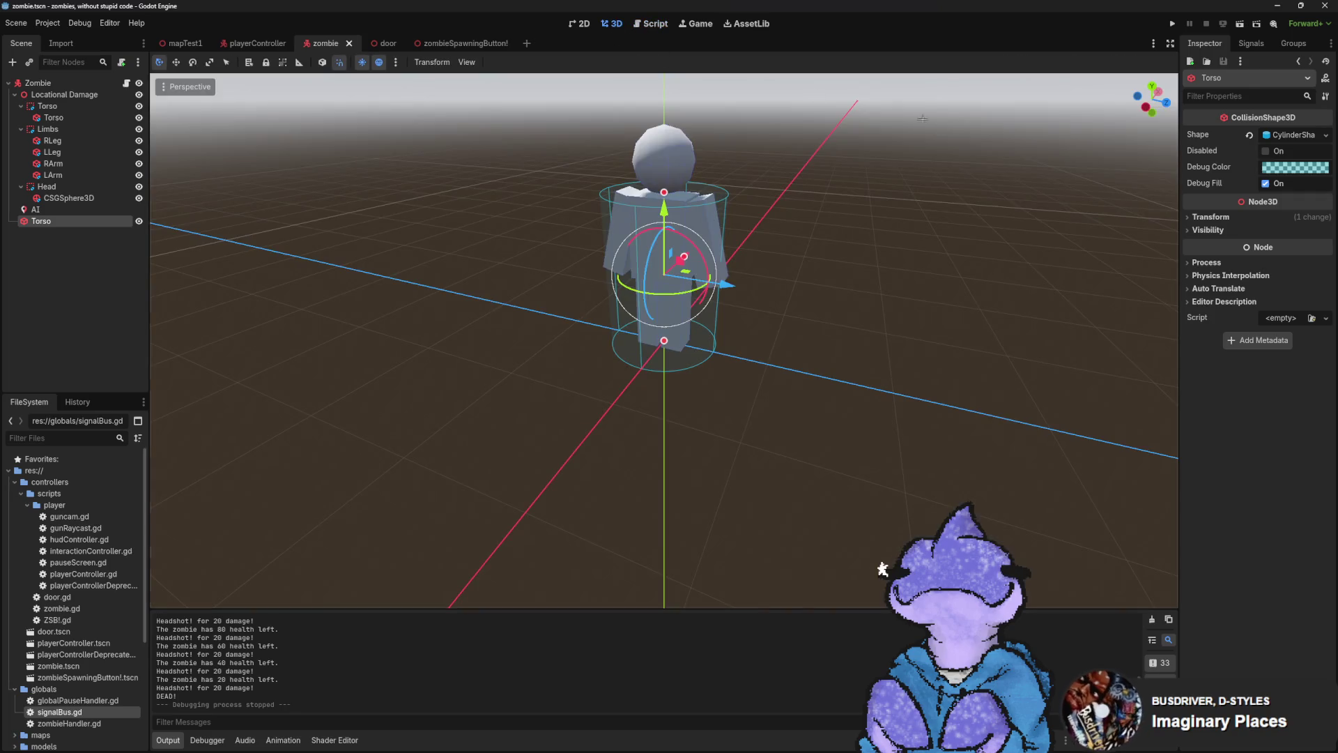
click(1299, 135)
click(1325, 136)
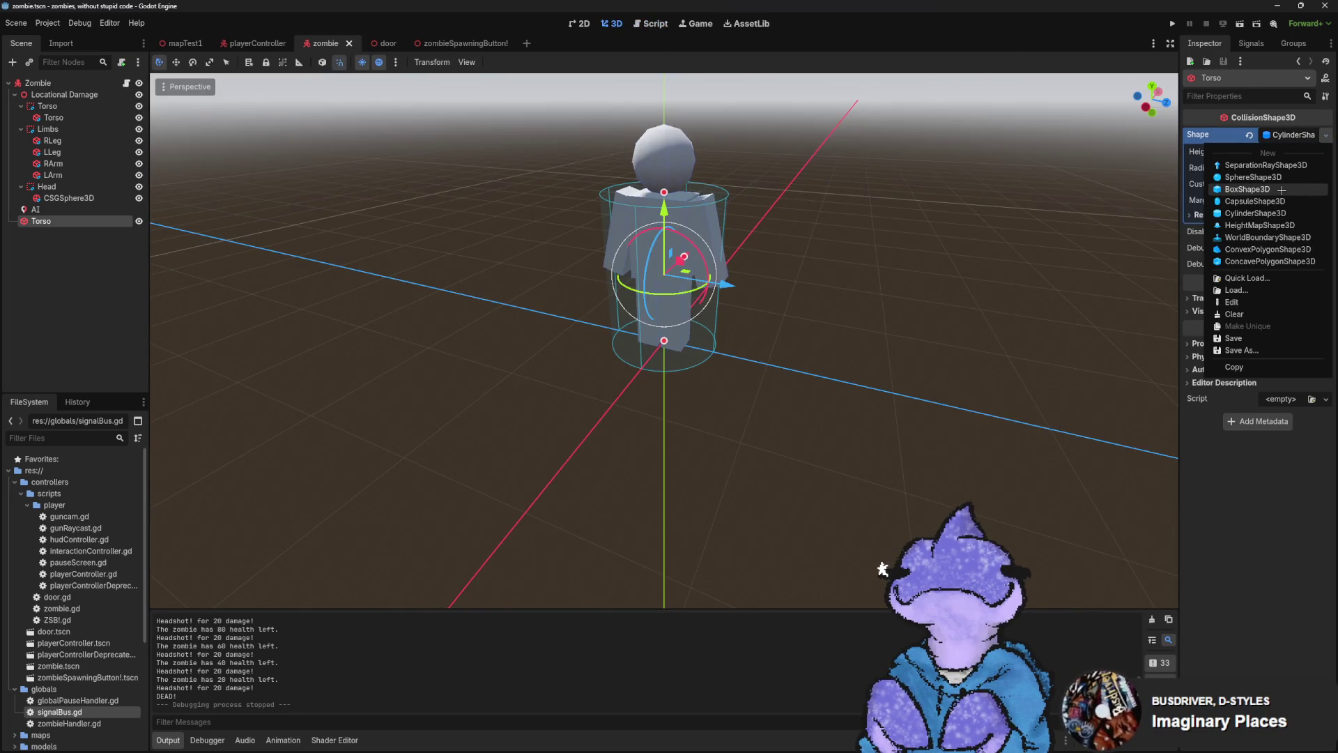
click(1255, 201)
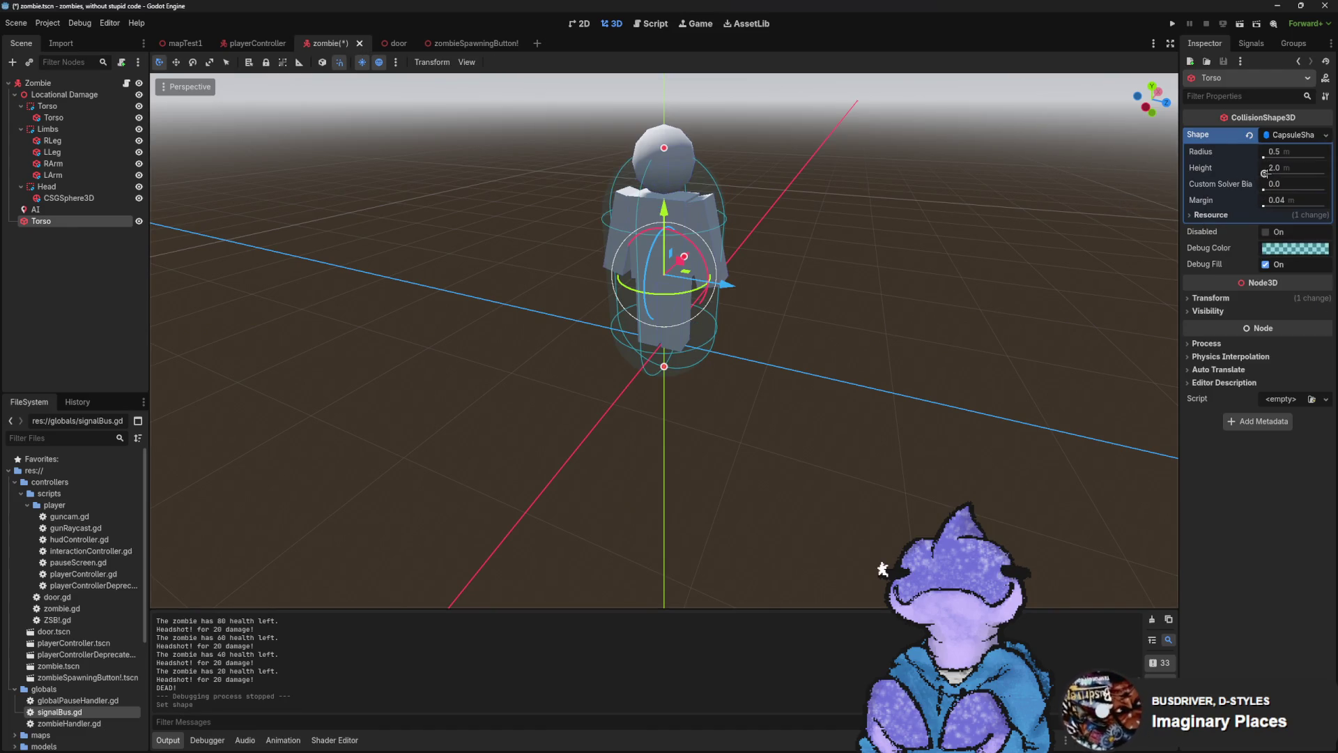
Raise the capsule collider up the zombie's body and shorten it to height 1.85
drag(664, 204, 664, 169)
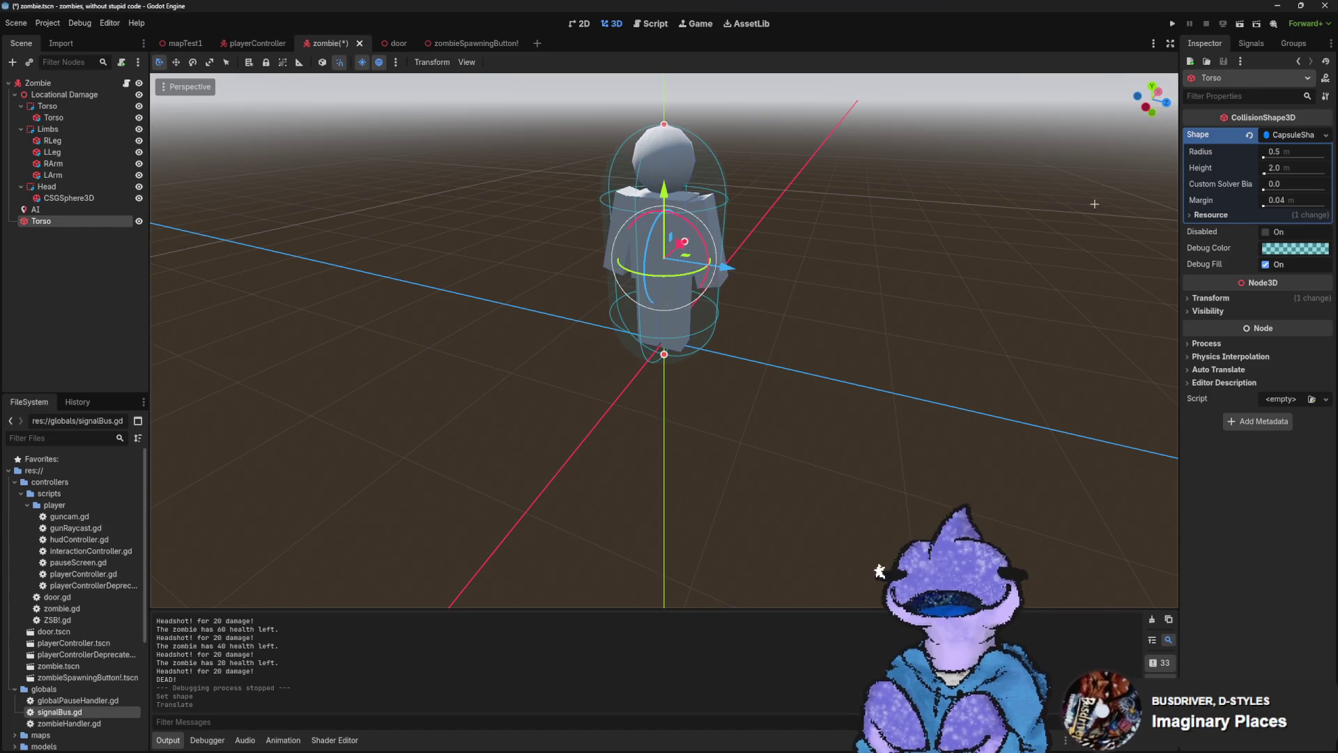
drag(1059, 199, 763, 200)
drag(664, 189, 664, 171)
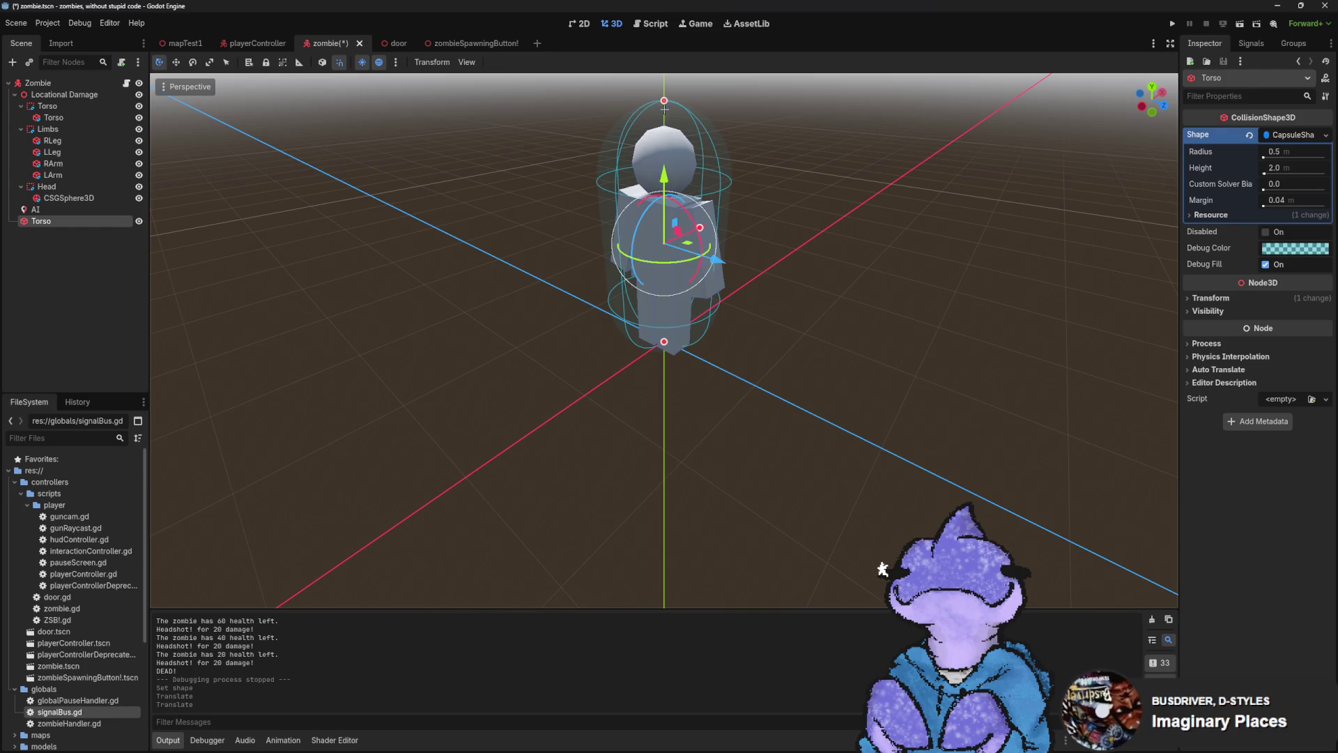
mouse_move(664, 100)
mouse_down()
mouse_move(664, 130)
mouse_move(685, 144)
mouse_move(627, 174)
mouse_move(421, 119)
mouse_move(277, 128)
mouse_move(628, 255)
mouse_move(867, 198)
mouse_move(924, 226)
mouse_move(1065, 178)
mouse_move(915, 195)
mouse_move(788, 160)
mouse_move(818, 260)
mouse_move(827, 187)
mouse_up()
Check the zombie's new collider from above, then save the scene and run the project
click(788, 160)
scroll(788, 162, up, 5)
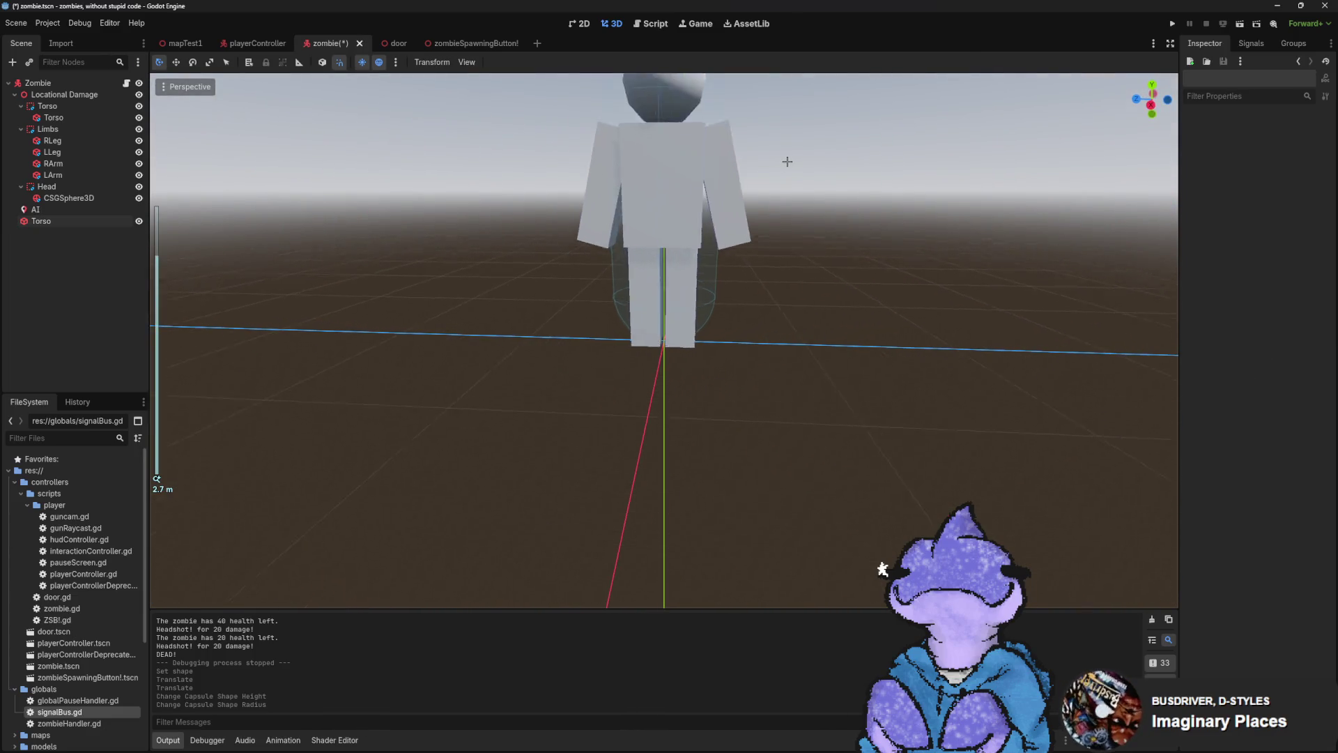
scroll(787, 162, up, 2)
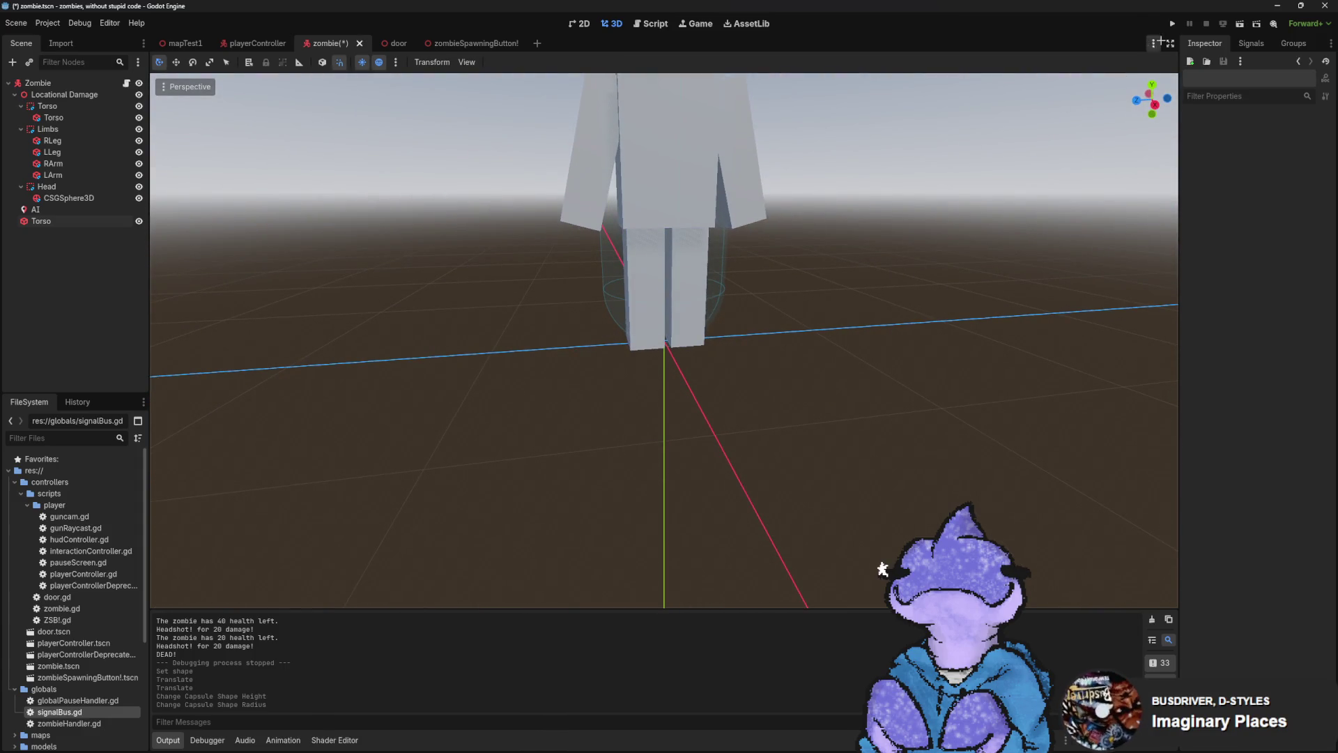
scroll(826, 187, down, 4)
mouse_move(826, 186)
mouse_down()
mouse_move(832, 219)
mouse_move(771, 194)
mouse_move(615, 255)
mouse_move(583, 237)
mouse_up()
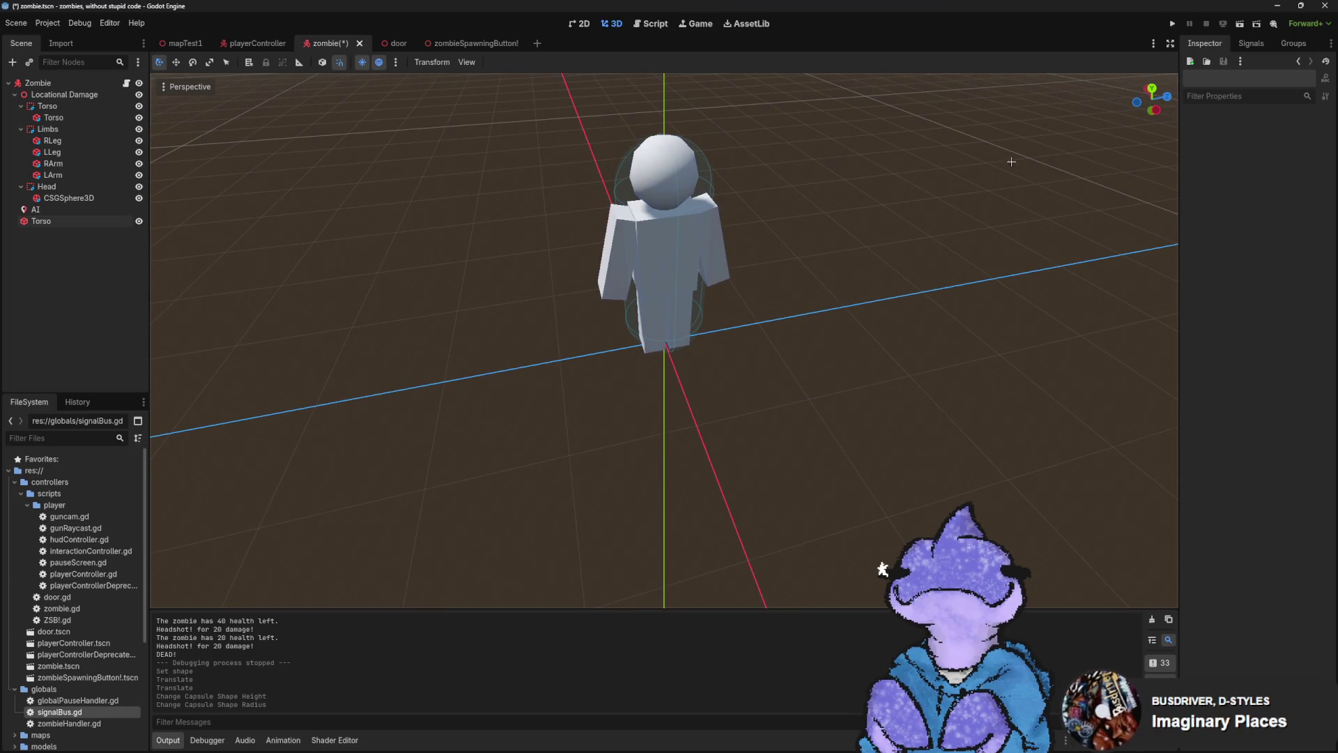
click(1173, 23)
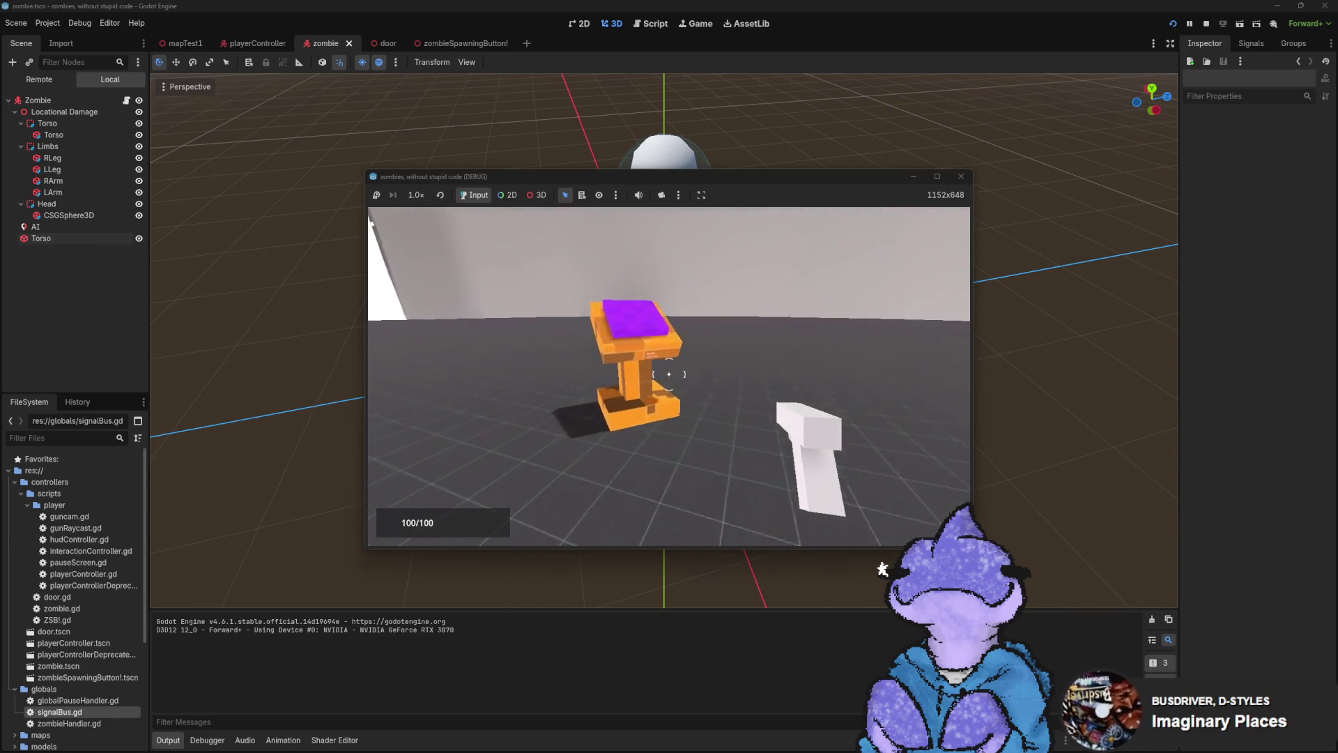
Shoot the zombie's torso four times, stop the game with F8, and show the zombieSpawningButton scene
click(669, 374)
click(669, 375)
click(669, 374)
click(669, 374)
click(669, 375)
click(669, 374)
click(669, 375)
click(669, 375)
click(669, 374)
click(669, 375)
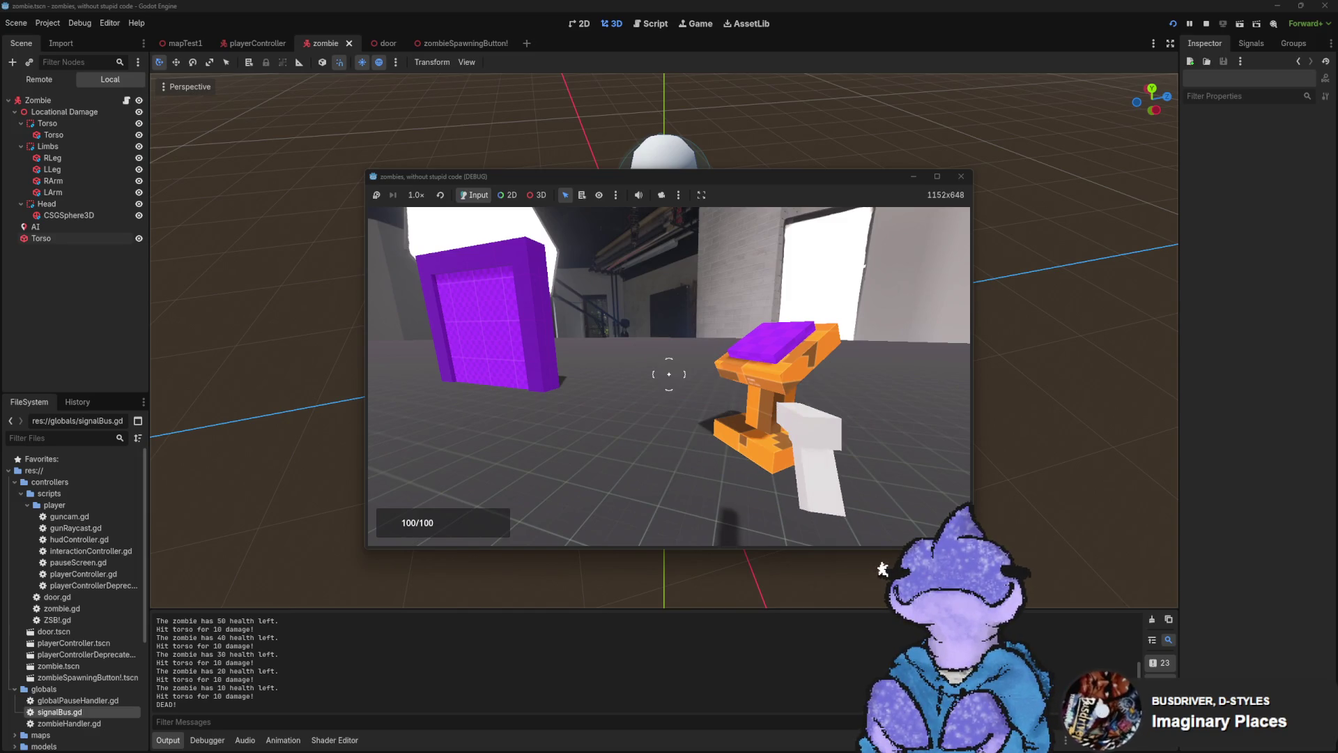
key(F8)
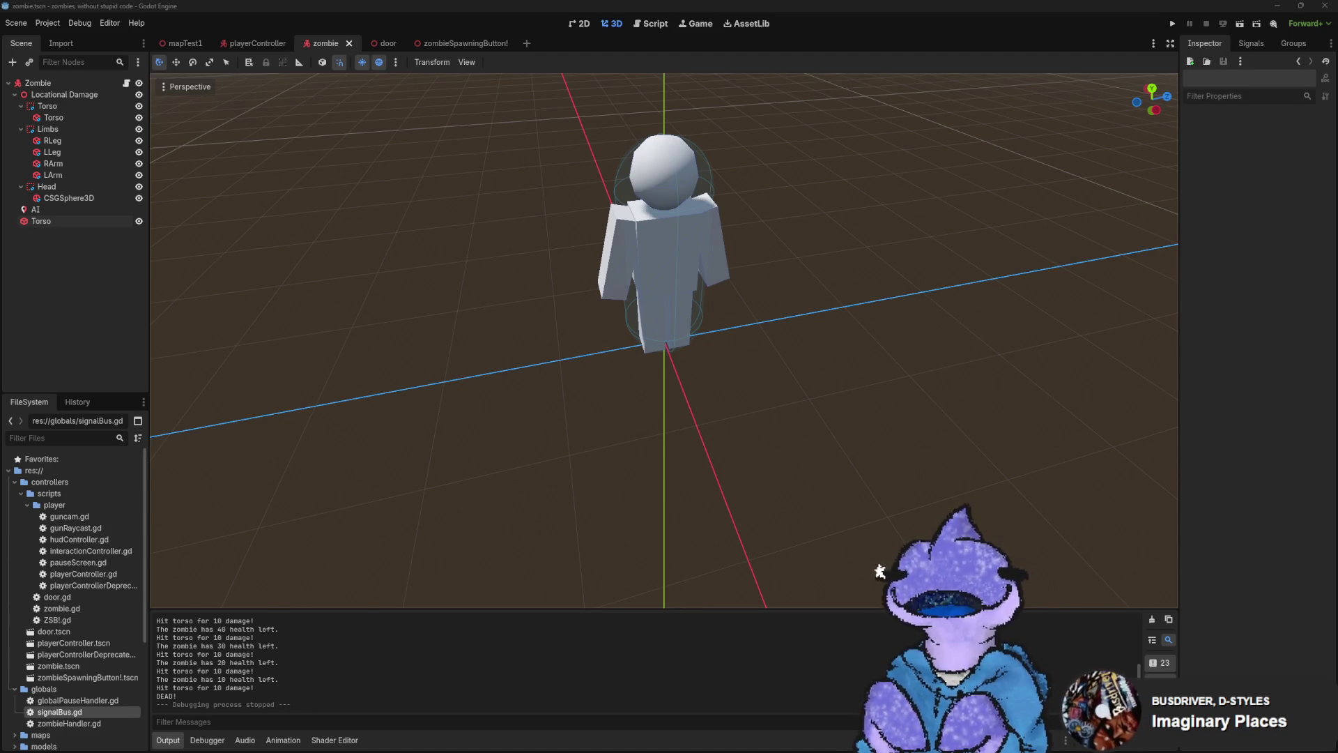
click(463, 43)
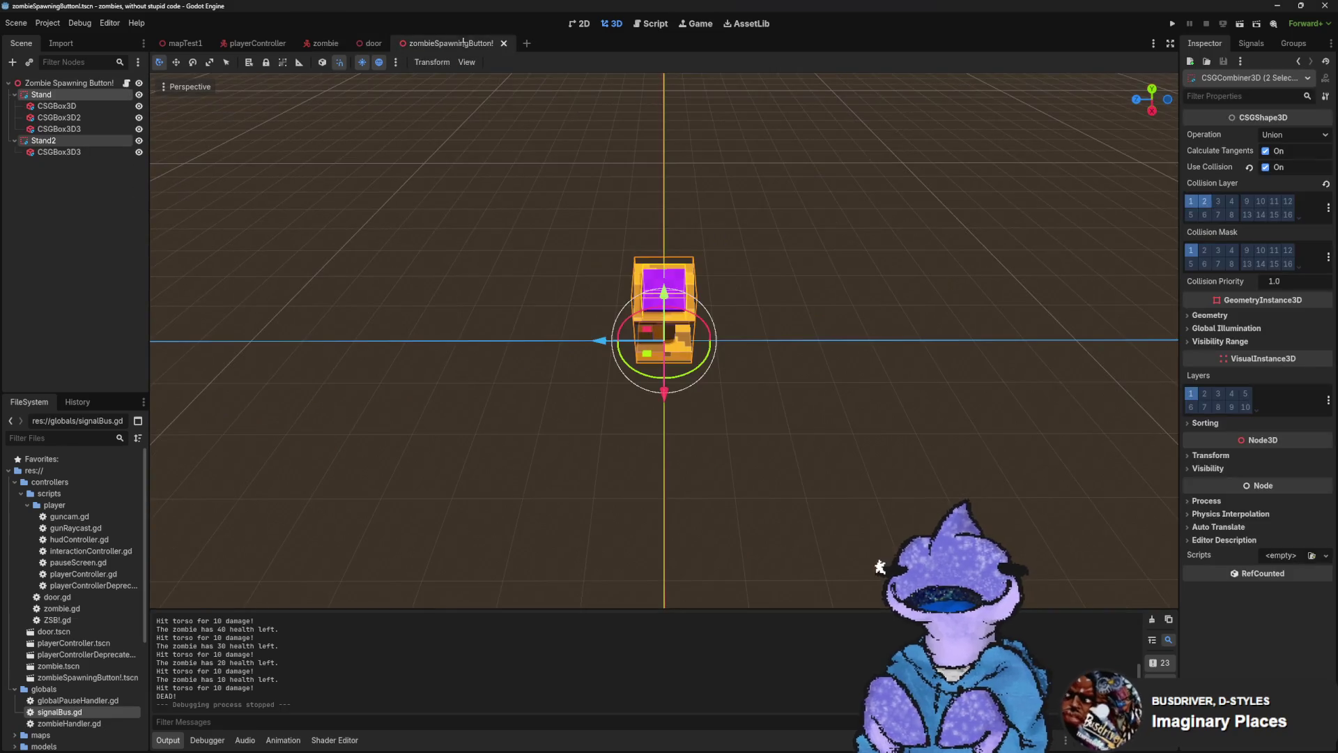
Open the spawn button's ZSB!.gd script with the caret just below the interact function
click(529, 43)
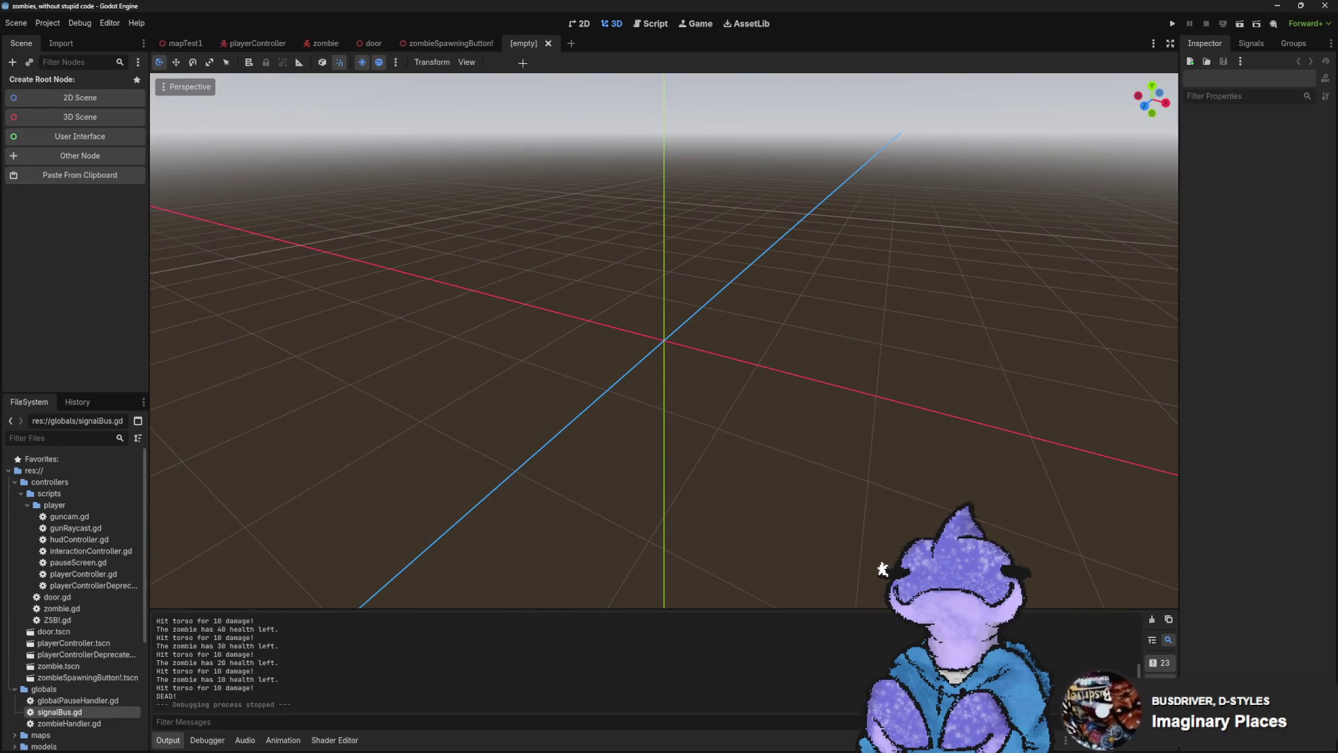
middle_click(536, 46)
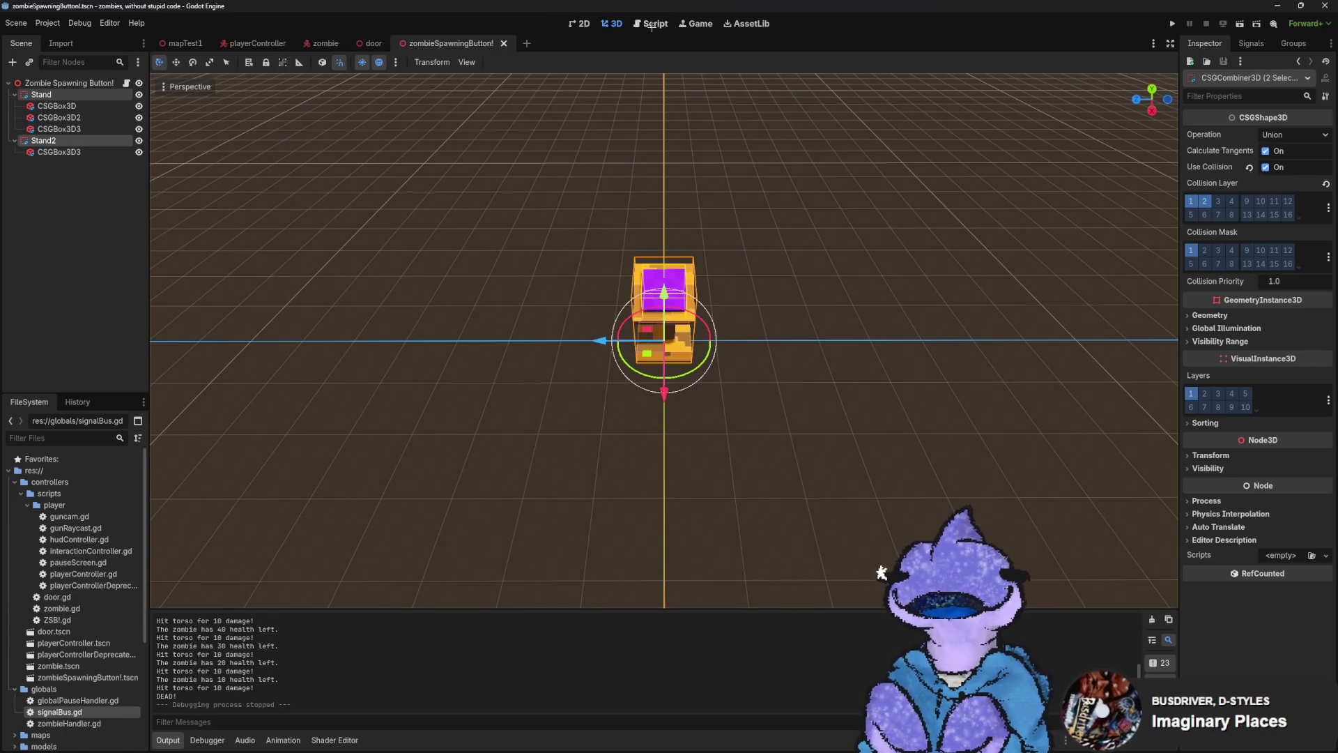
click(126, 83)
click(503, 229)
click(487, 214)
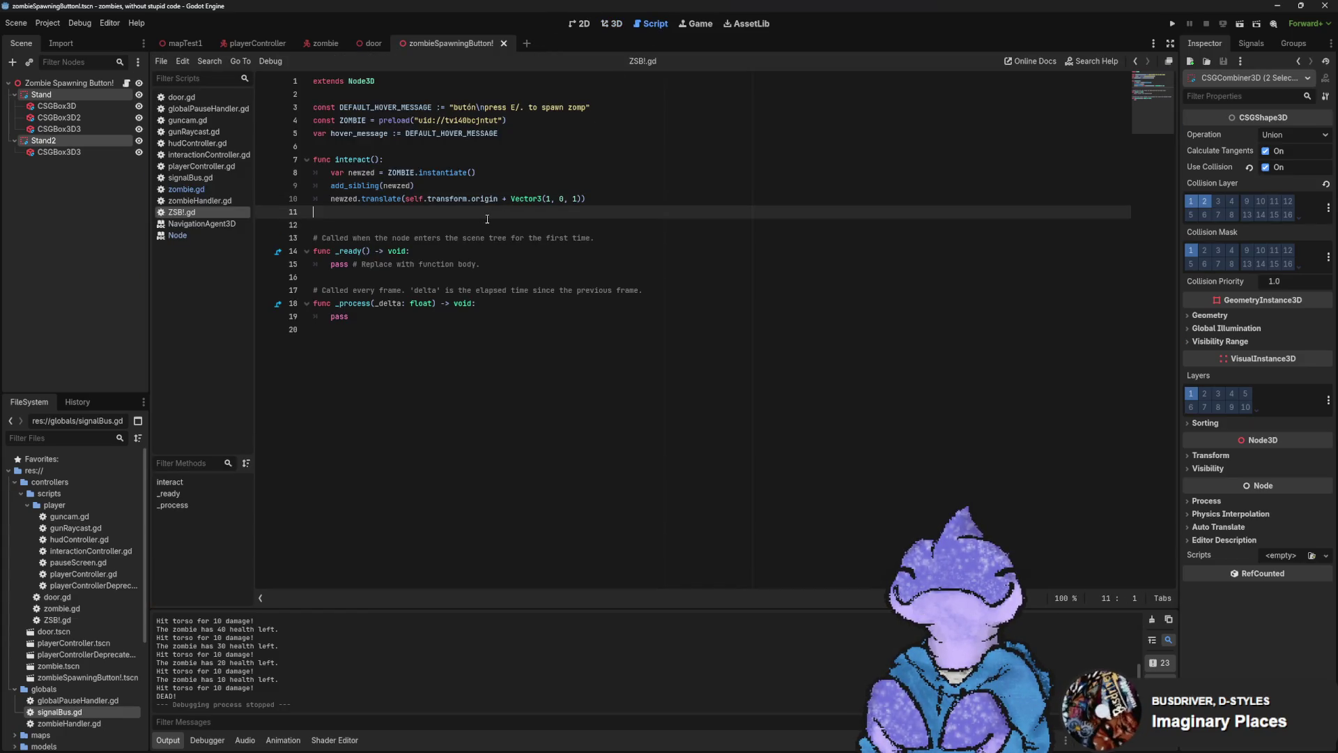
key(Return)
key(Return)
key(Return)
key(Return)
click(473, 250)
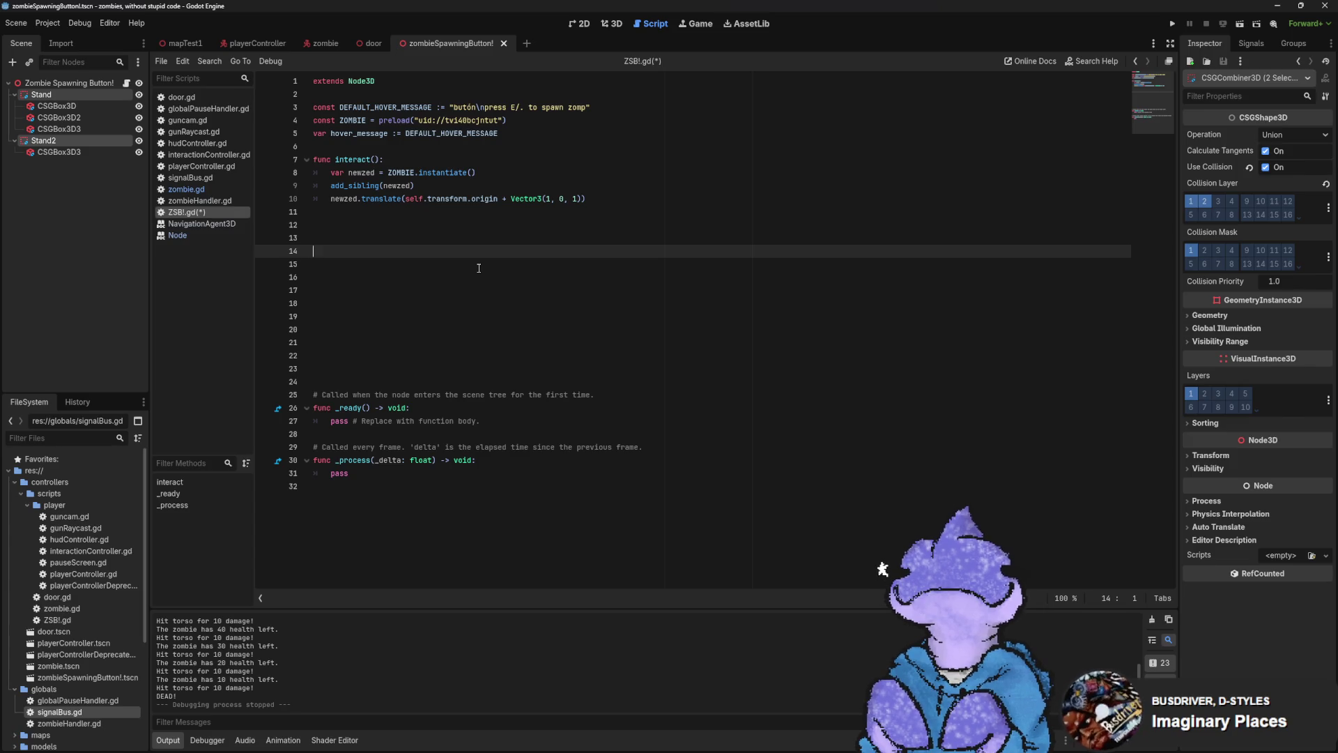
text(000000000000000)
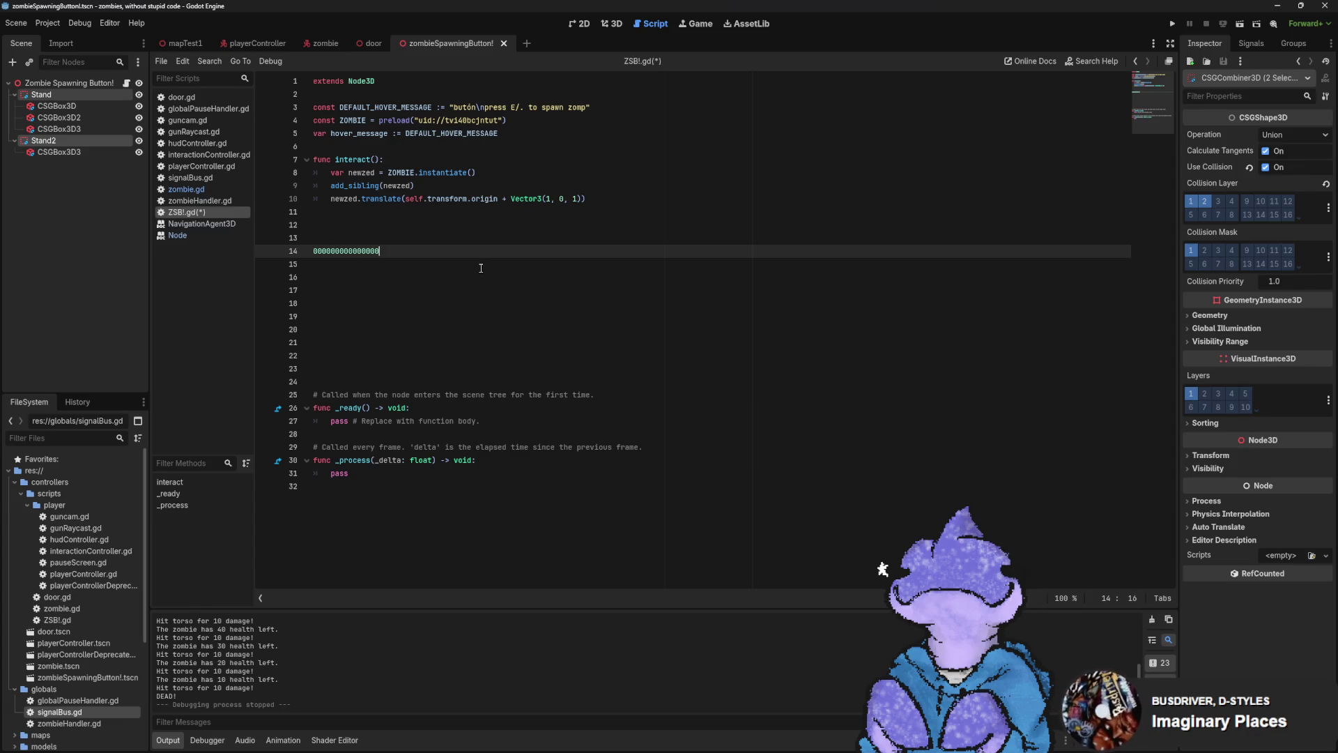
text(0)
key(Return)
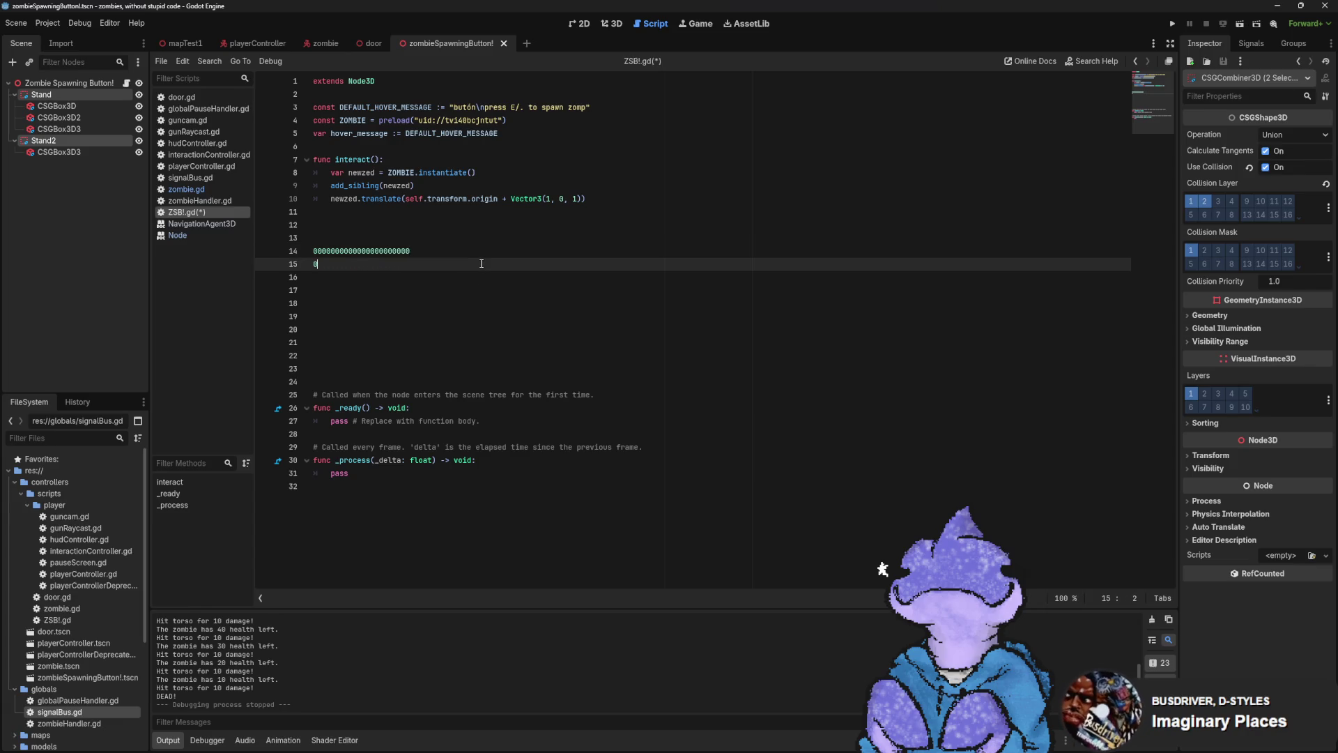
text(000000000000000000000)
key(Return)
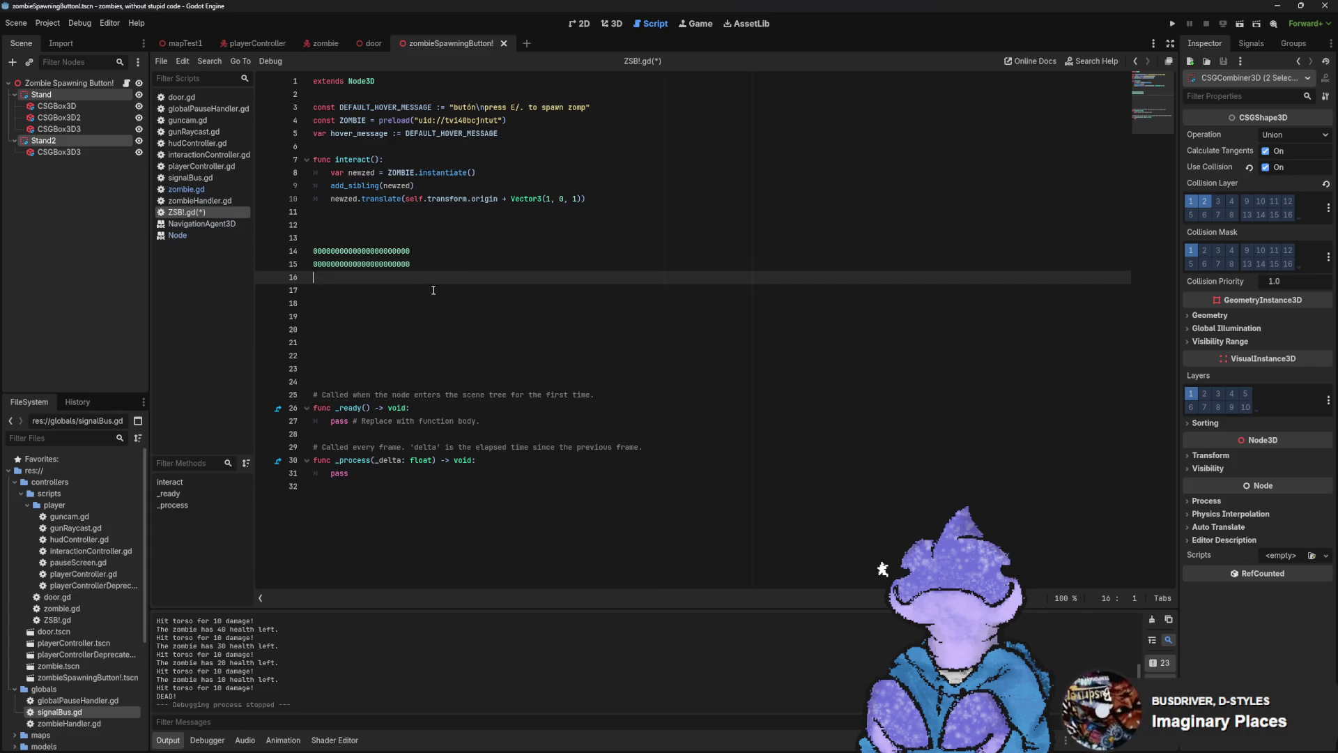
Add an indented 0000 line and duplicate it downward to form the first letter's stem
text(x)
key(BackSpace)
key(BackSpace)
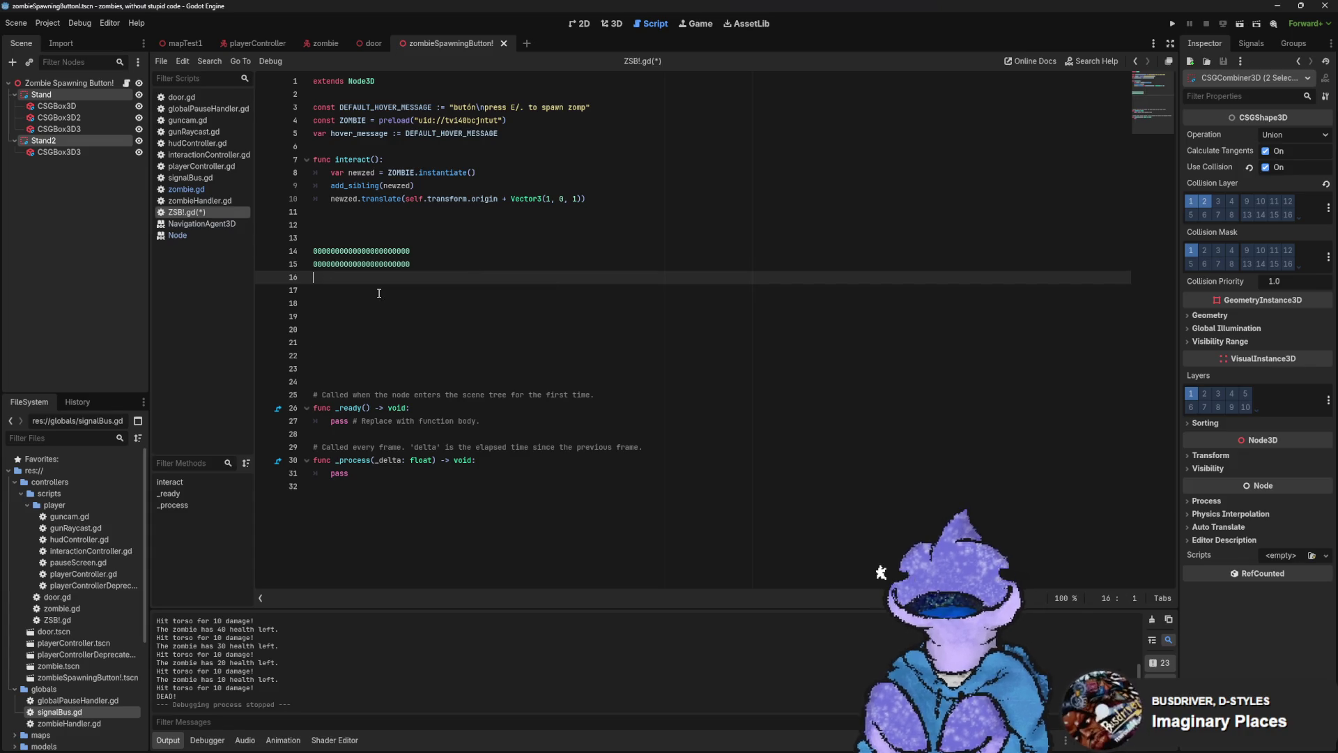
text(kk)
key(BackSpace)
key(BackSpace)
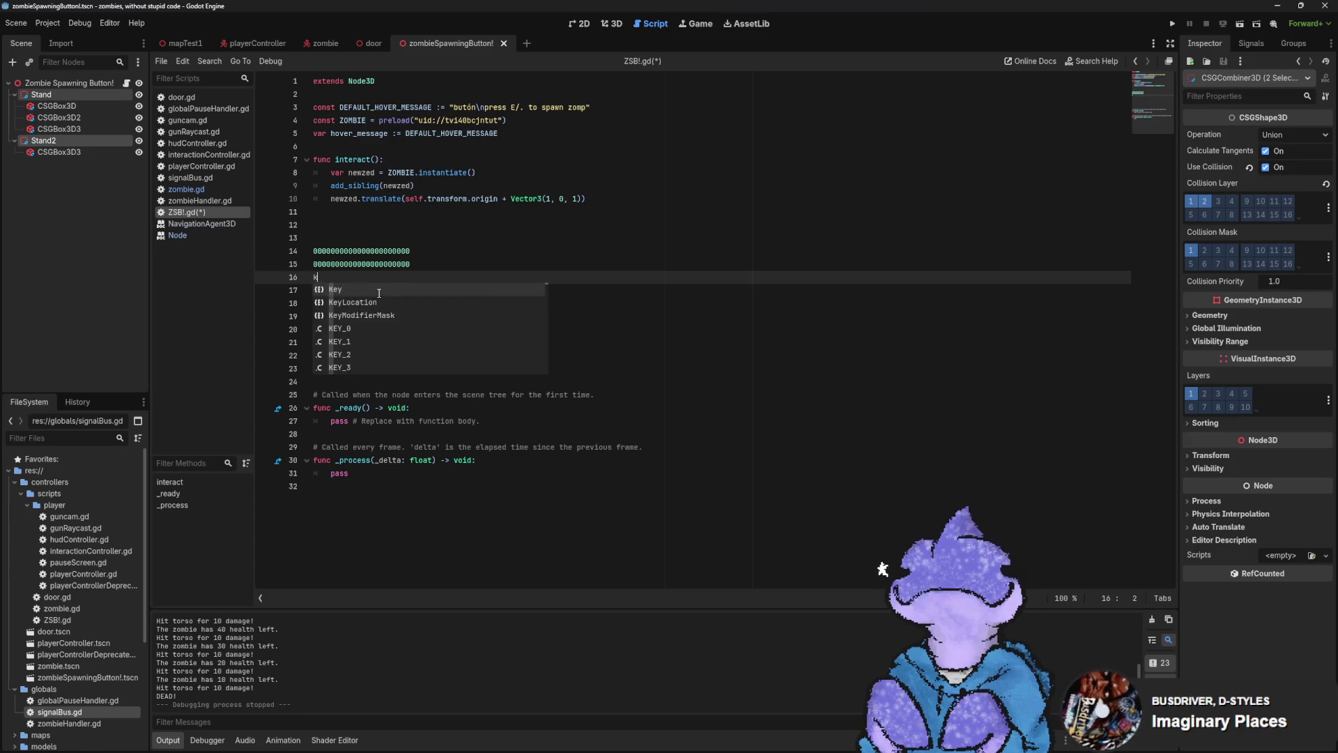
key(BackSpace)
key(BackSpace)
text(0000)
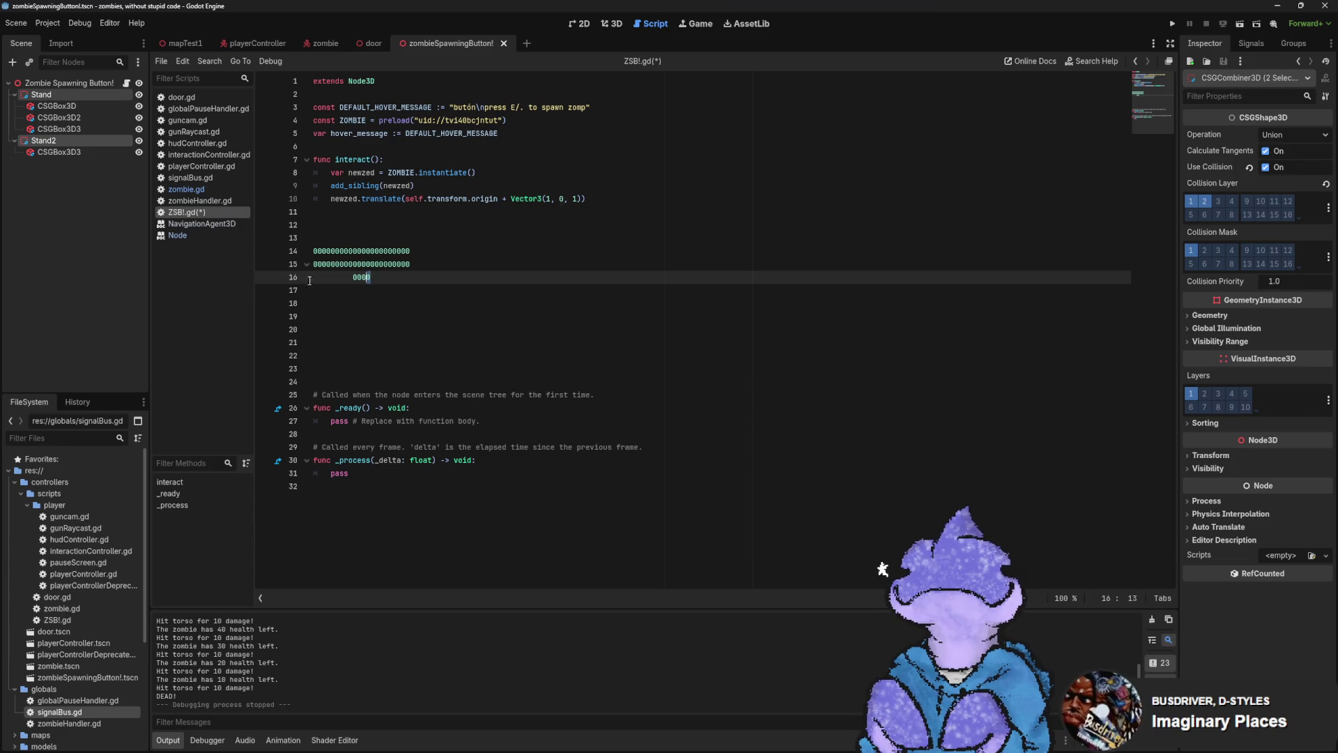
key(shift+Home)
key(shift+Home)
drag(340, 289, 340, 289)
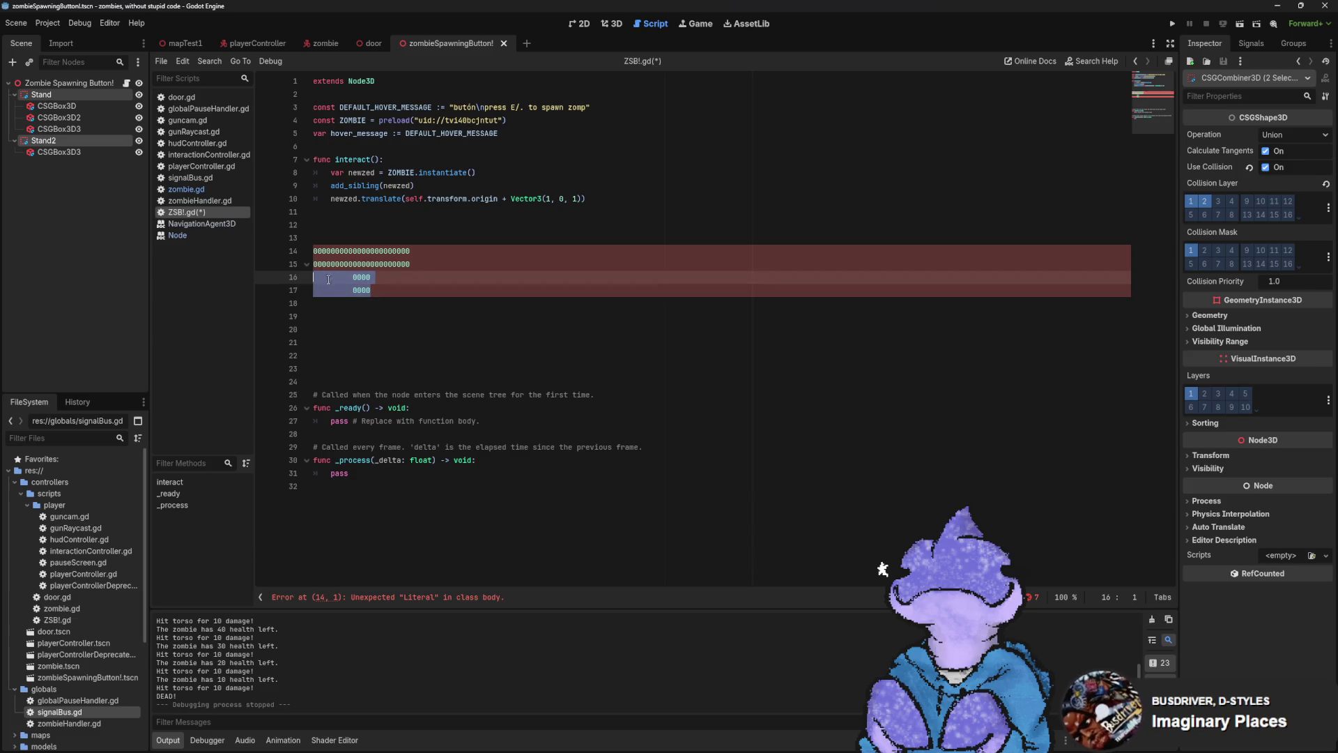
key(ctrl+alt+Down)
key(ctrl+alt+Down)
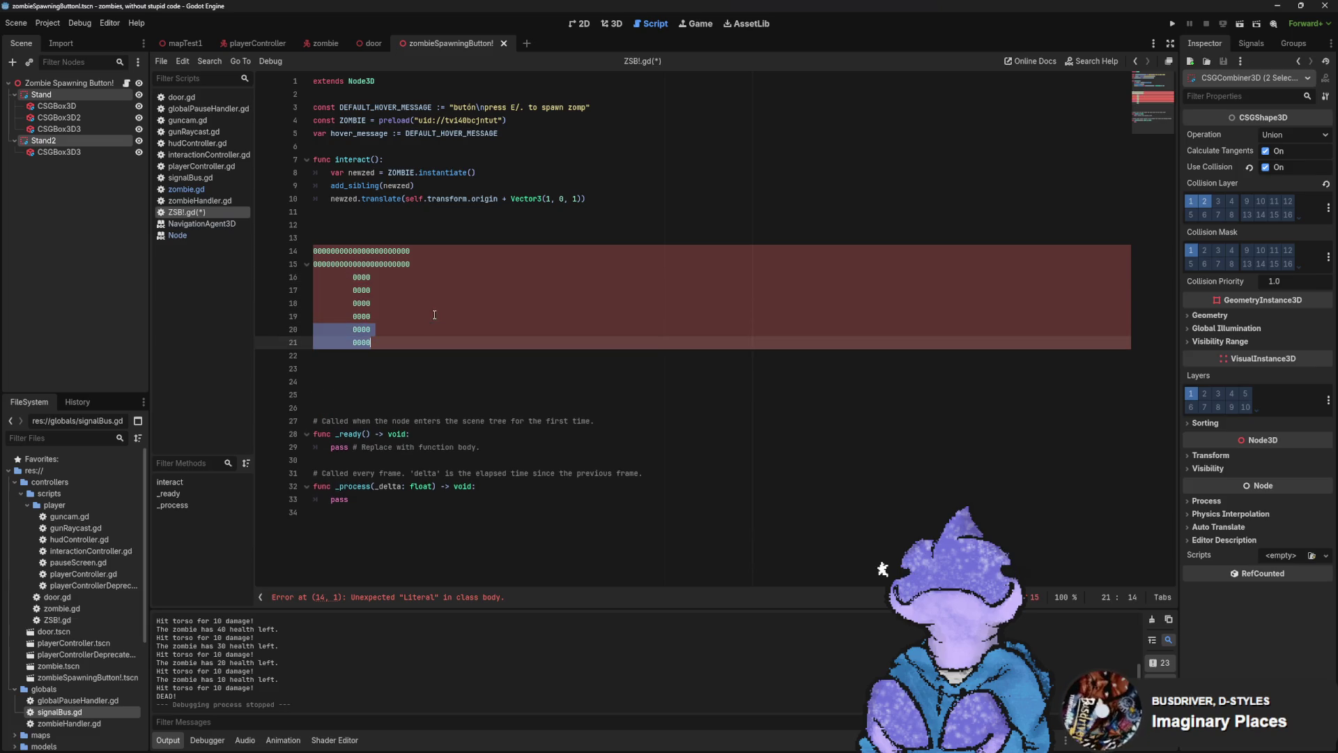
key(ctrl+alt+Down)
click(474, 270)
drag(380, 368, 314, 251)
Comment out banner lines 14–23 and move line 16's '#' to the line start
right_click(408, 326)
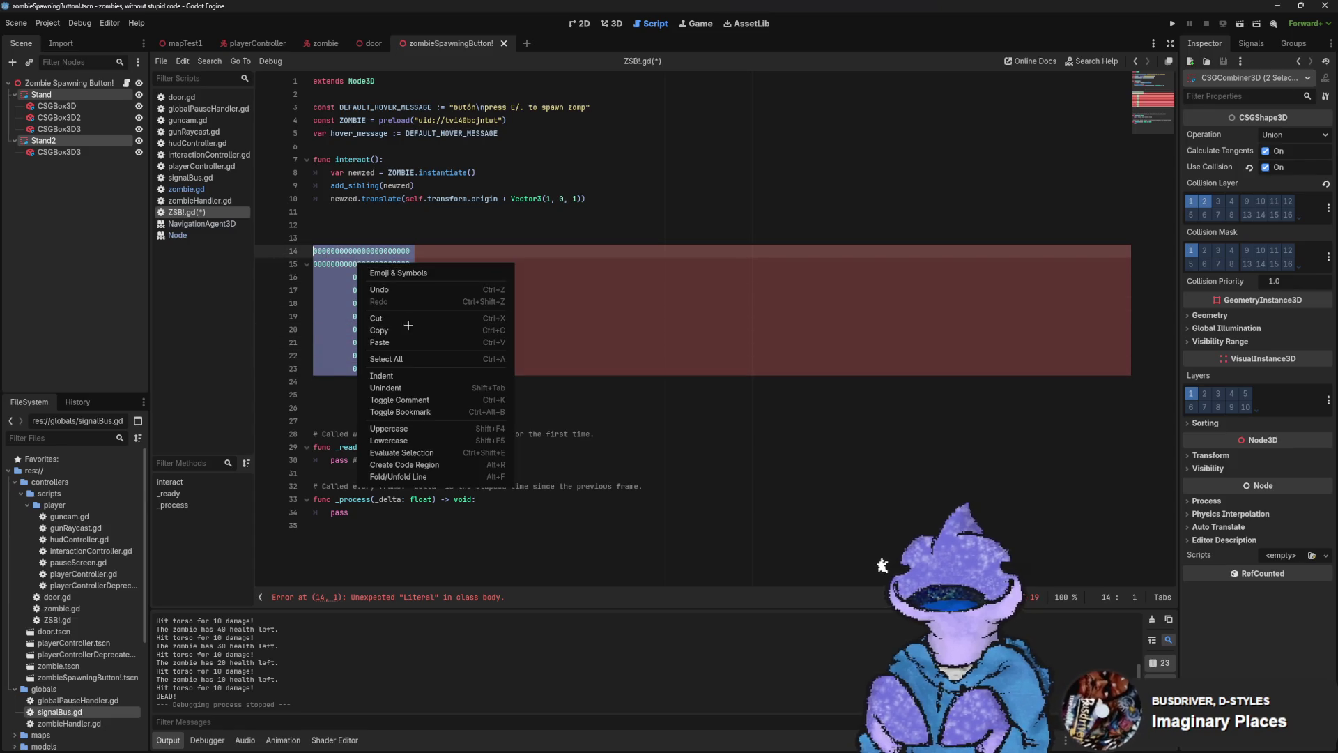
click(426, 399)
key(Right)
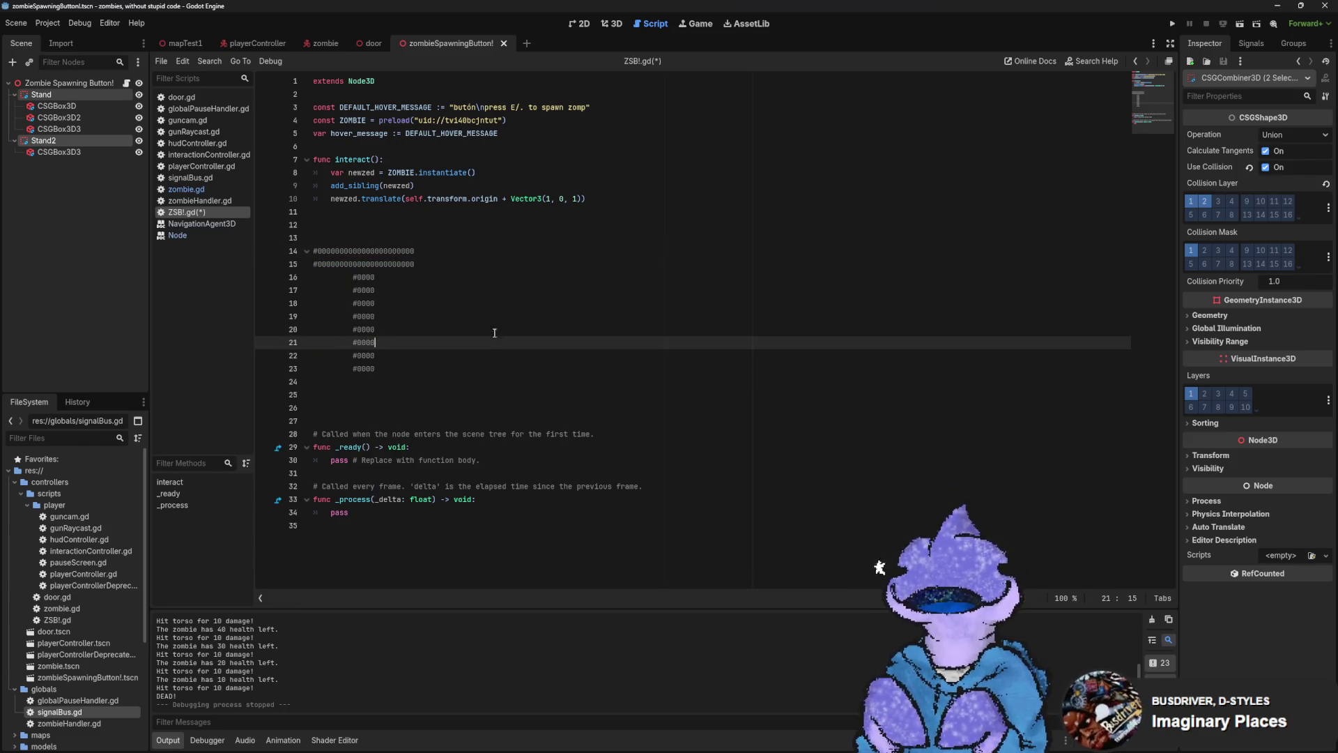
click(355, 277)
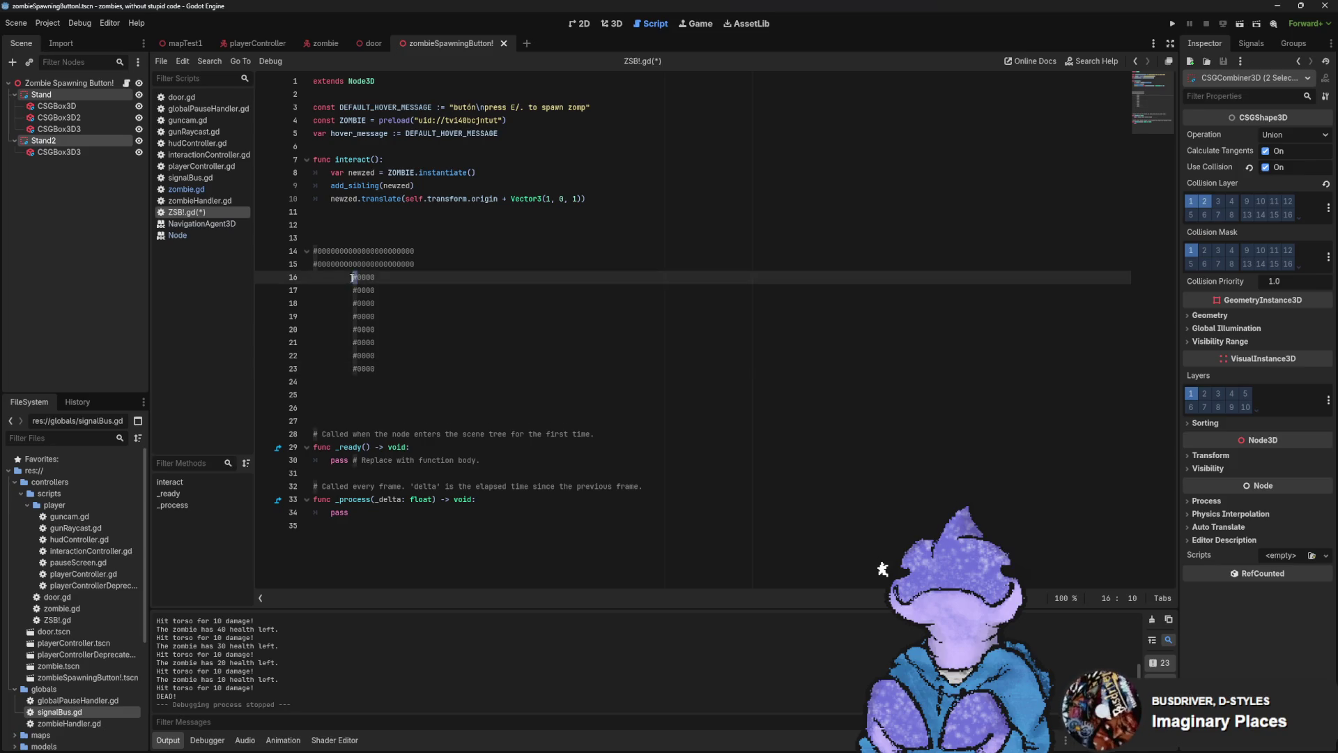
drag(314, 279, 315, 290)
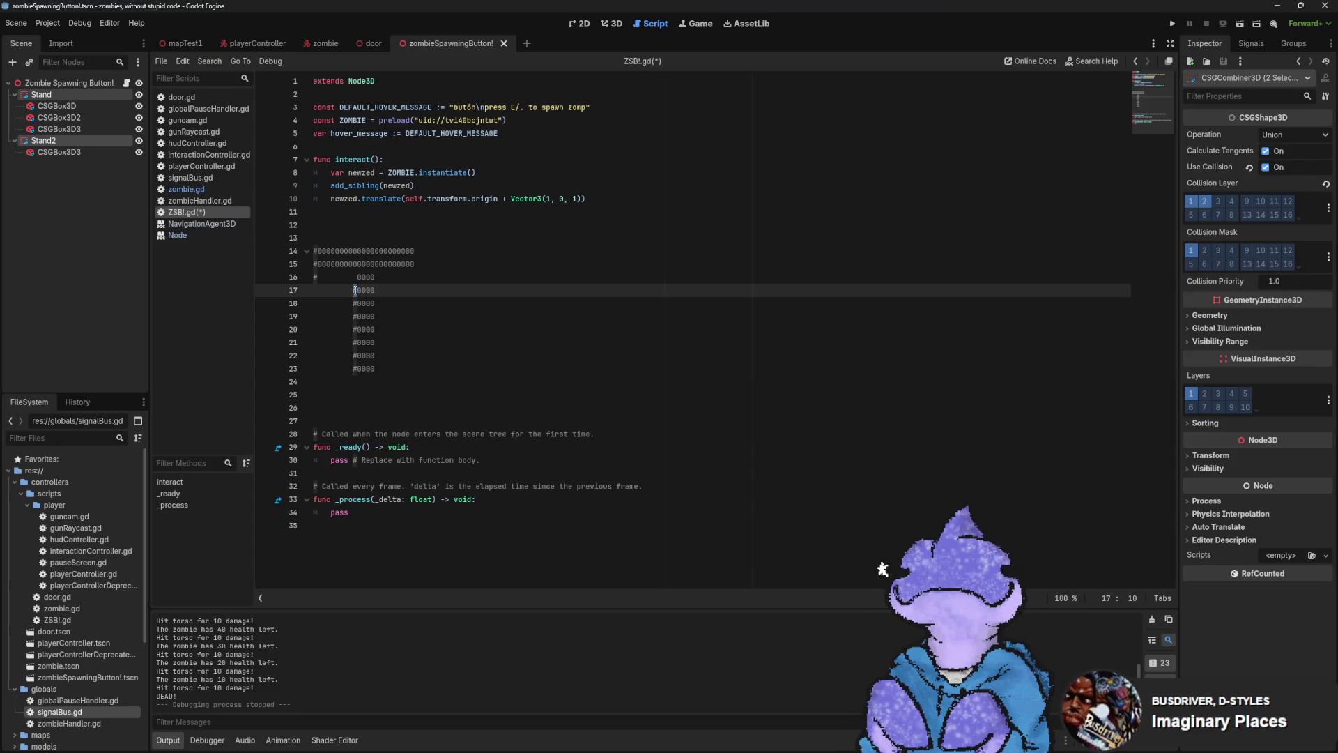
Move the '#' marks on lines 18–23 to the line starts so the 0000 stem stays aligned
double_click(360, 304)
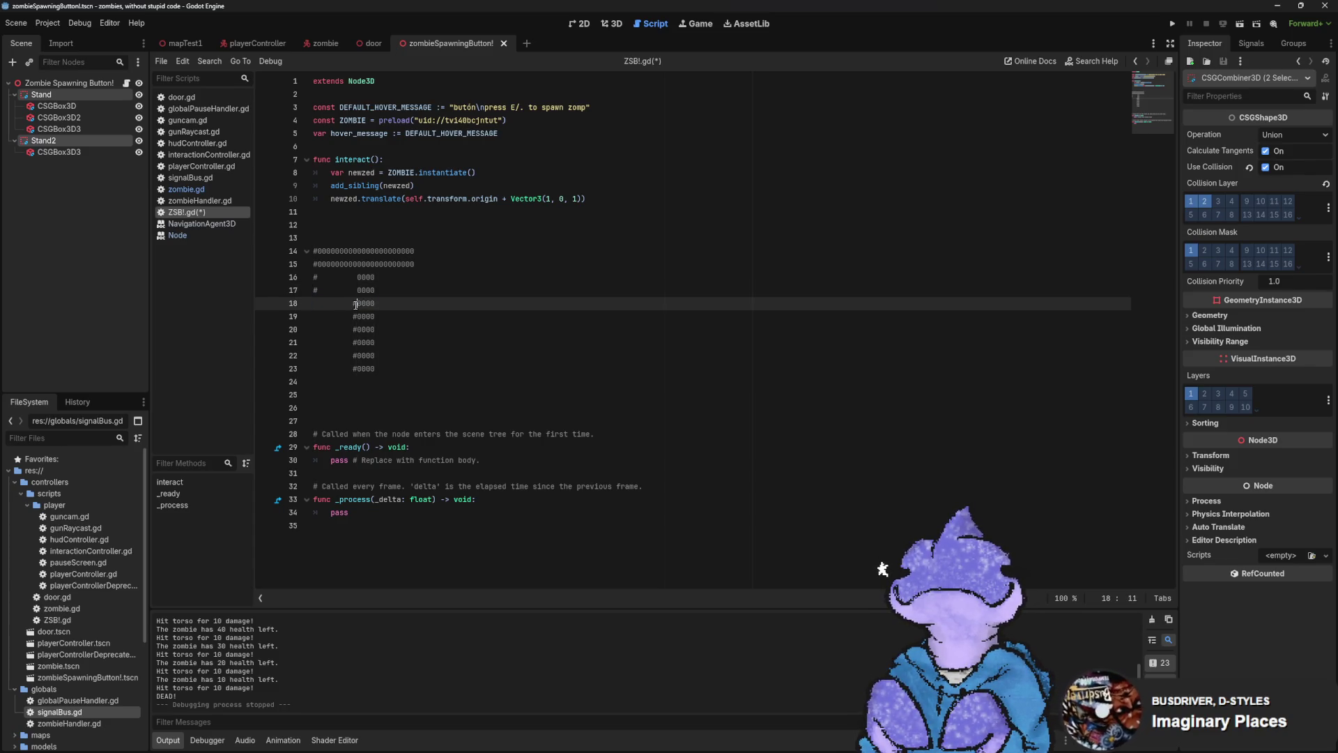
mouse_move(354, 304)
mouse_down()
mouse_move(314, 316)
mouse_move(354, 331)
mouse_move(315, 329)
mouse_move(314, 342)
mouse_move(354, 356)
mouse_move(314, 368)
mouse_up()
double_click(354, 316)
double_click(354, 329)
double_click(354, 342)
click(360, 355)
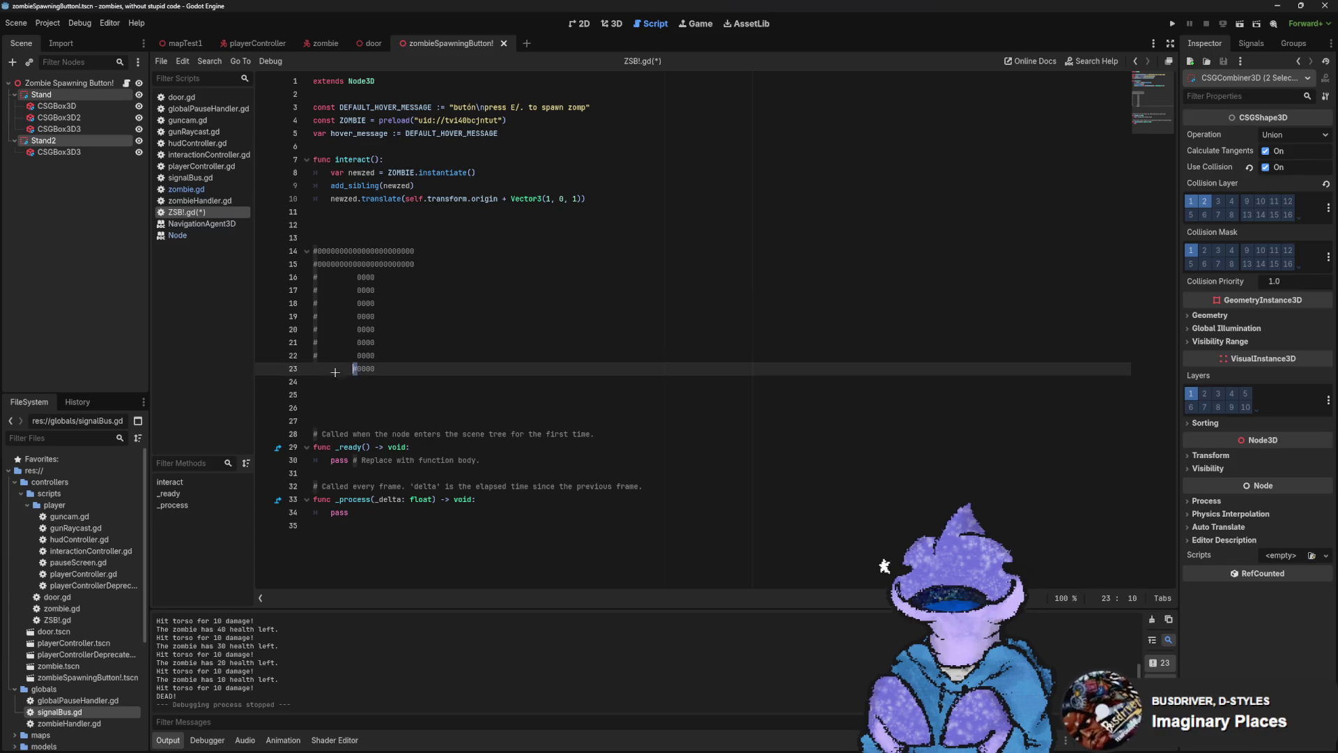
click(438, 296)
click(470, 255)
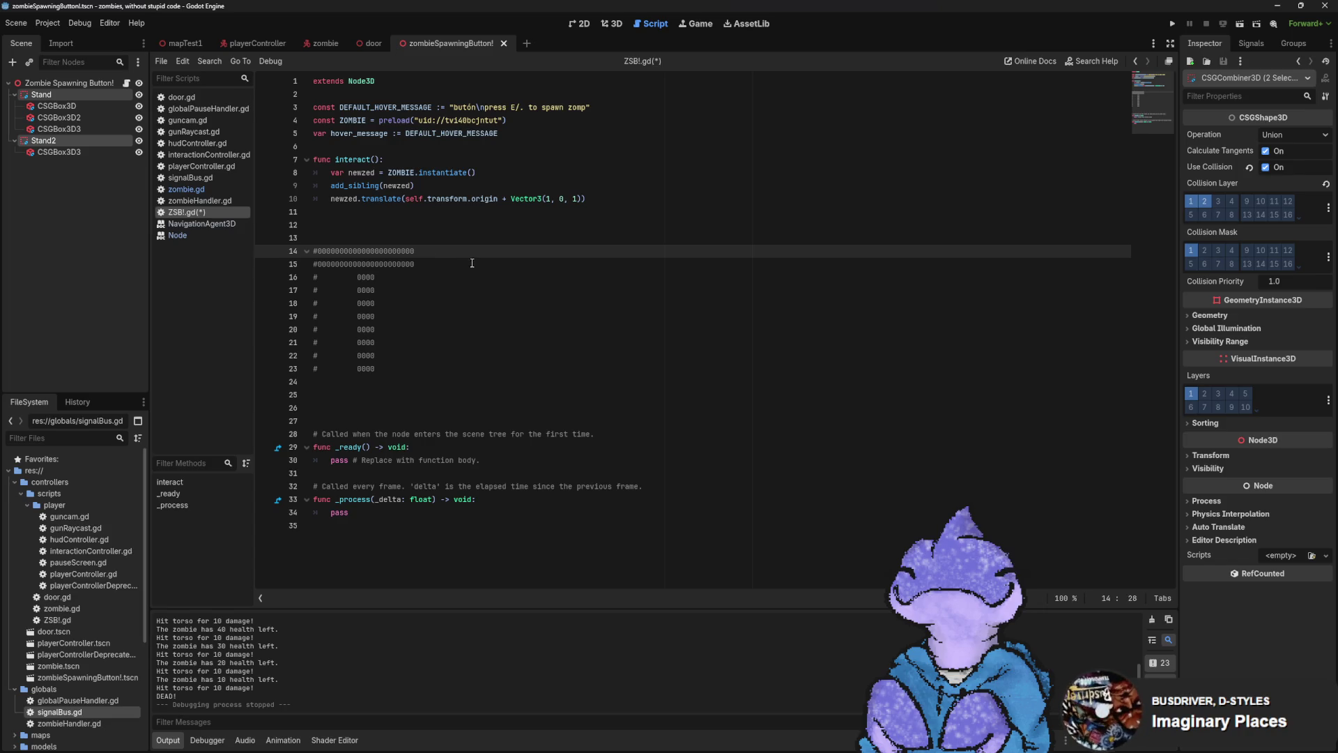
click(471, 263)
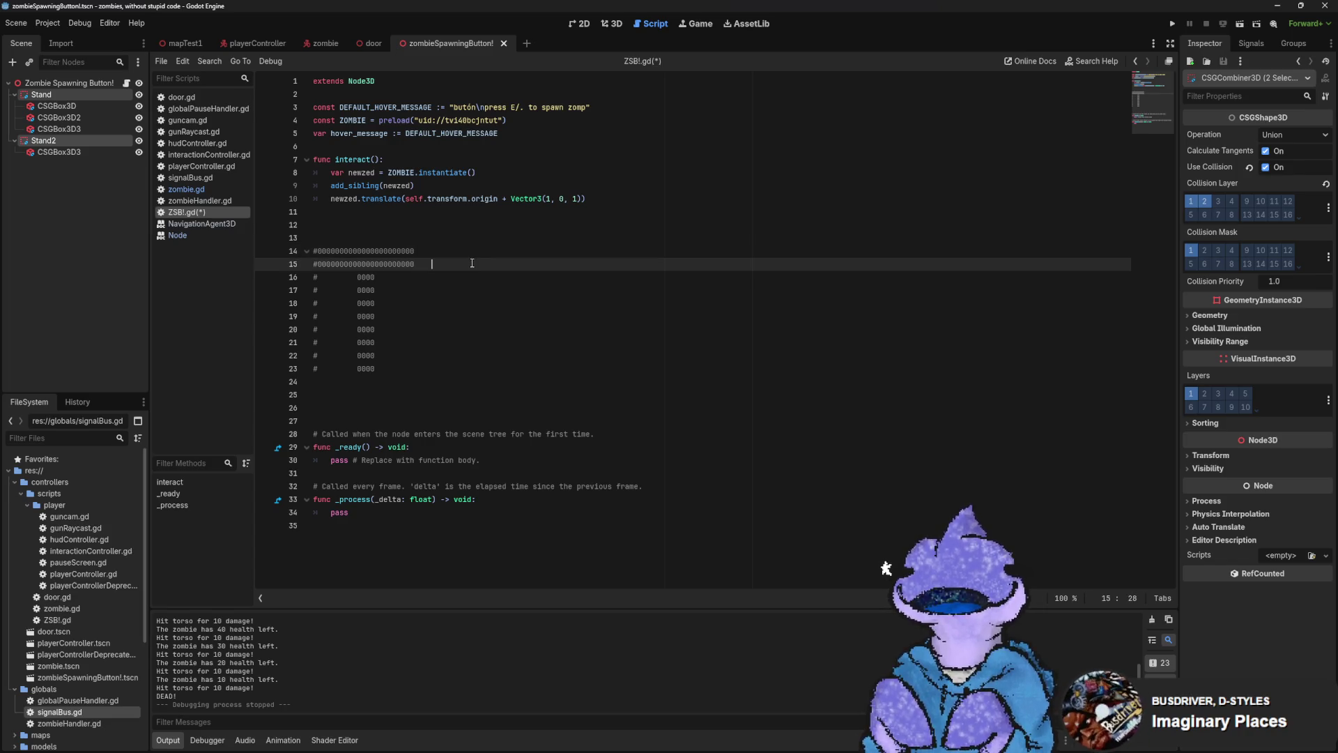
Begin the second letter beside the first by appending 000 to line 15 and 0000 to line 16
key(Up)
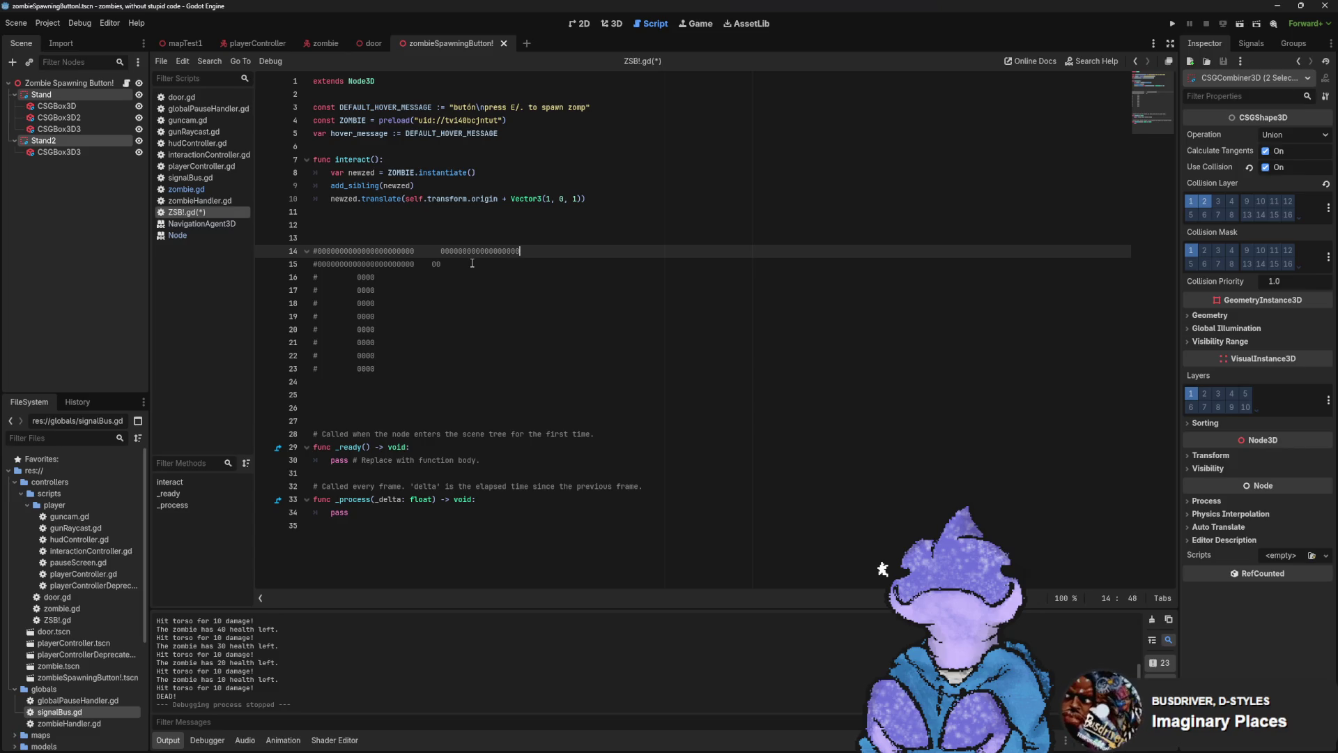
click(416, 265)
click(415, 252)
click(522, 266)
text(00)
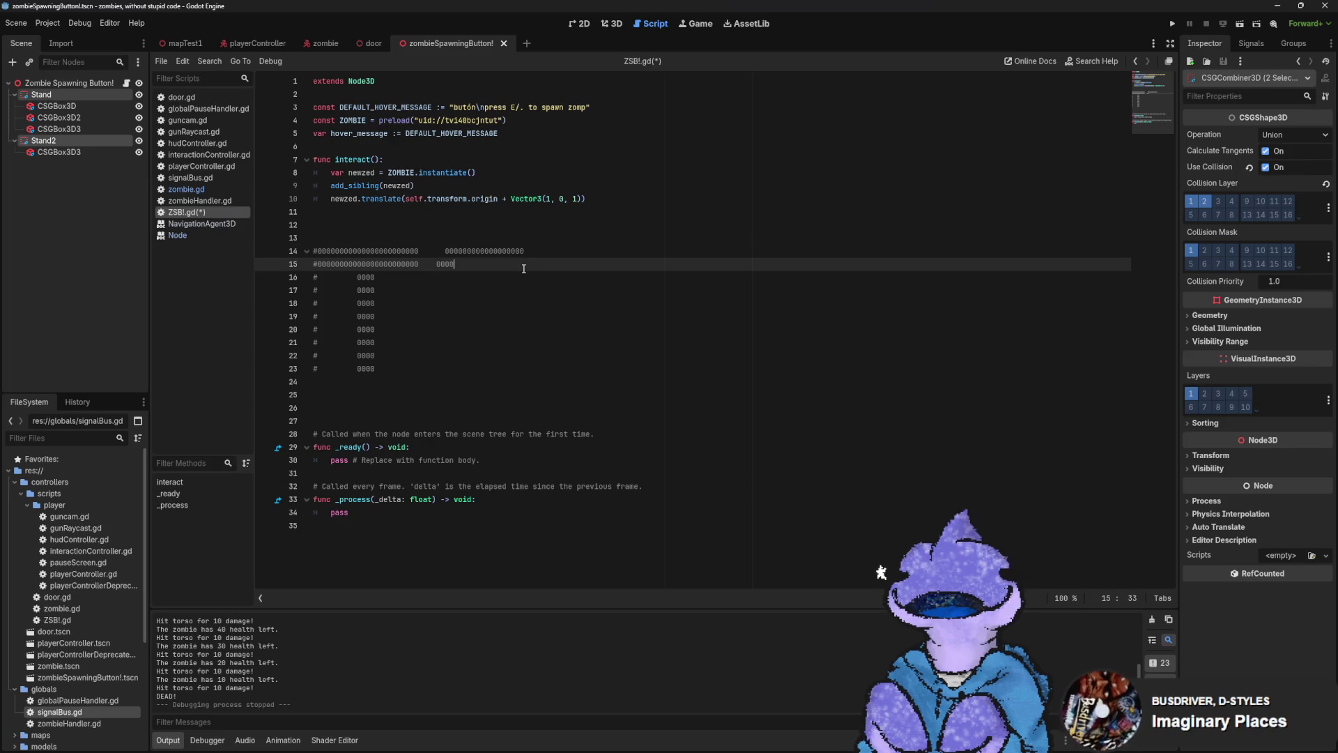
key(BackSpace)
text(0)
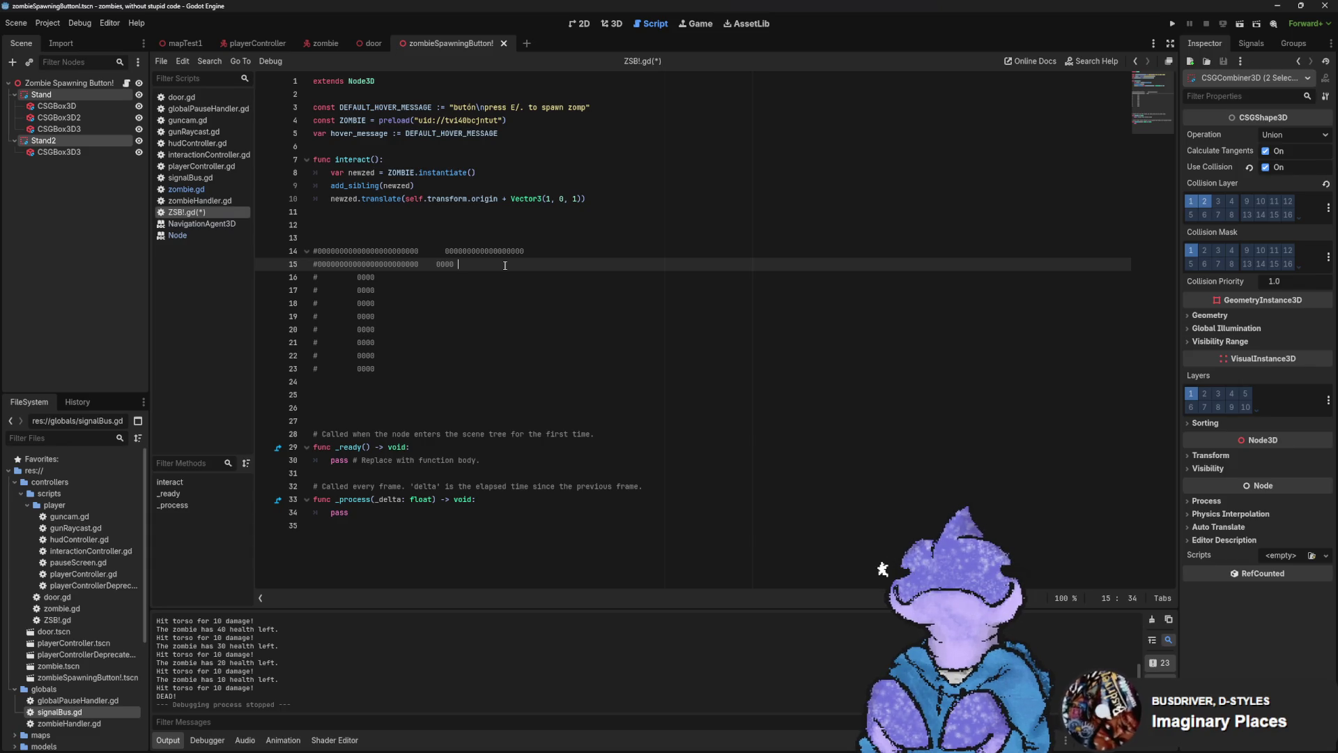
text(000000000000000000)
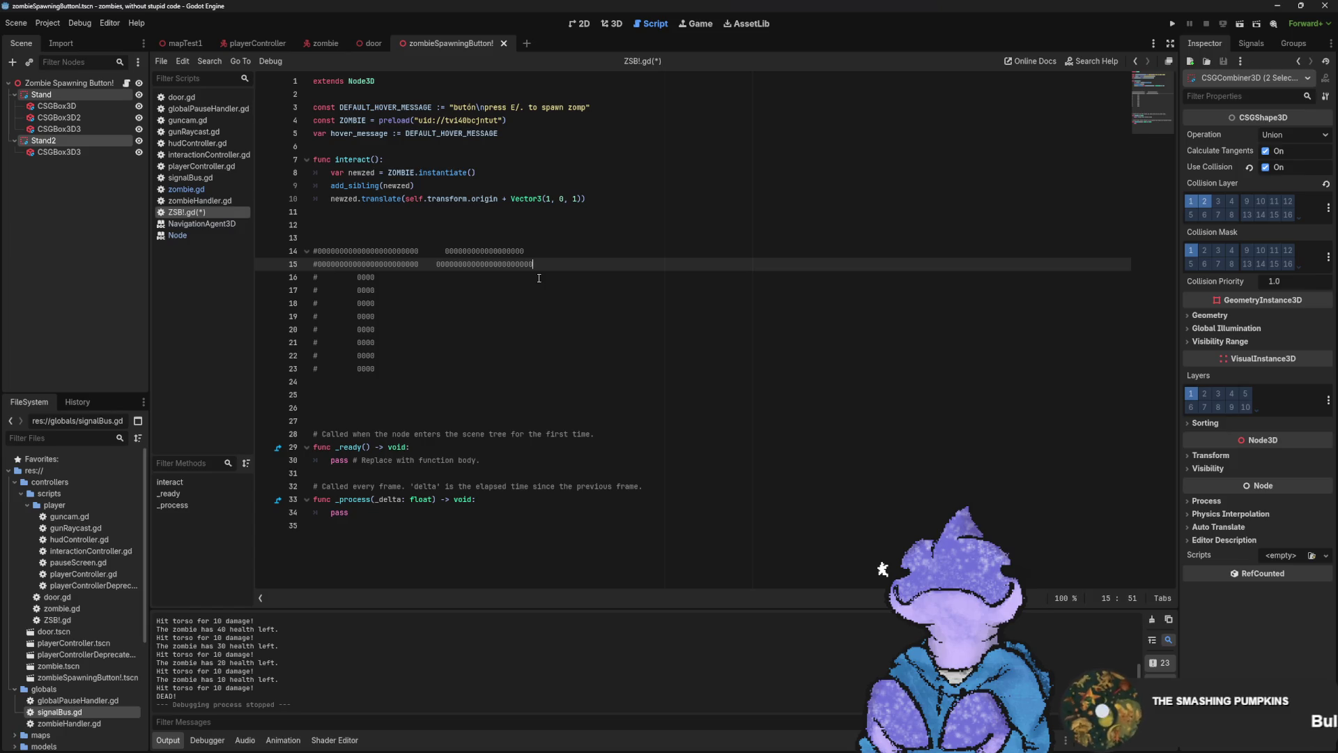
click(456, 277)
text(000)
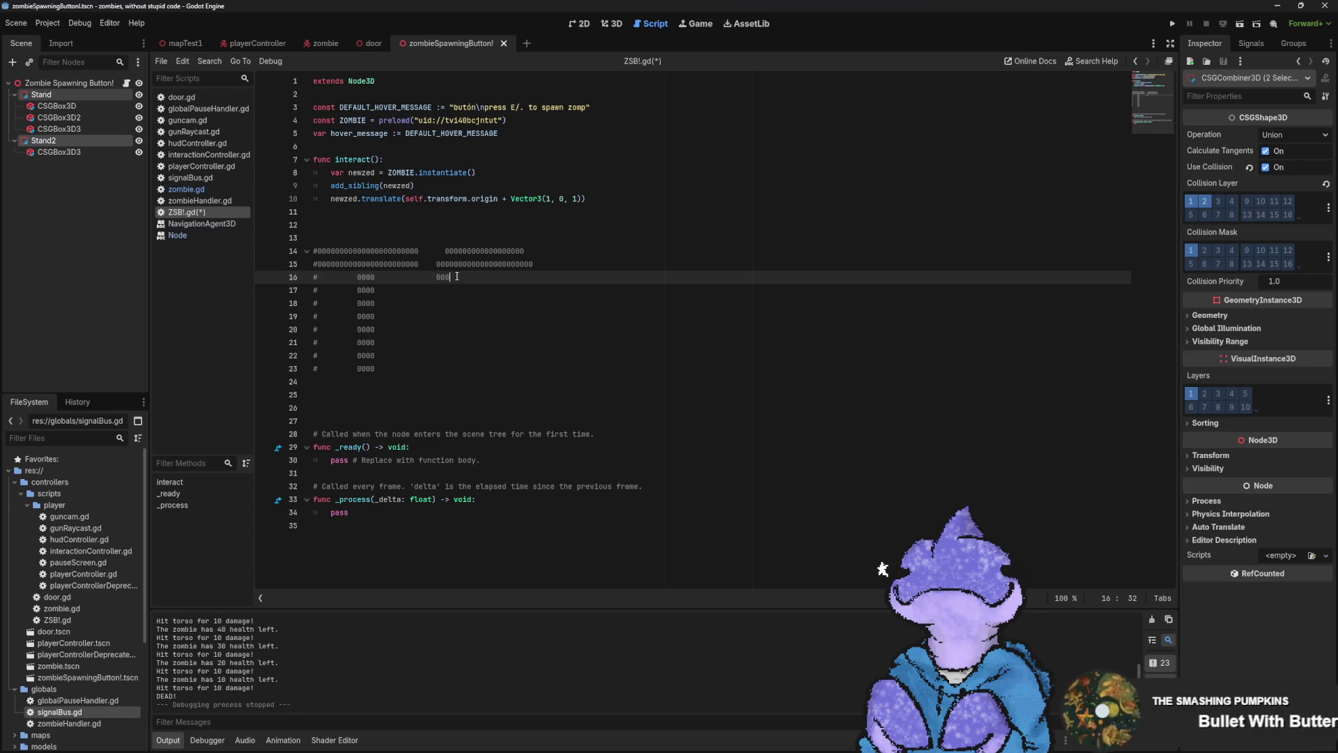
text(0)
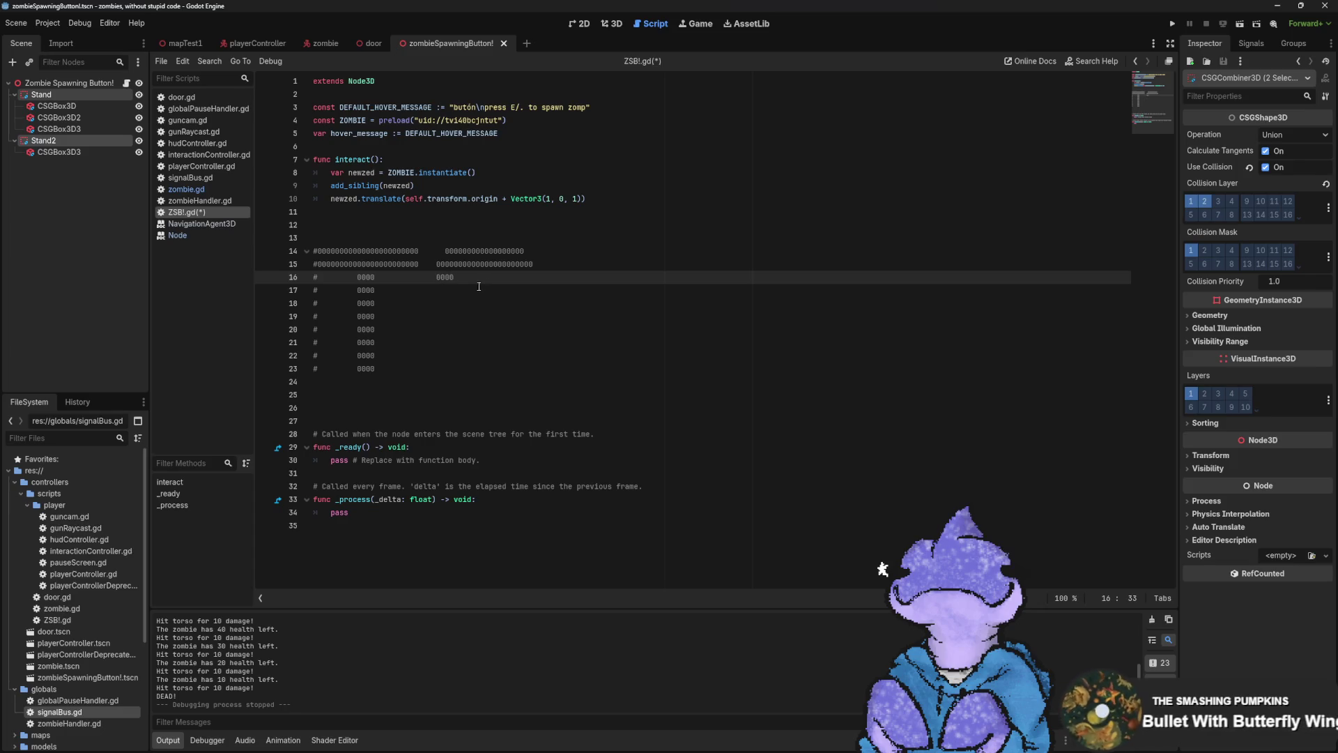
click(479, 286)
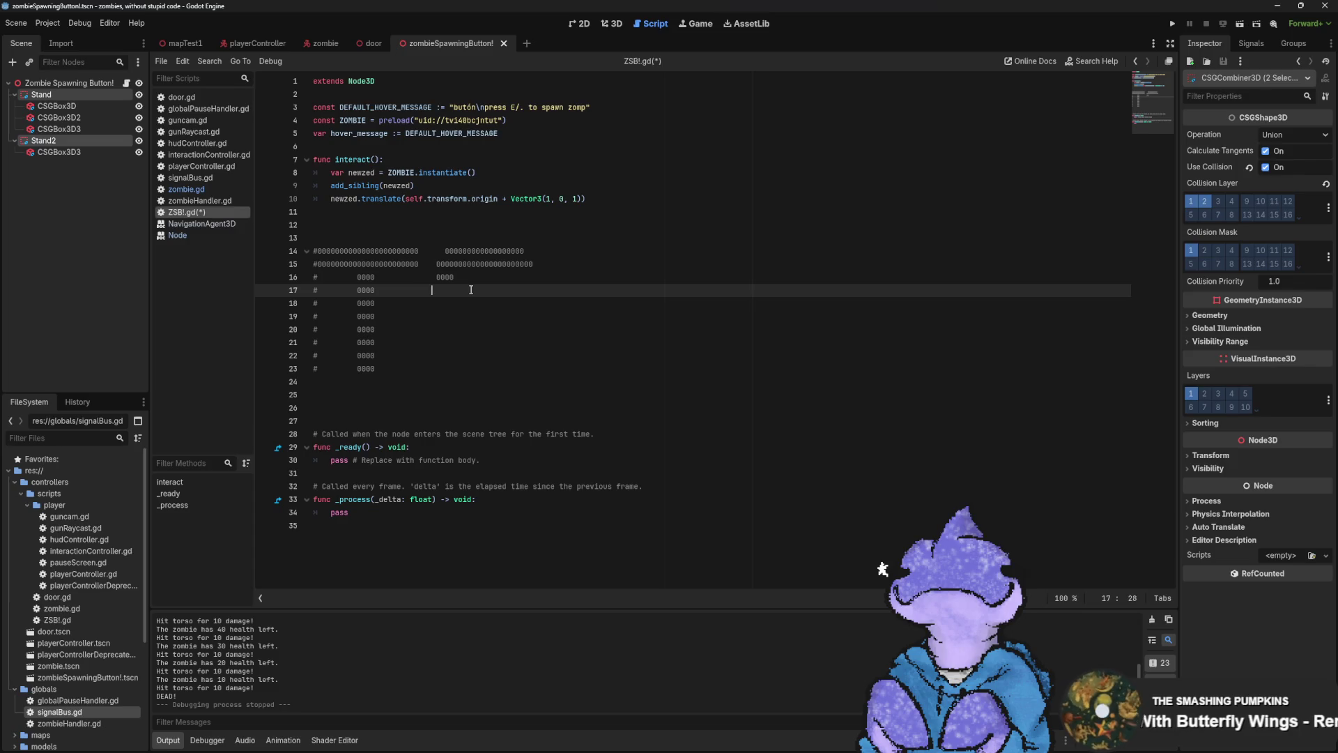
key(Down)
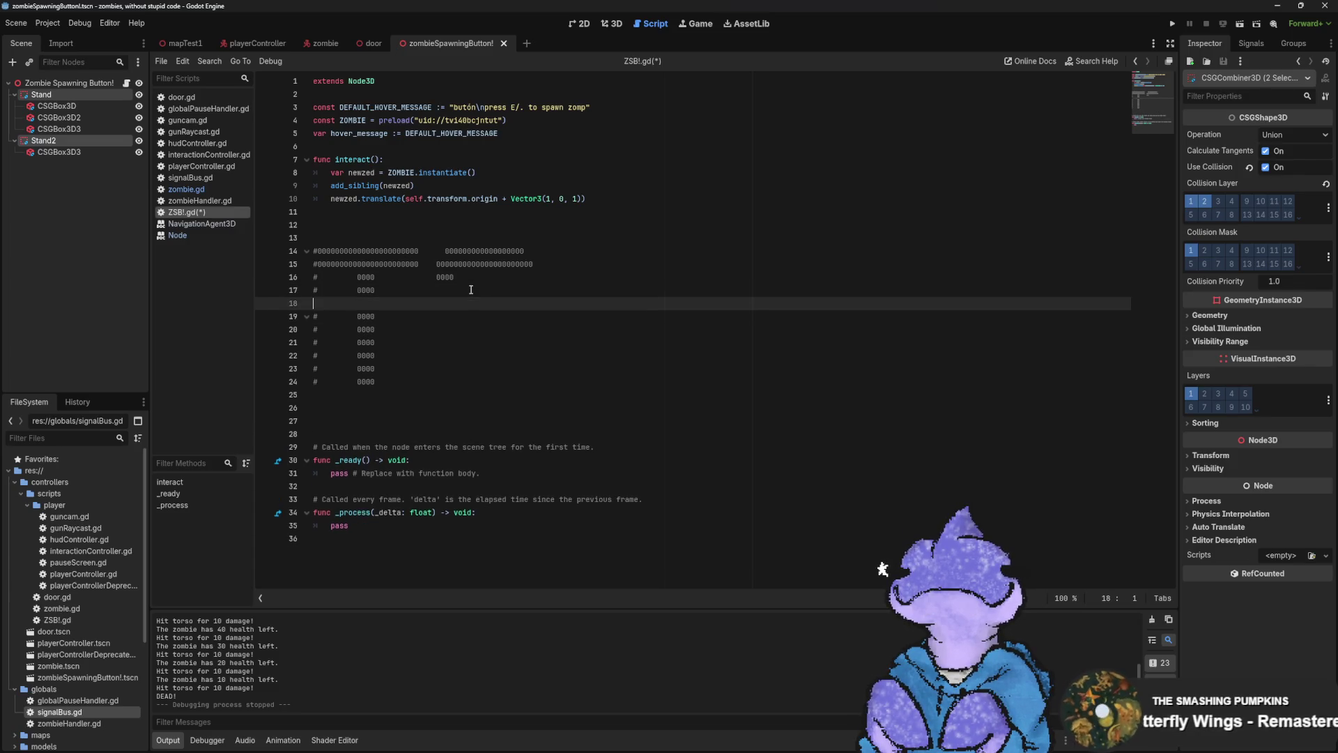
key(Up)
Copy line 16's 0000 block and paste it down lines 17–23 as the second letter's left side
drag(454, 276, 374, 278)
right_click(383, 277)
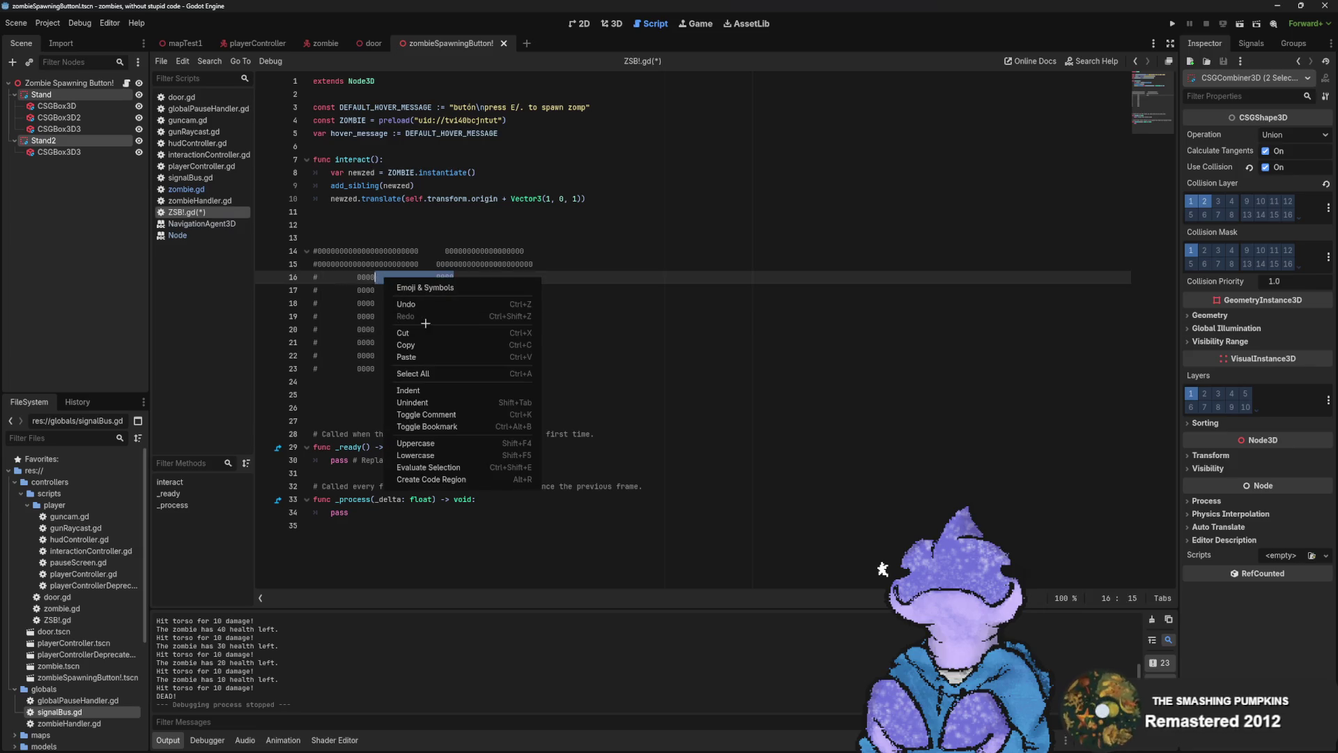
click(418, 341)
click(405, 291)
shift+click(378, 293)
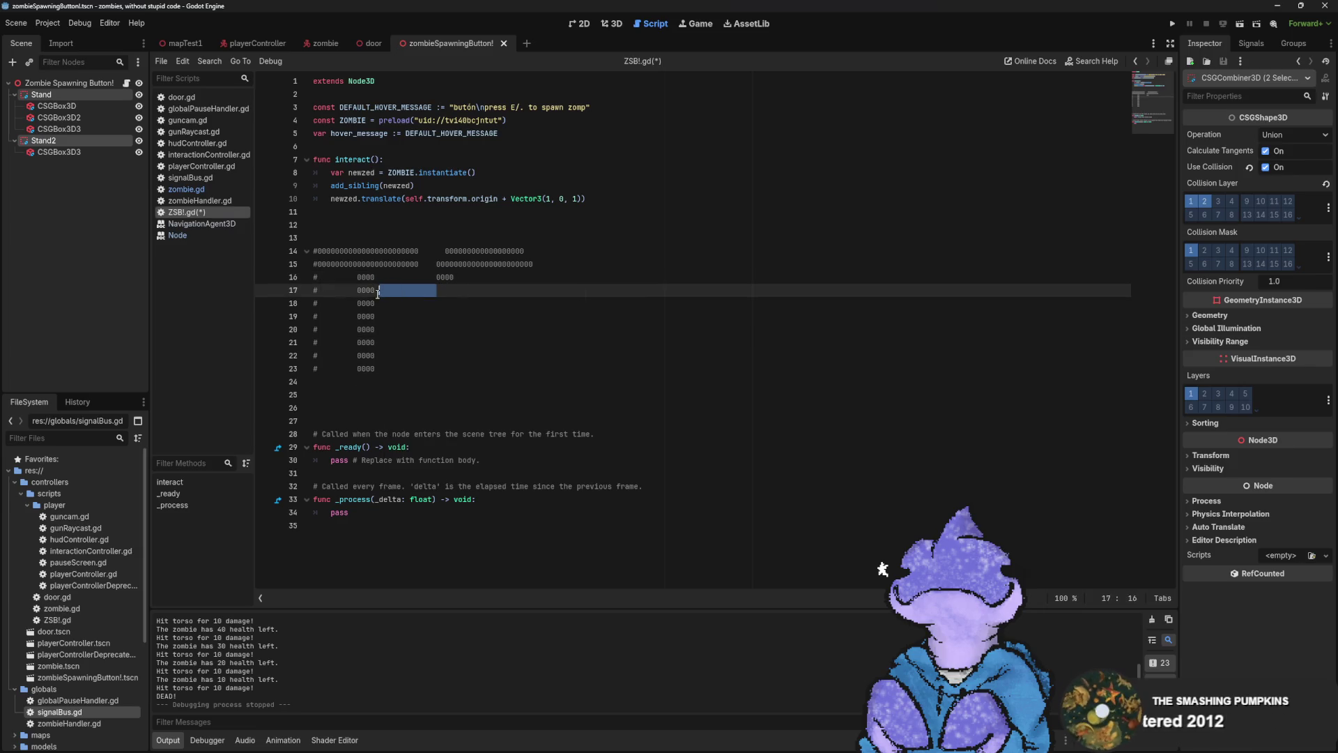
key(ctrl+v)
click(379, 307)
key(ctrl+v)
click(383, 320)
key(ctrl+v)
click(389, 335)
key(ctrl+v)
key(Down)
key(ctrl+v)
key(Down)
key(ctrl+v)
key(Down)
key(ctrl+v)
key(Up)
Paste a third 0000 column onto lines 16–22 as the letter's right side
click(463, 277)
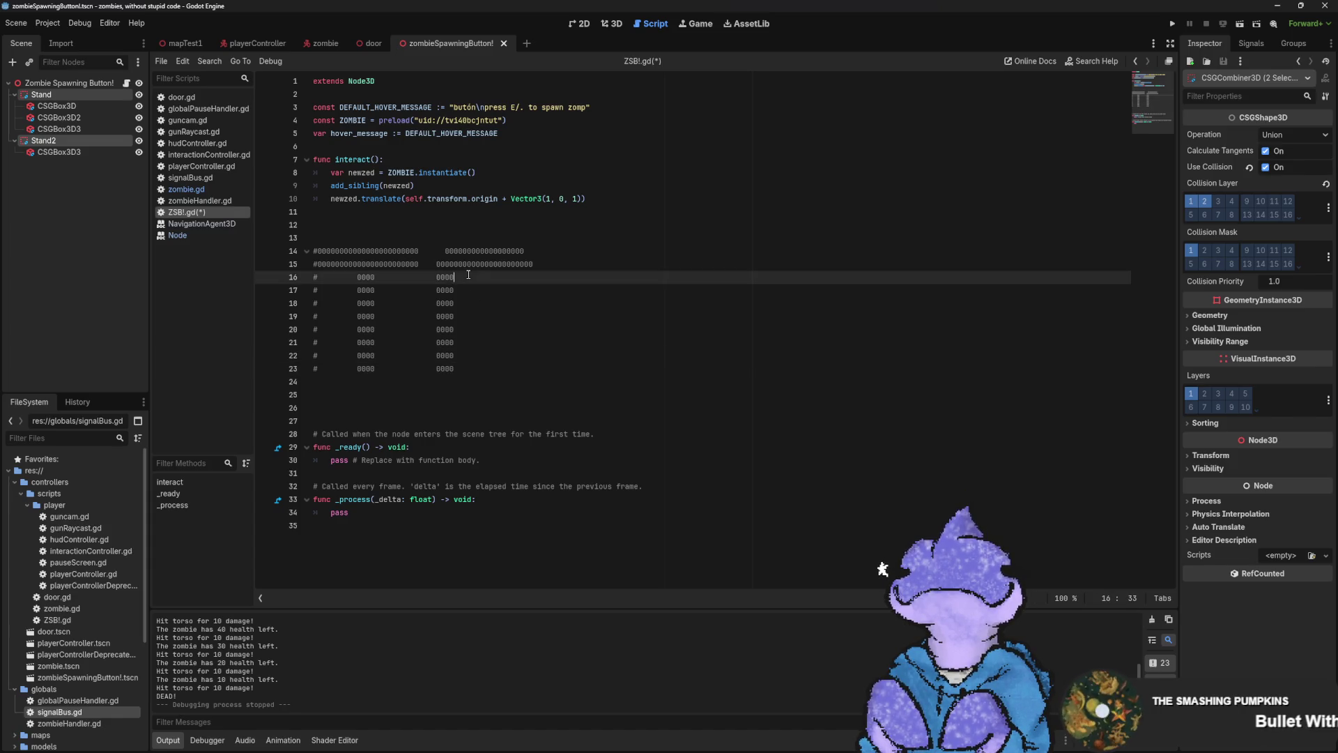
key(ctrl+v)
click(468, 290)
key(ctrl+v)
click(471, 303)
key(ctrl+v)
click(473, 314)
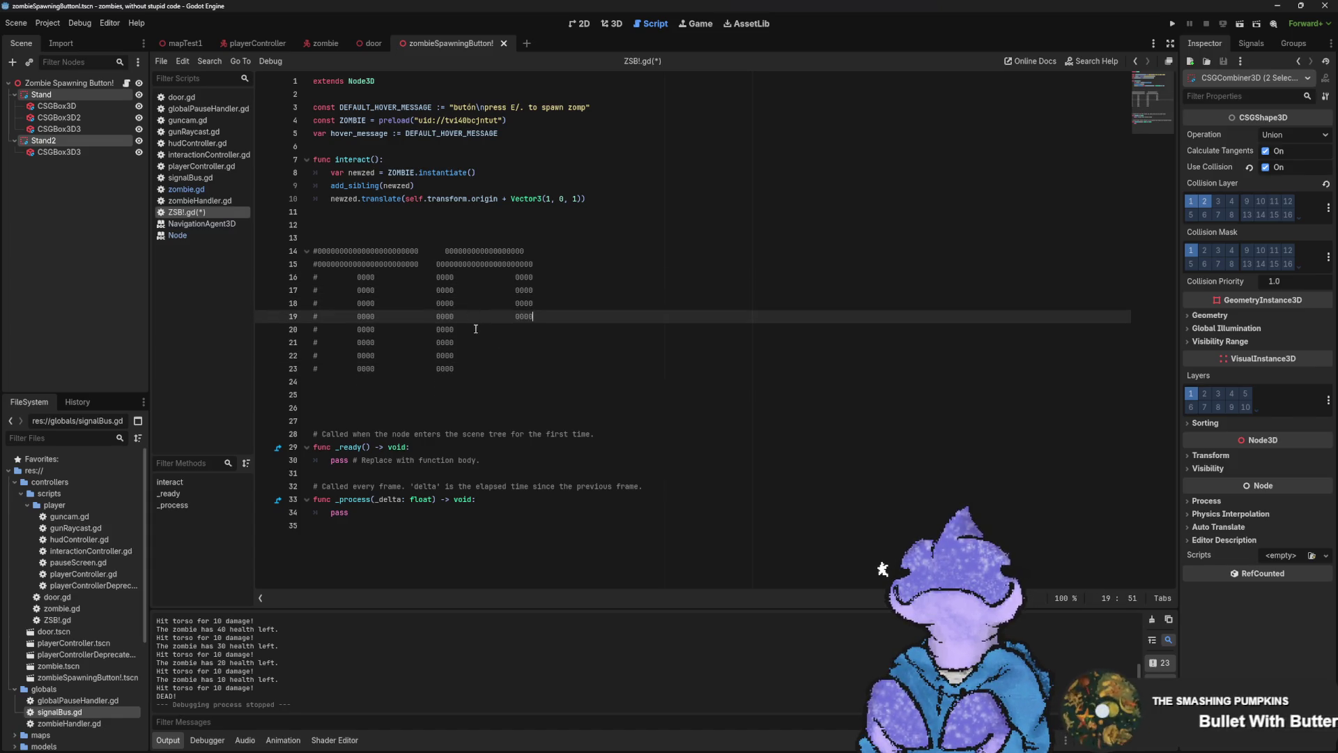
click(476, 328)
key(ctrl+v)
click(477, 342)
key(ctrl+v)
click(478, 355)
key(ctrl+v)
click(479, 370)
key(ctrl+v)
Close the bottom of the O by filling the gaps on lines 22–23 with zeros
click(443, 371)
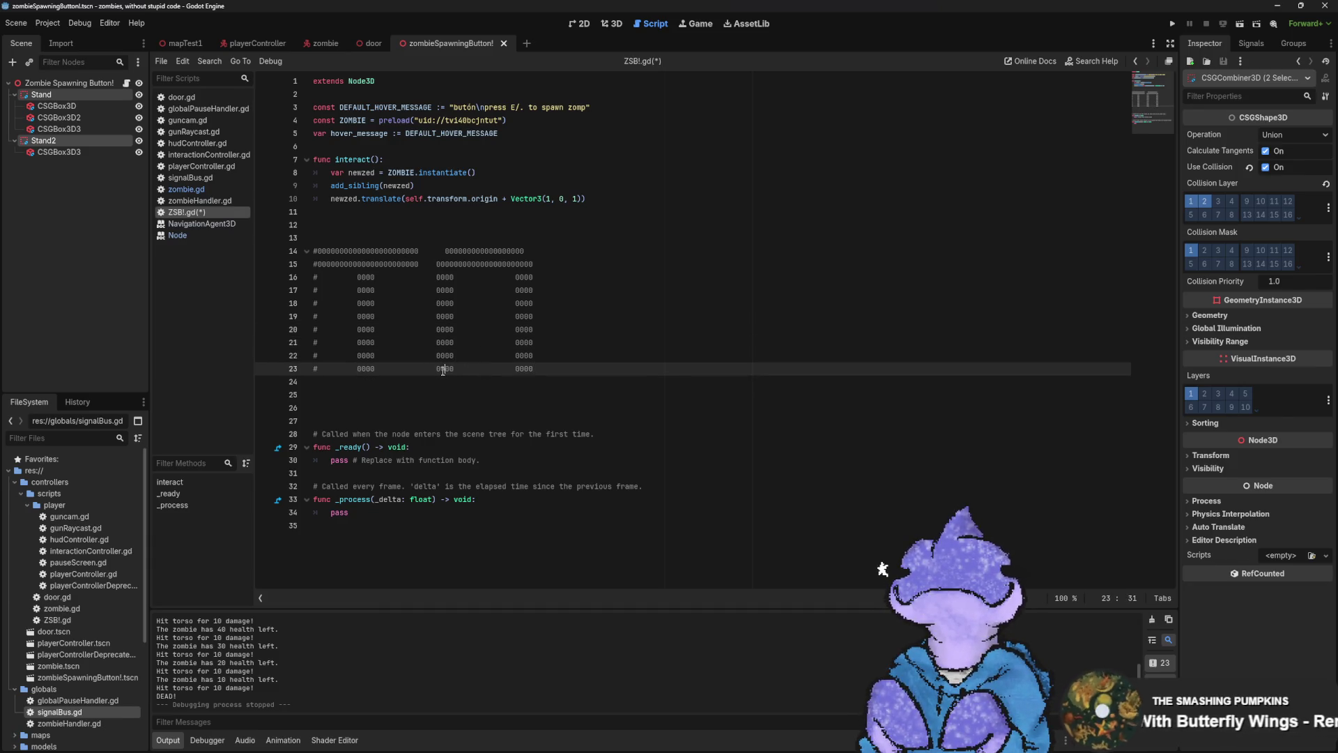
key(BackSpace)
key(End)
key(BackSpace)
key(BackSpace)
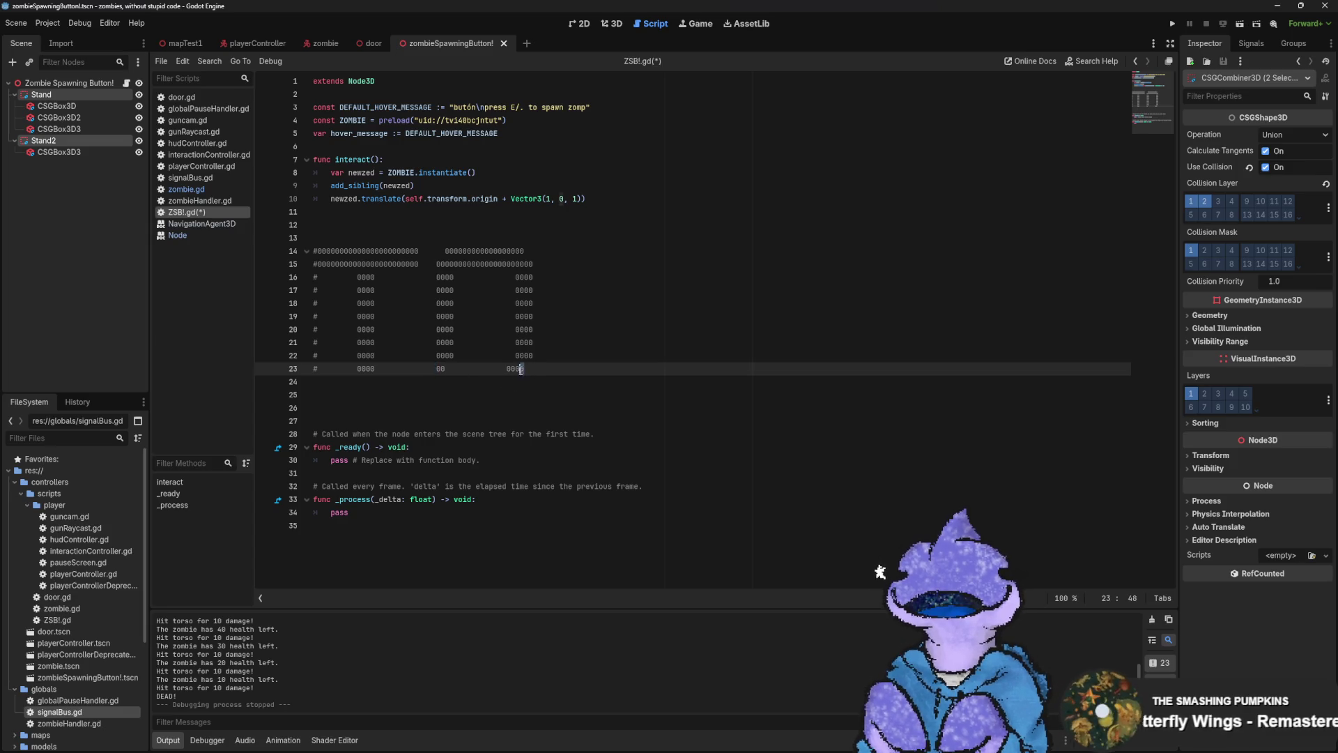
click(430, 371)
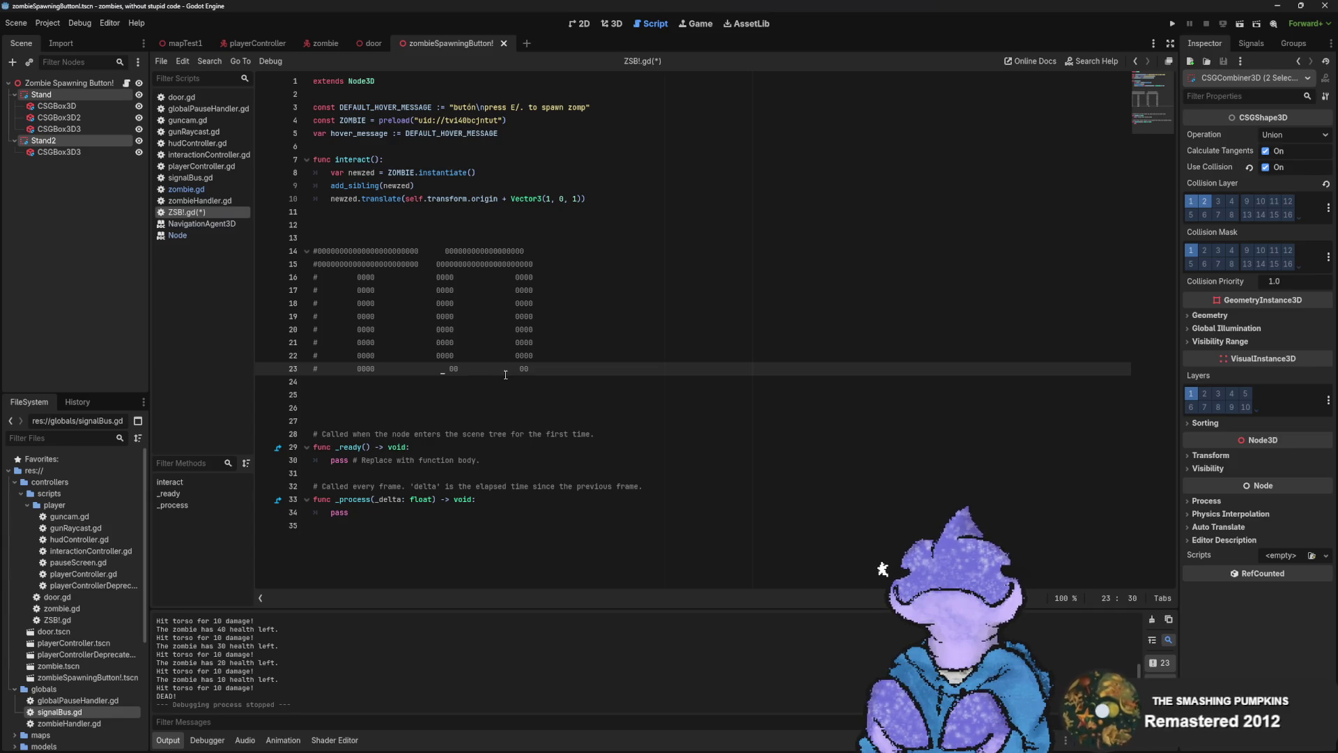
drag(515, 370, 458, 371)
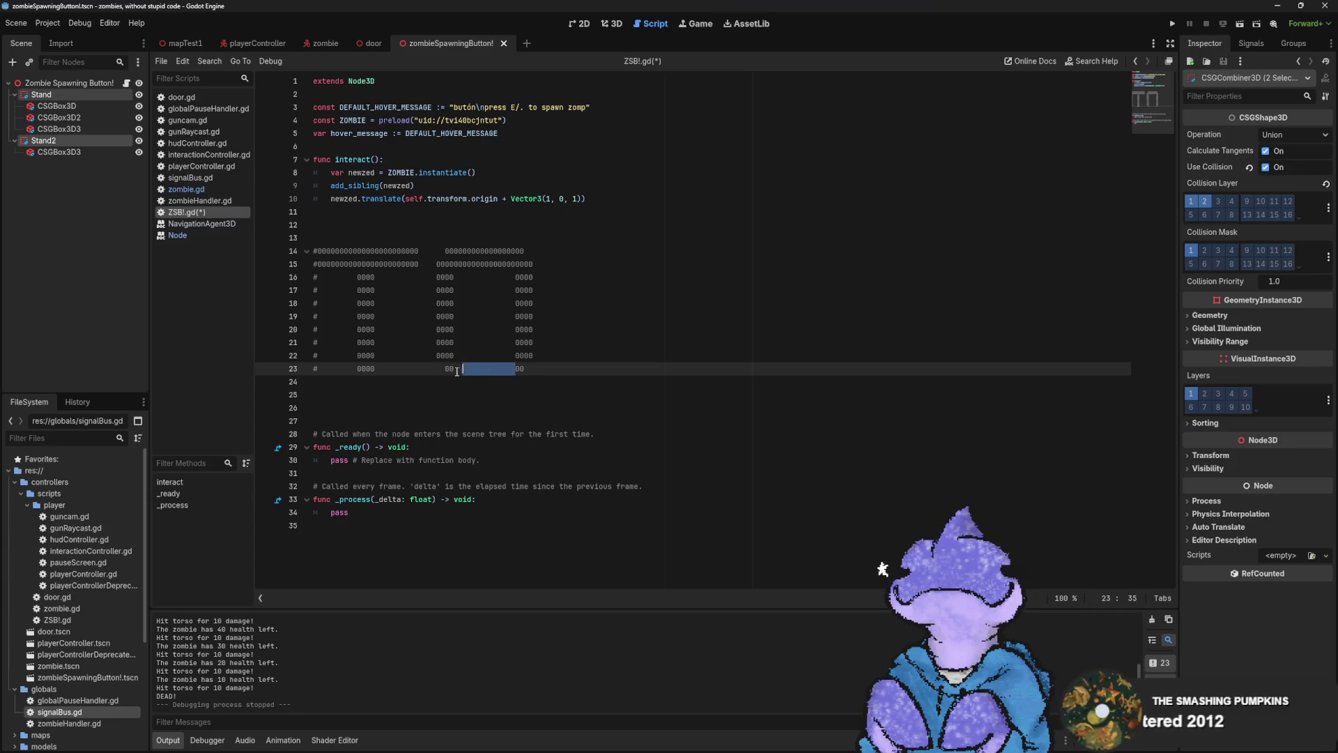
text(0)
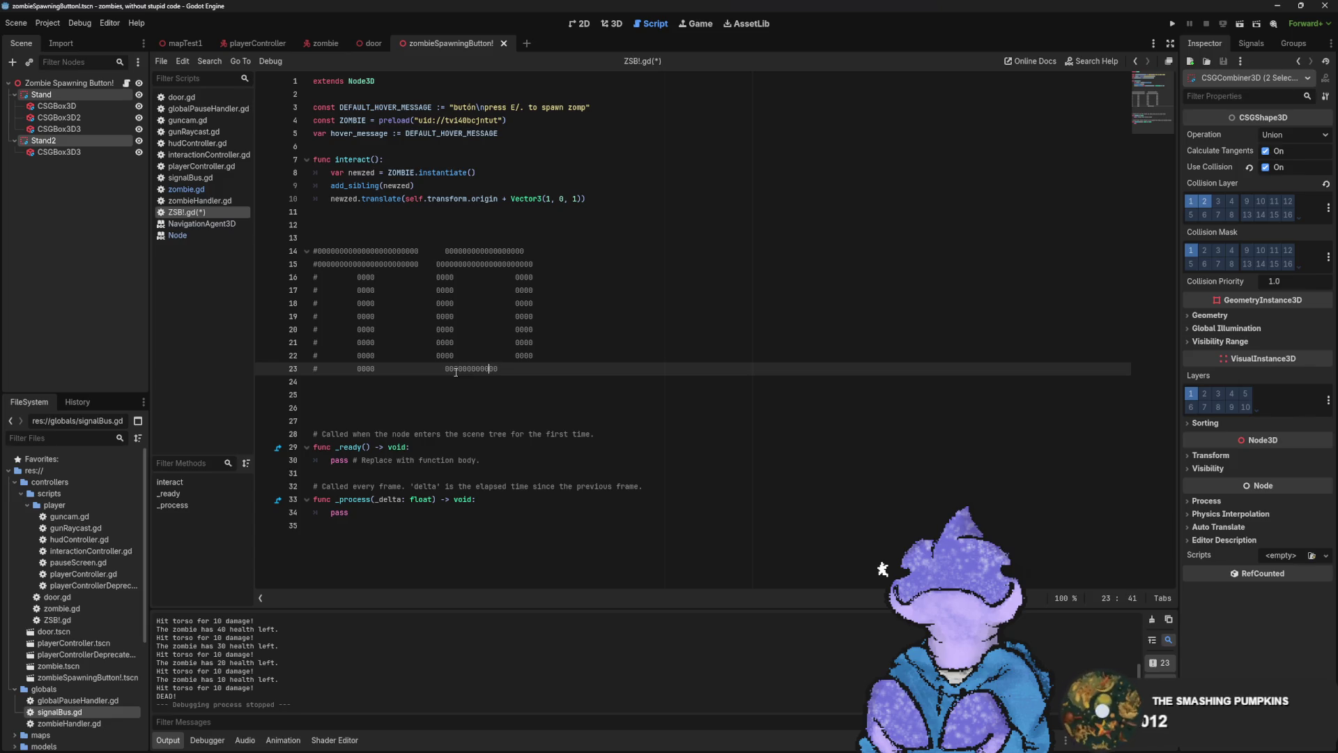
text(0000)
drag(509, 357, 455, 357)
text(0000000000000000)
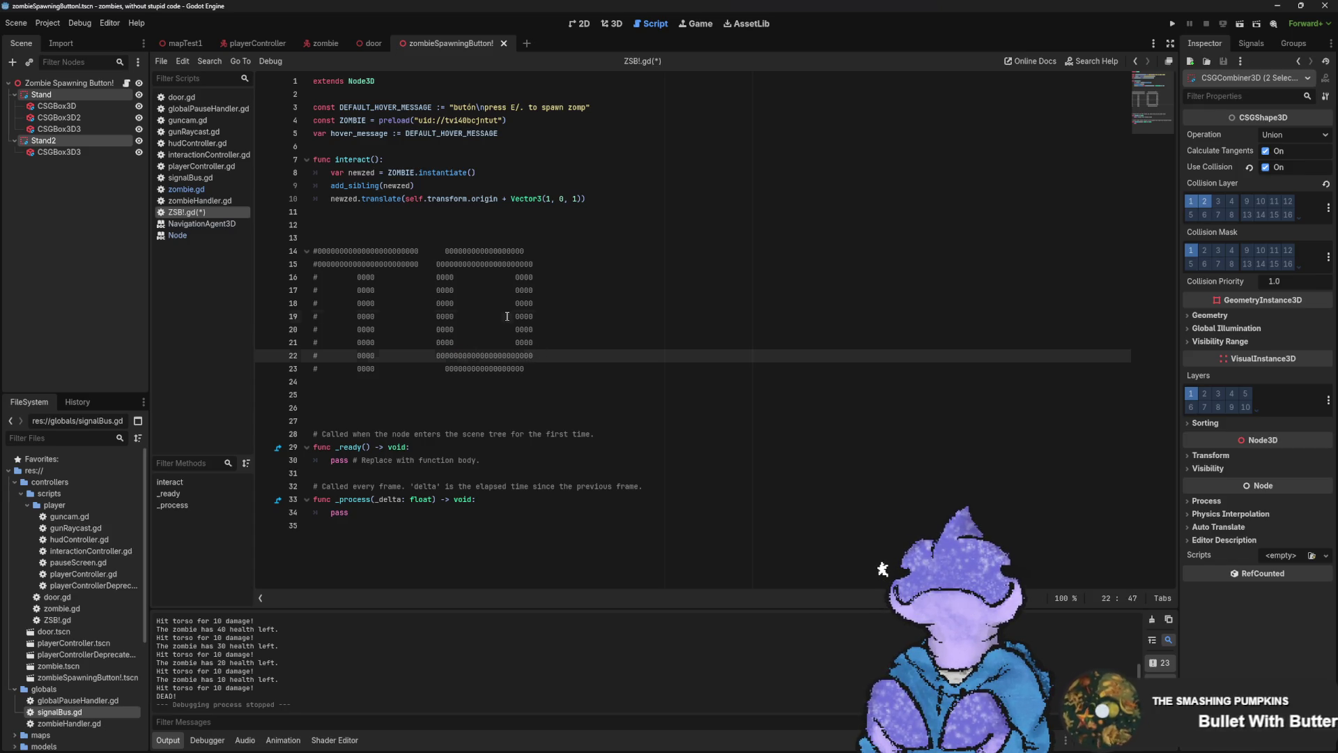
click(507, 315)
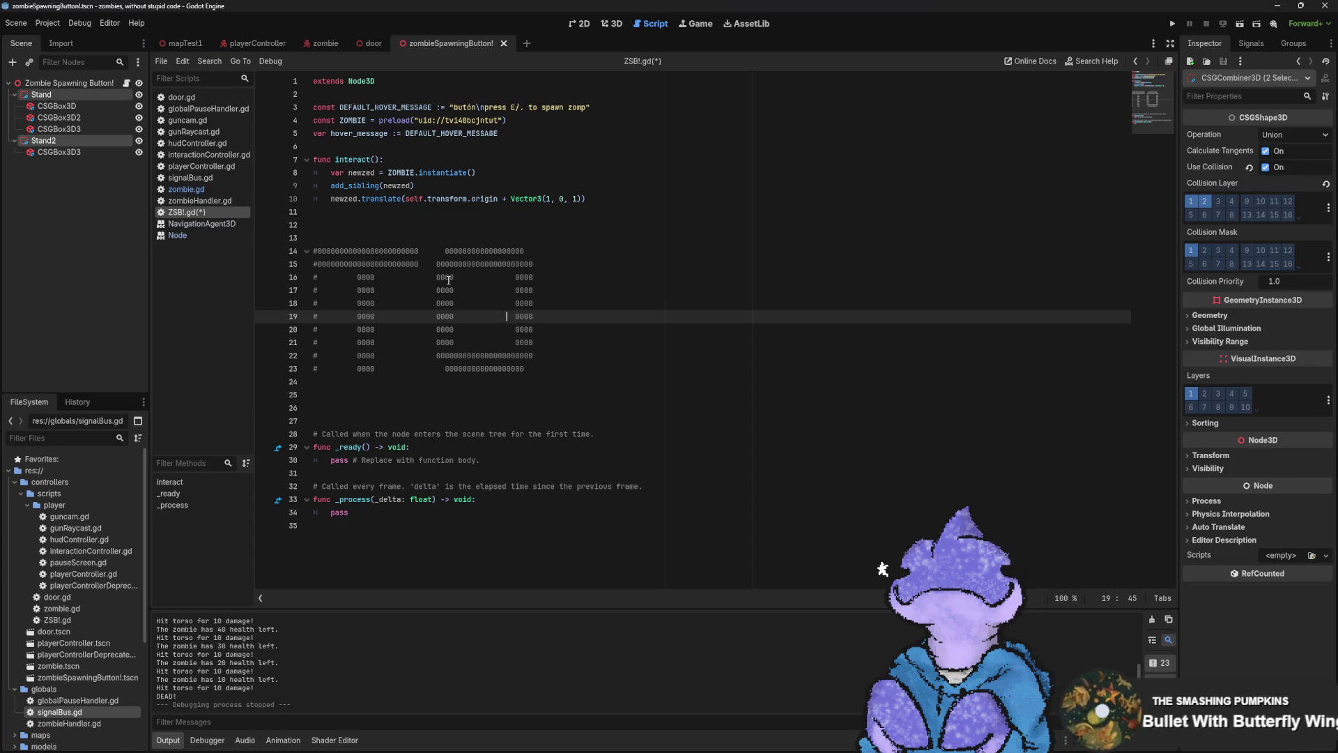
Copy line 14's middle run of zeros over its third run to form the third letter's top
click(580, 252)
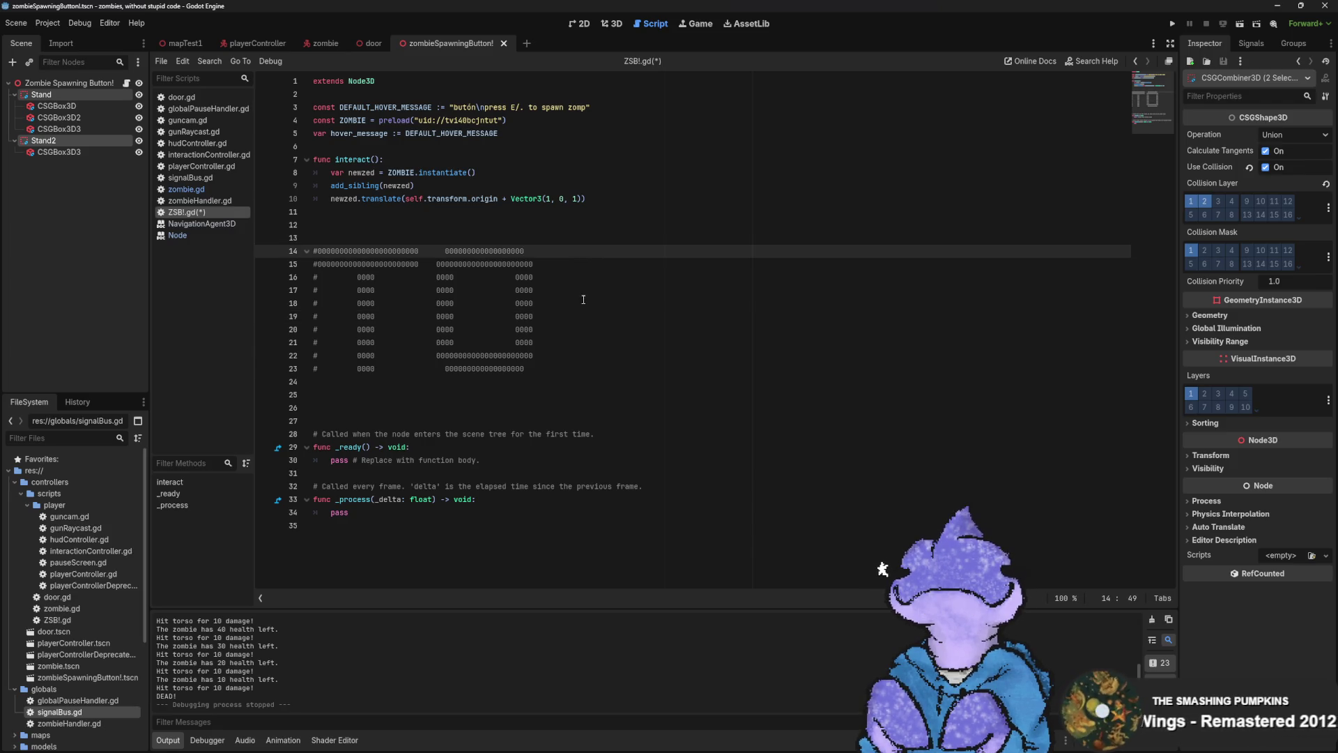
mouse_move(536, 369)
mouse_down()
mouse_move(453, 316)
mouse_move(440, 265)
mouse_up()
click(441, 263)
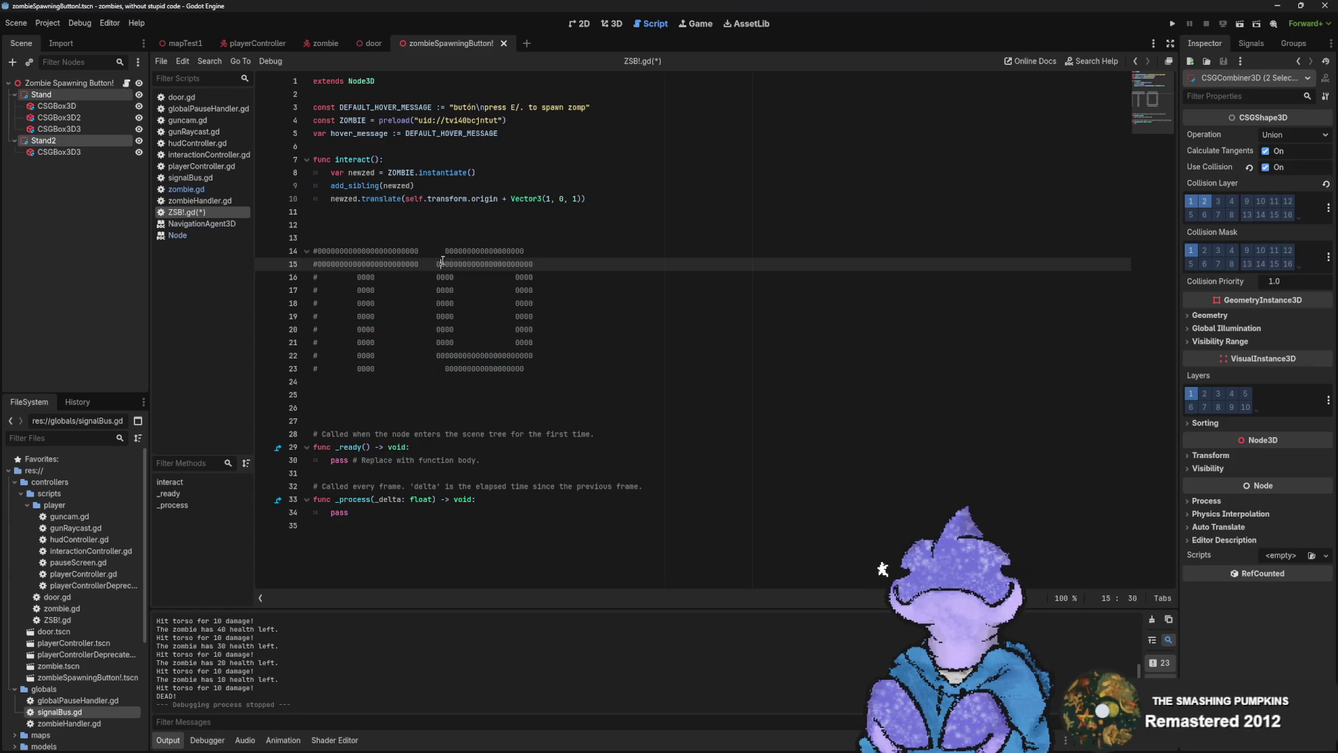
click(559, 367)
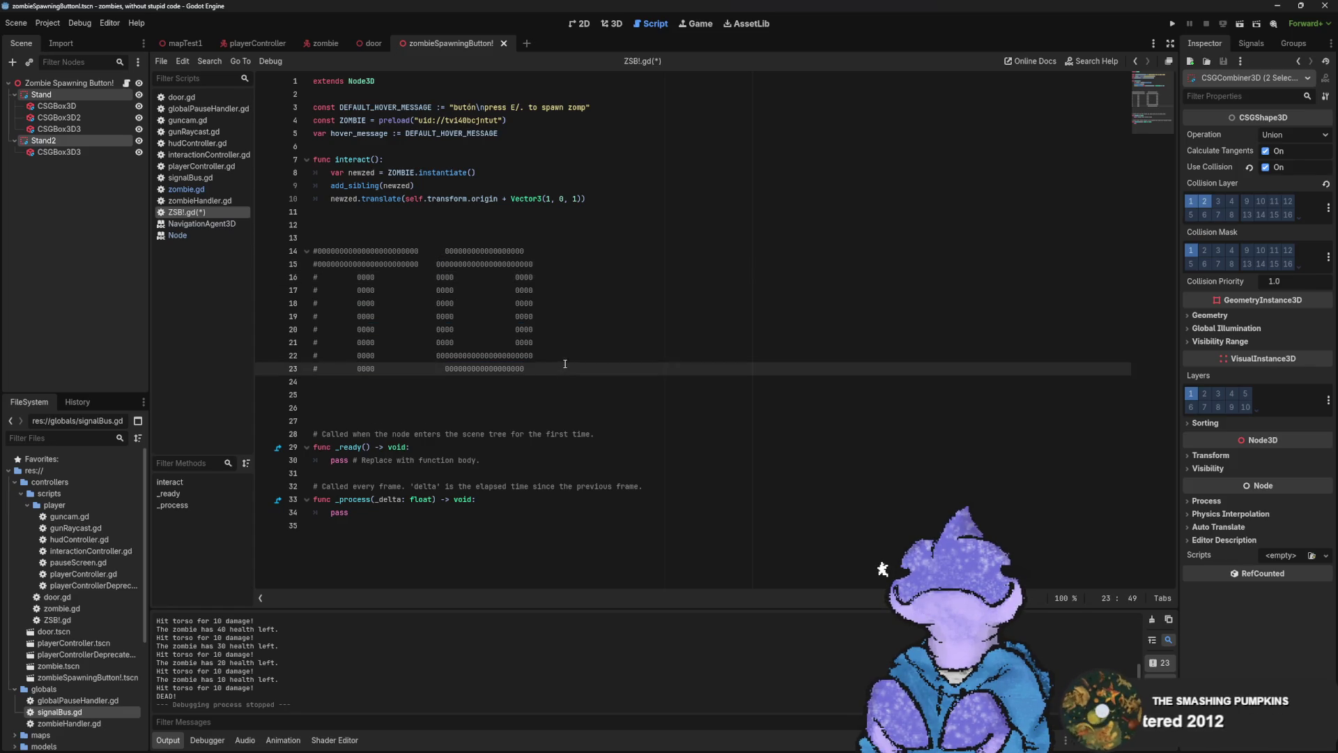
click(543, 252)
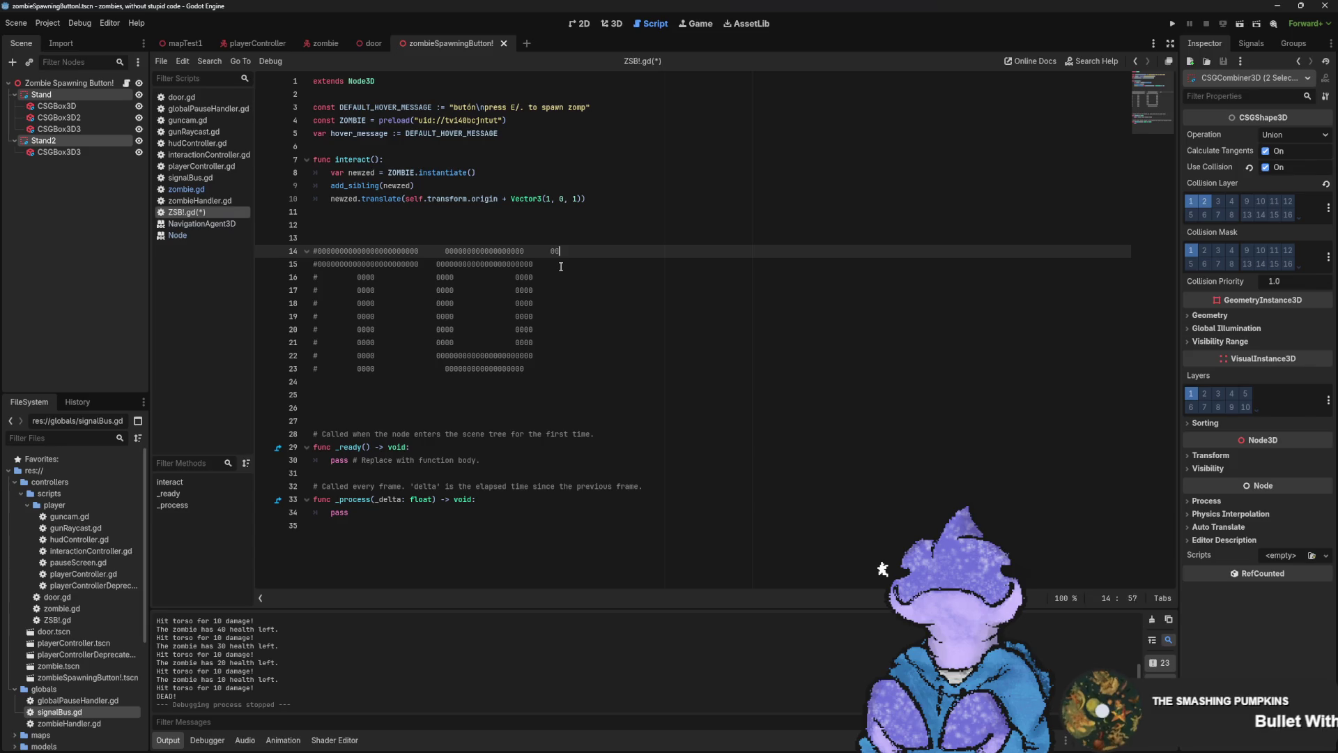
drag(524, 253, 447, 253)
right_click(448, 252)
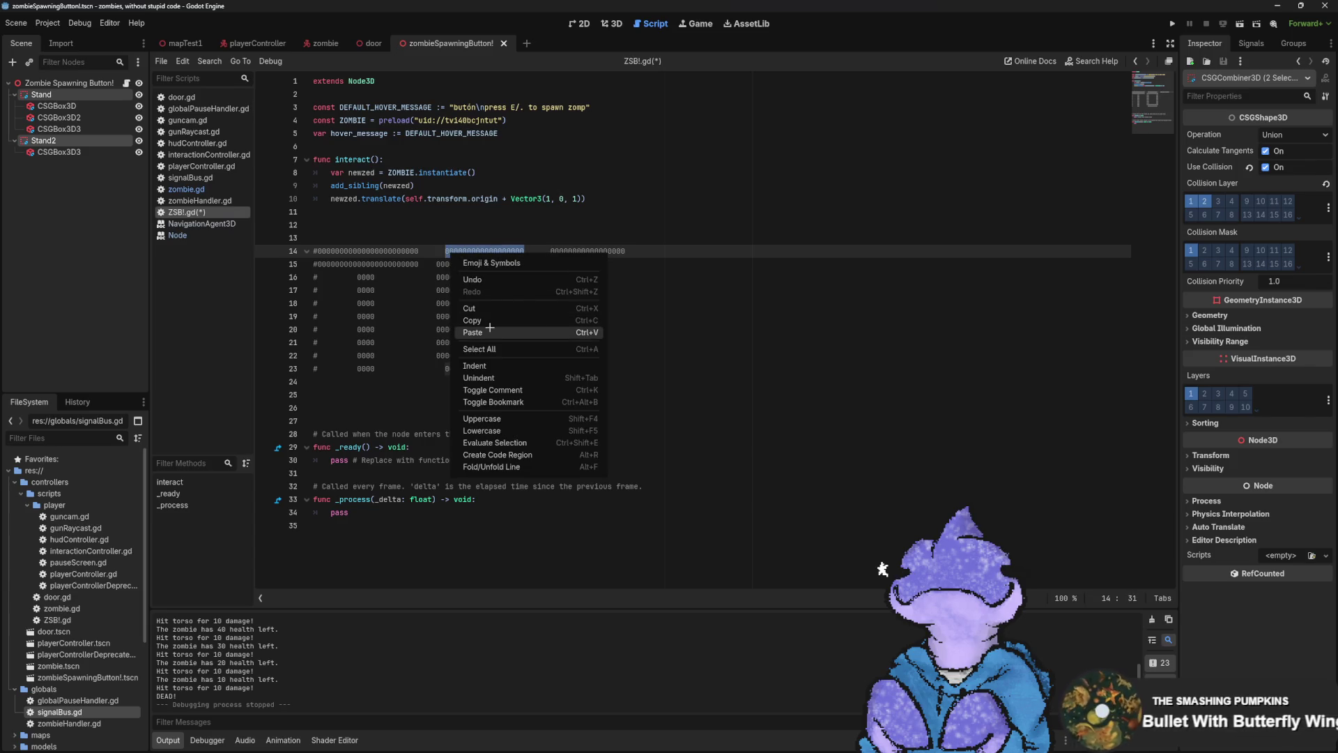
click(587, 298)
drag(625, 252, 550, 253)
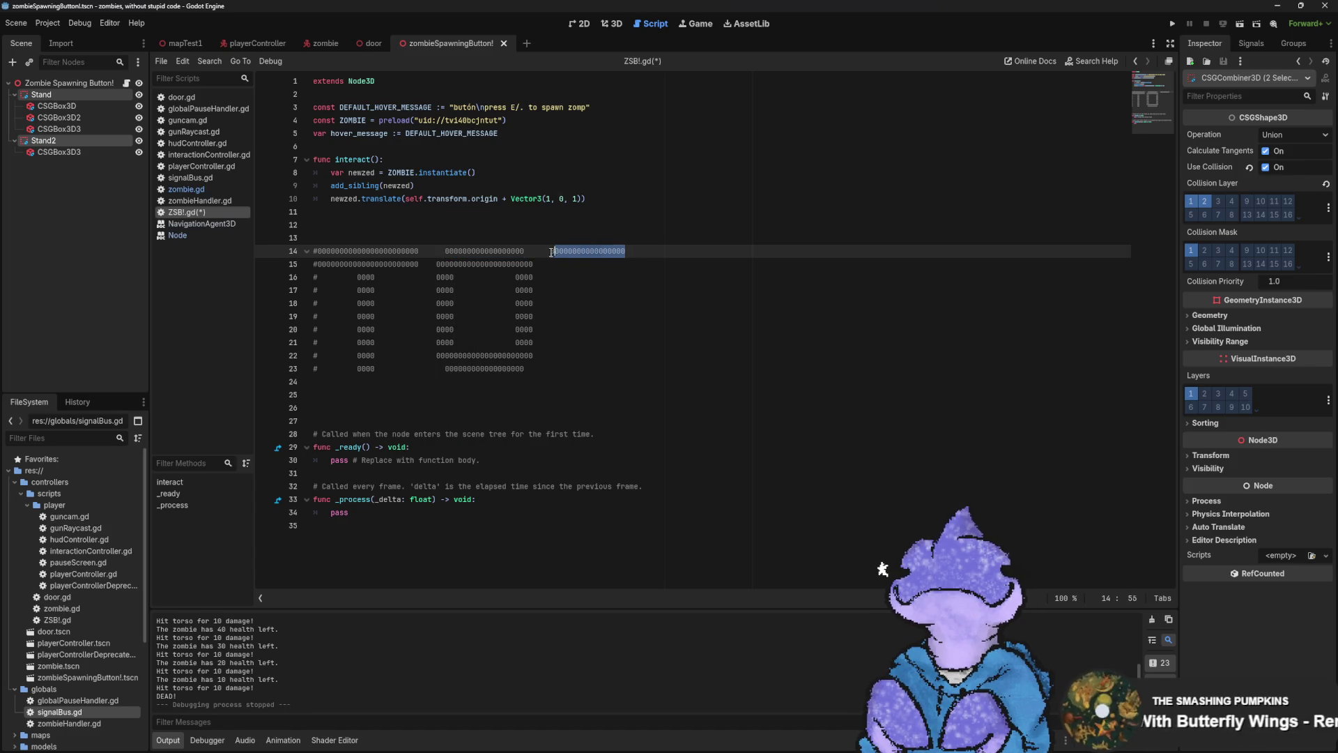
right_click(554, 253)
click(579, 332)
text(000)
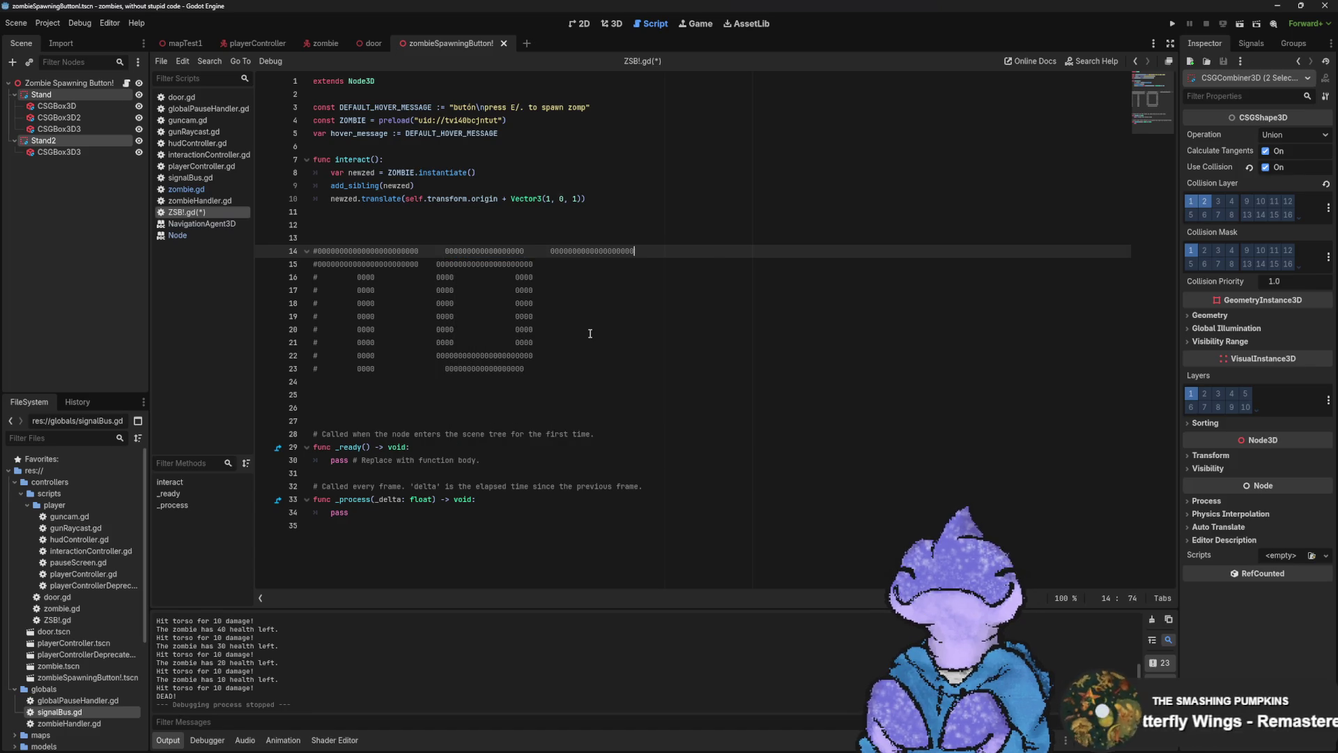
click(569, 259)
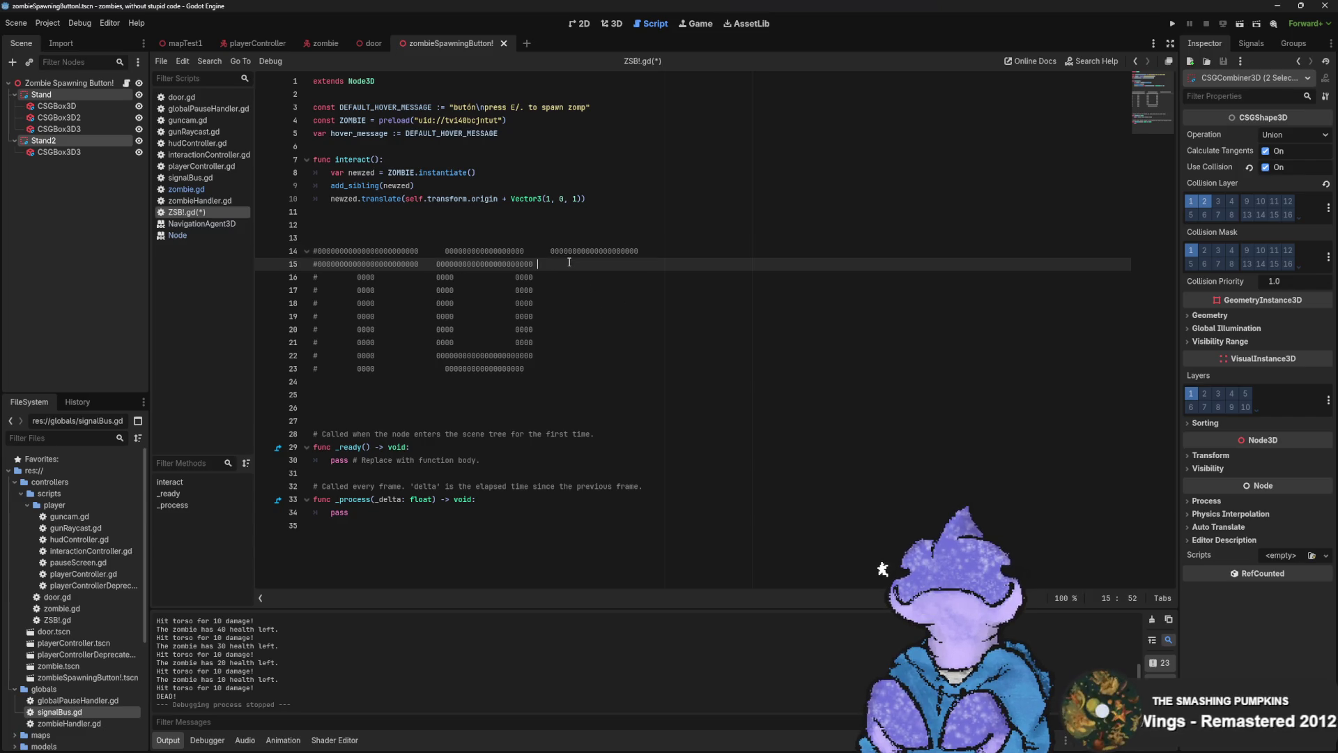
text(0)
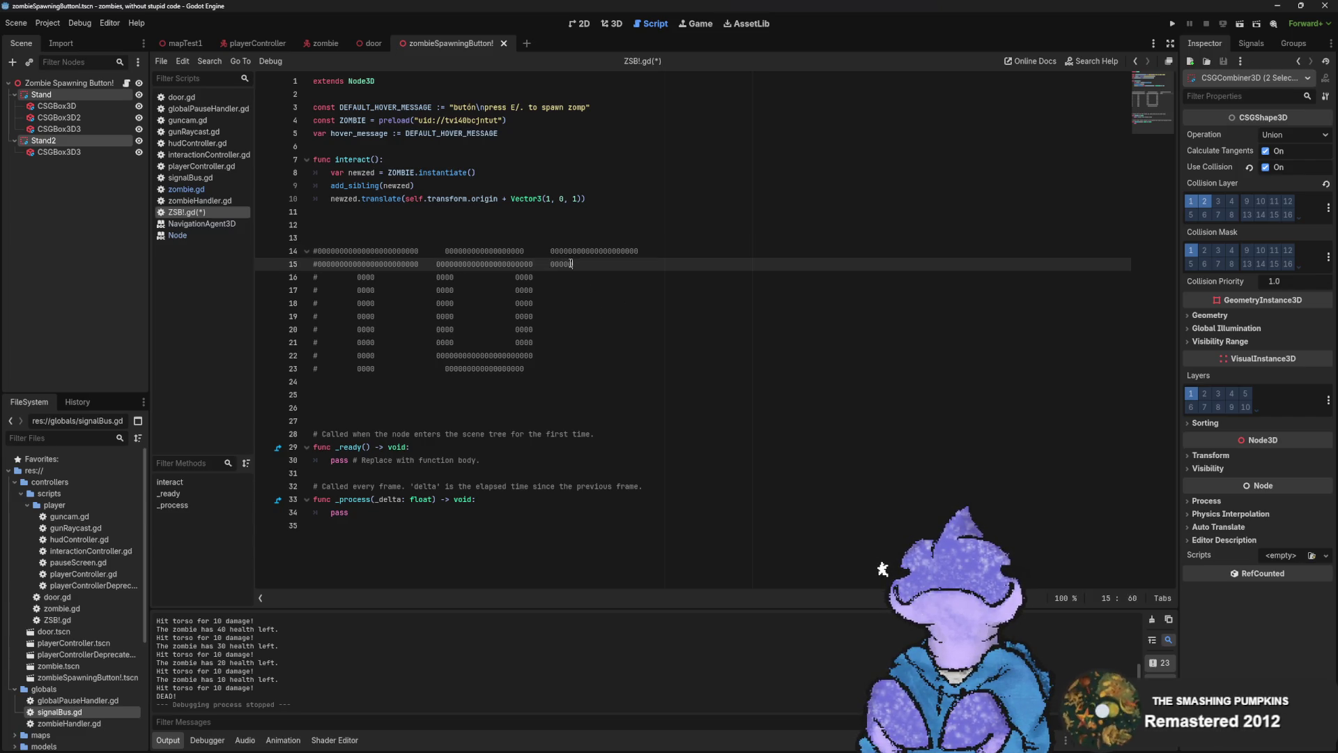
text(00000000000000000)
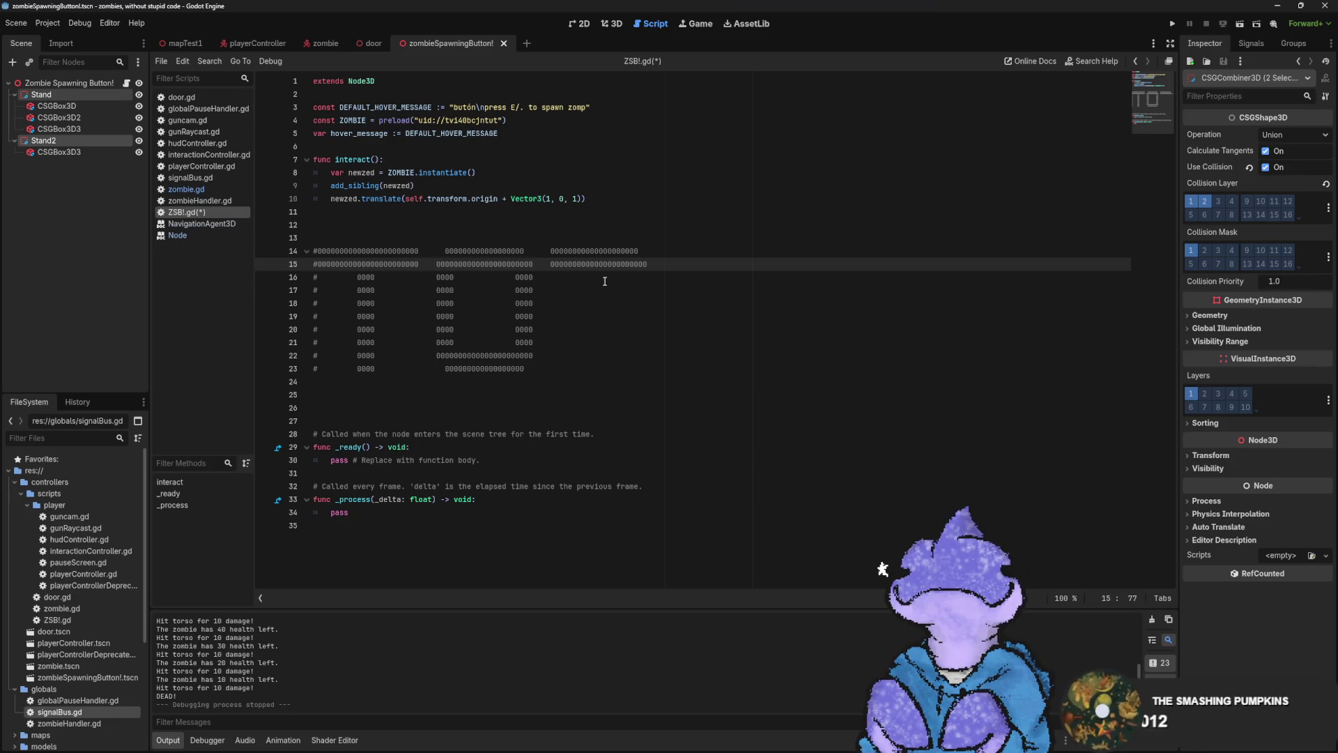
key(Down)
key(Up)
key(Down)
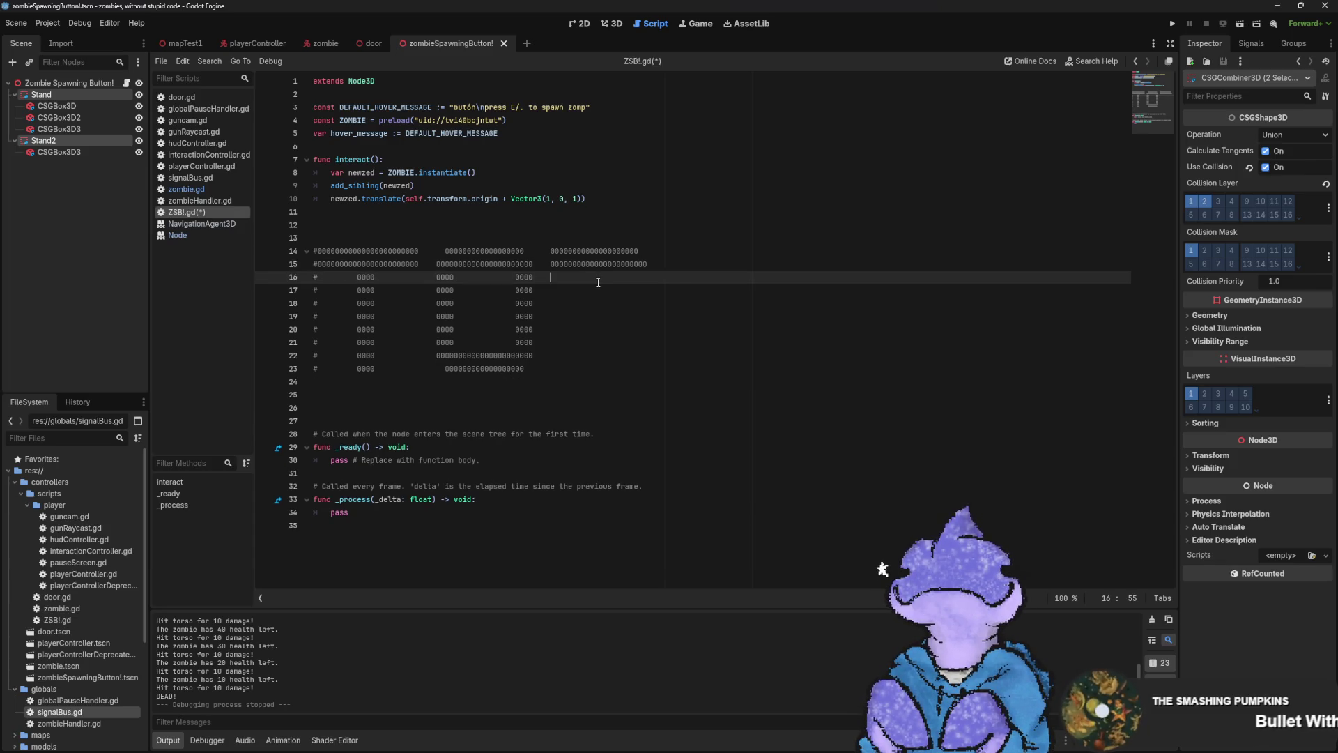
text(0000              0000)
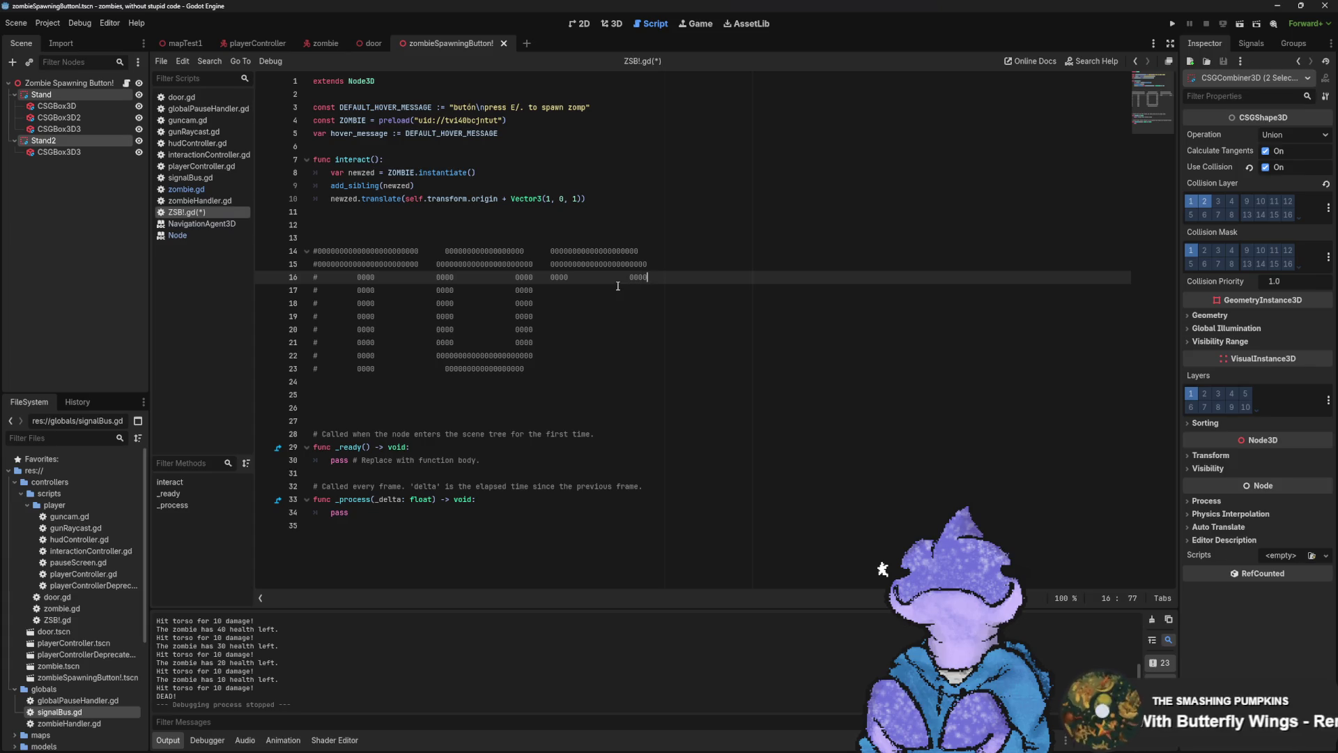
click(602, 295)
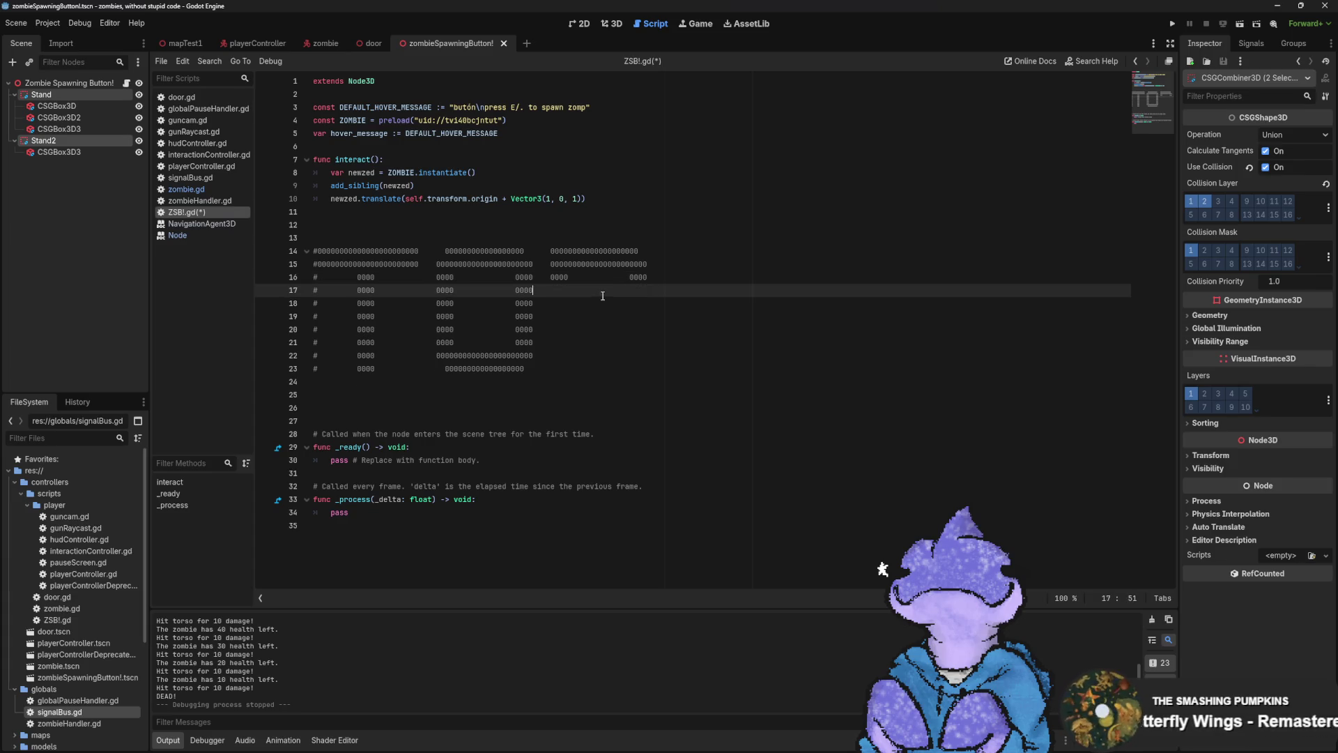
text(0000)
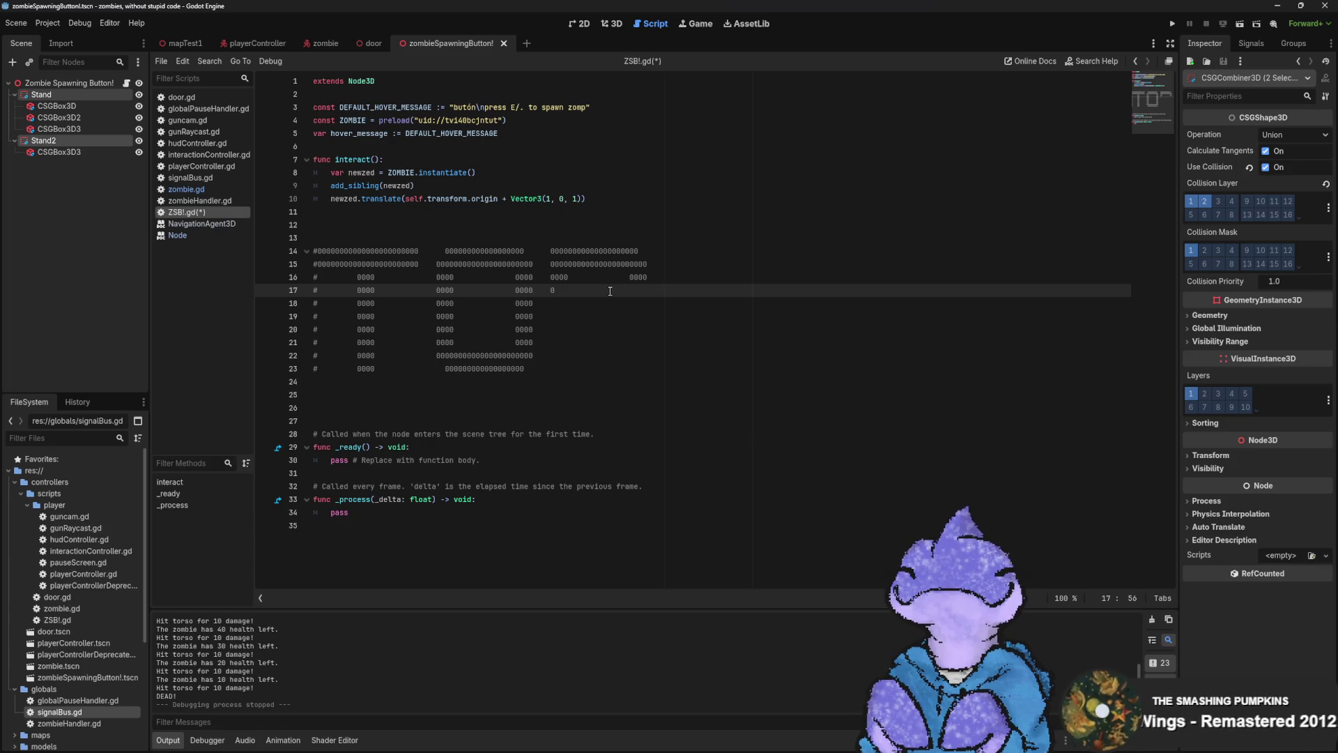
text(              0000)
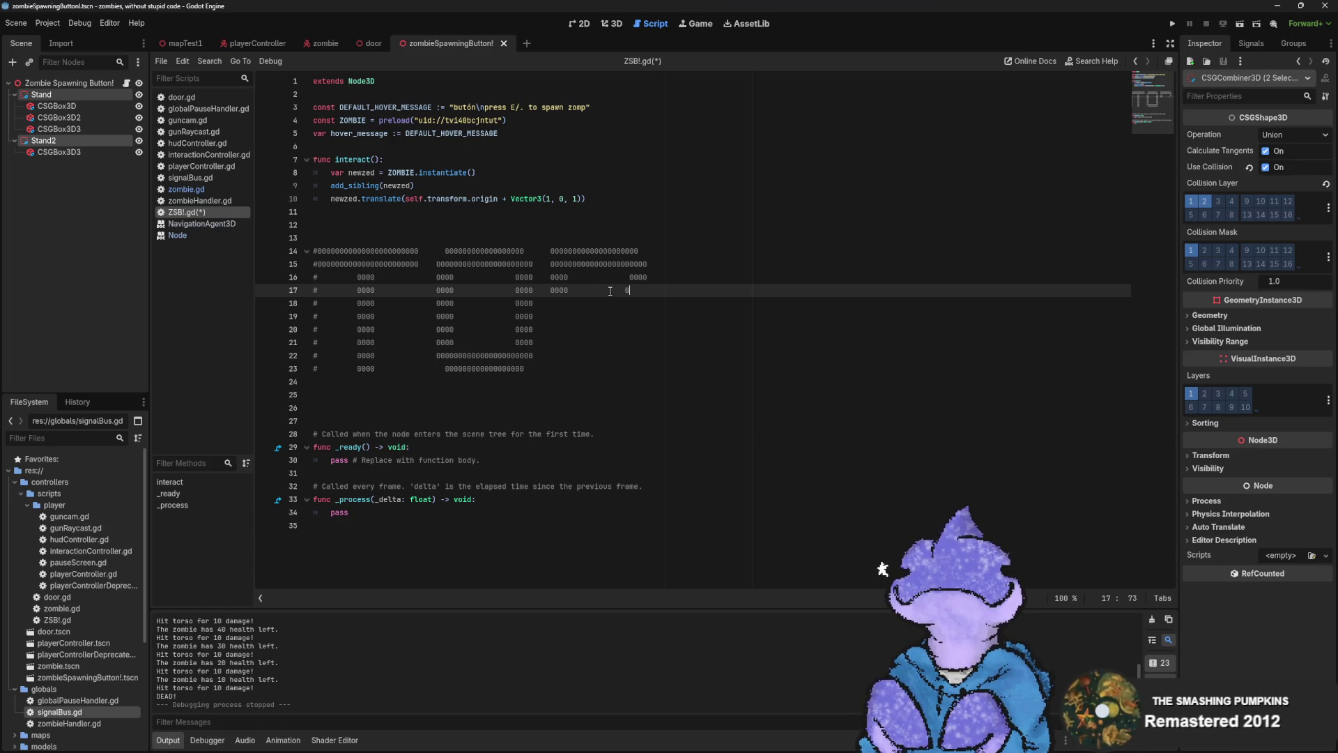
text(    0000)
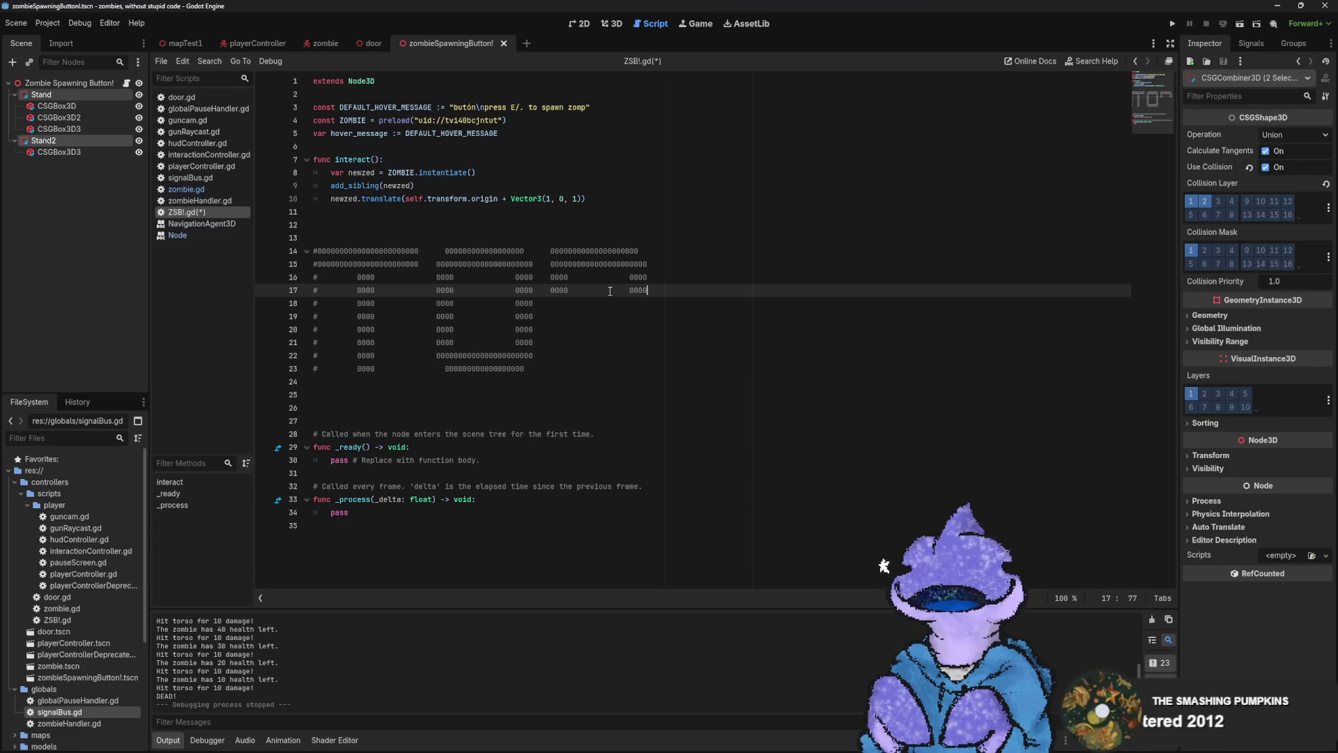
Trim line 15's last block, insert 00 on line 16, and select line 17's 0000 pair
click(643, 251)
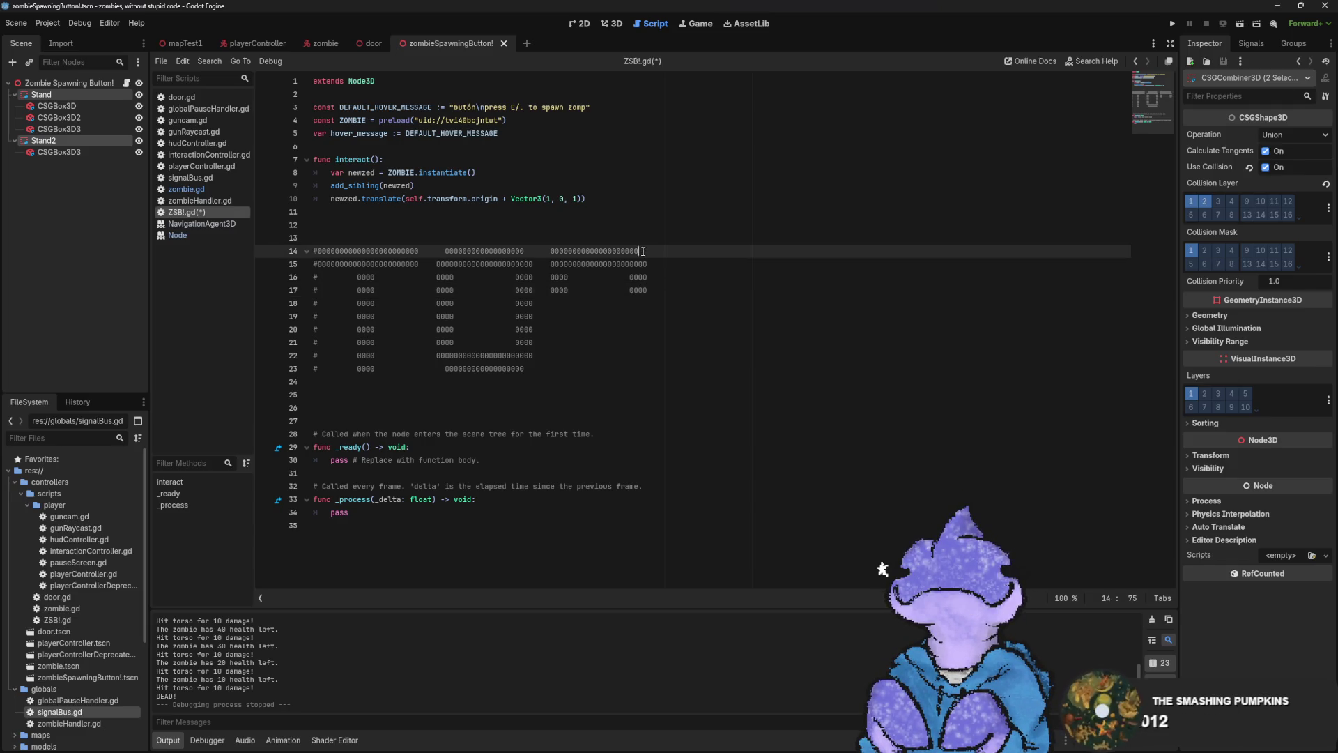
click(651, 265)
key(BackSpace)
key(BackSpace)
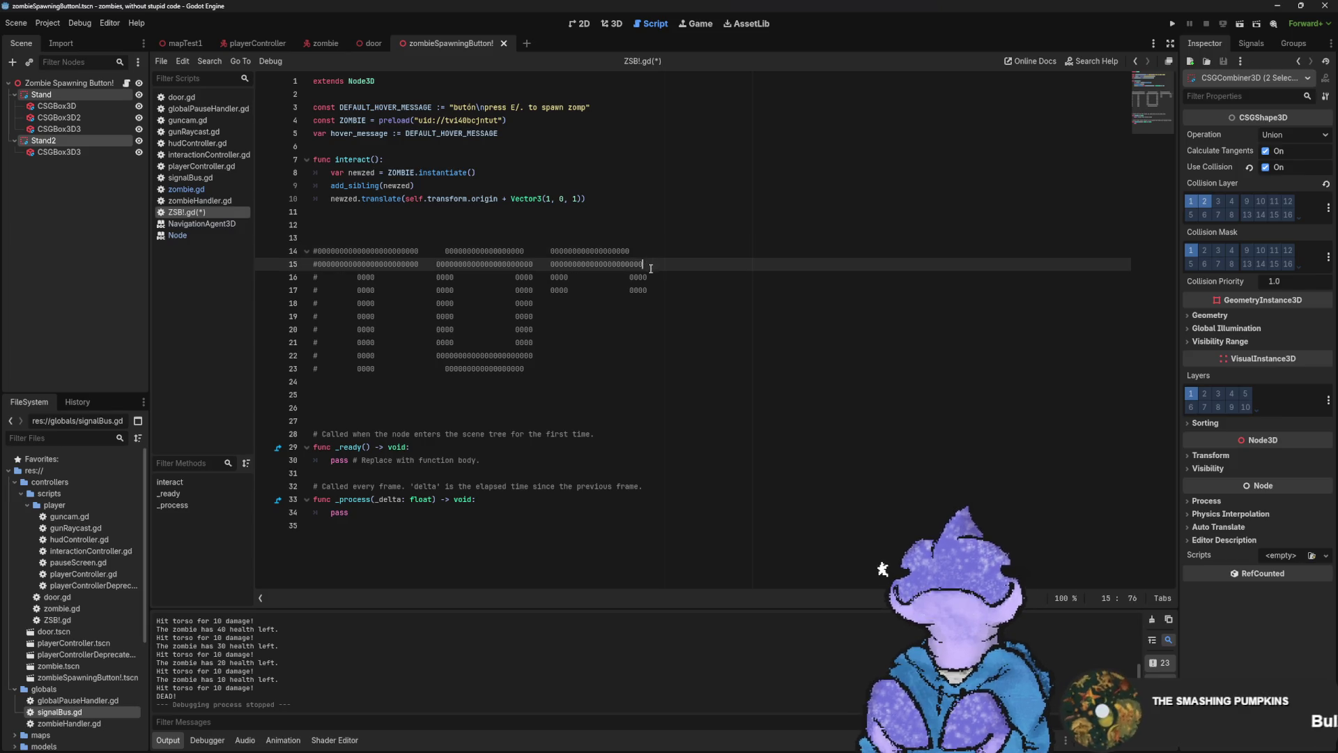
click(628, 278)
text(00)
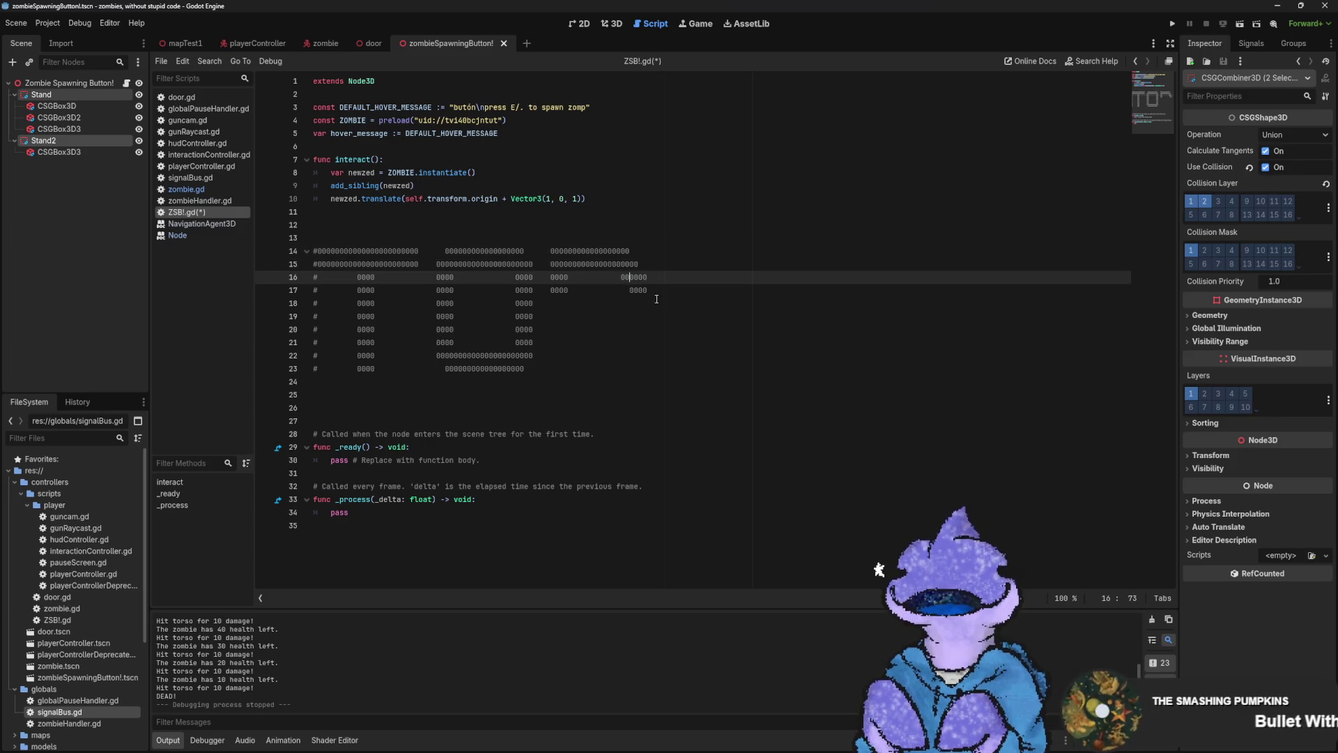
click(650, 317)
click(653, 303)
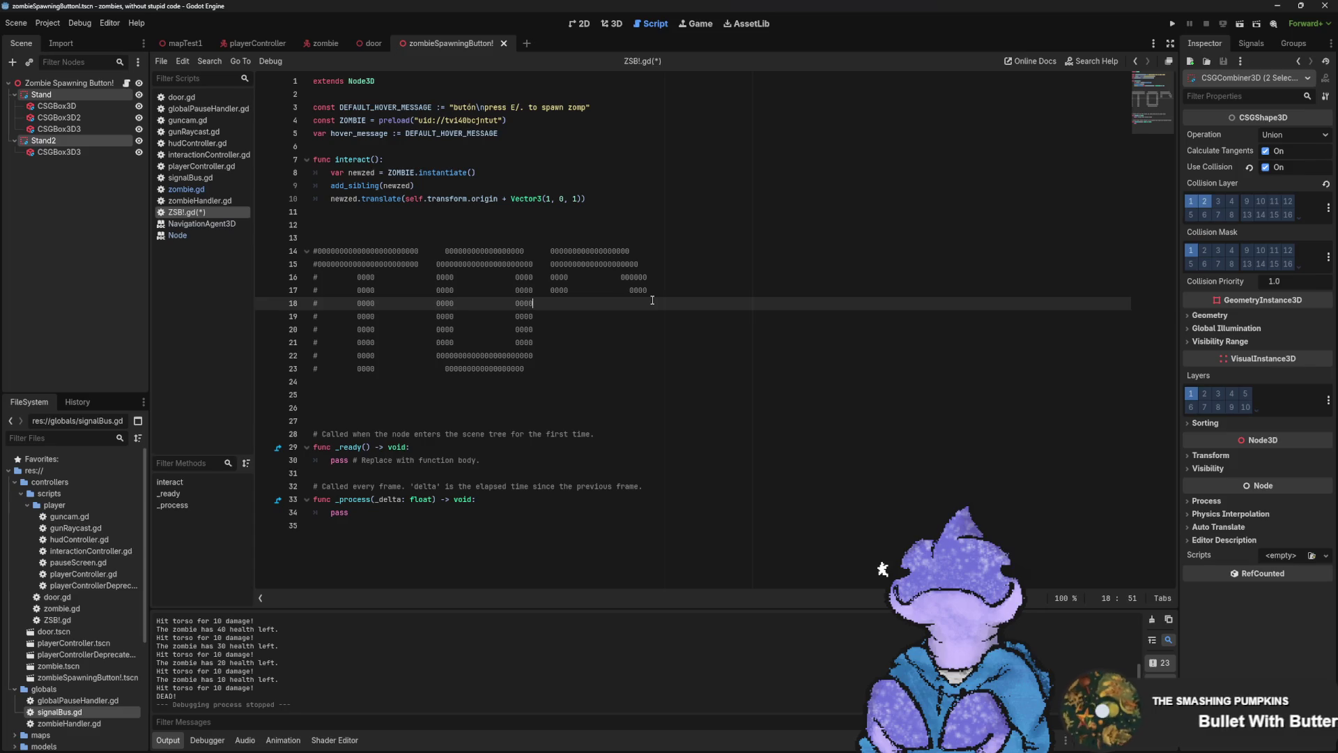
drag(650, 290, 552, 291)
Copy the 0000 pair from line 17 and paste it onto lines 18, 19, 20 and 21
right_click(558, 292)
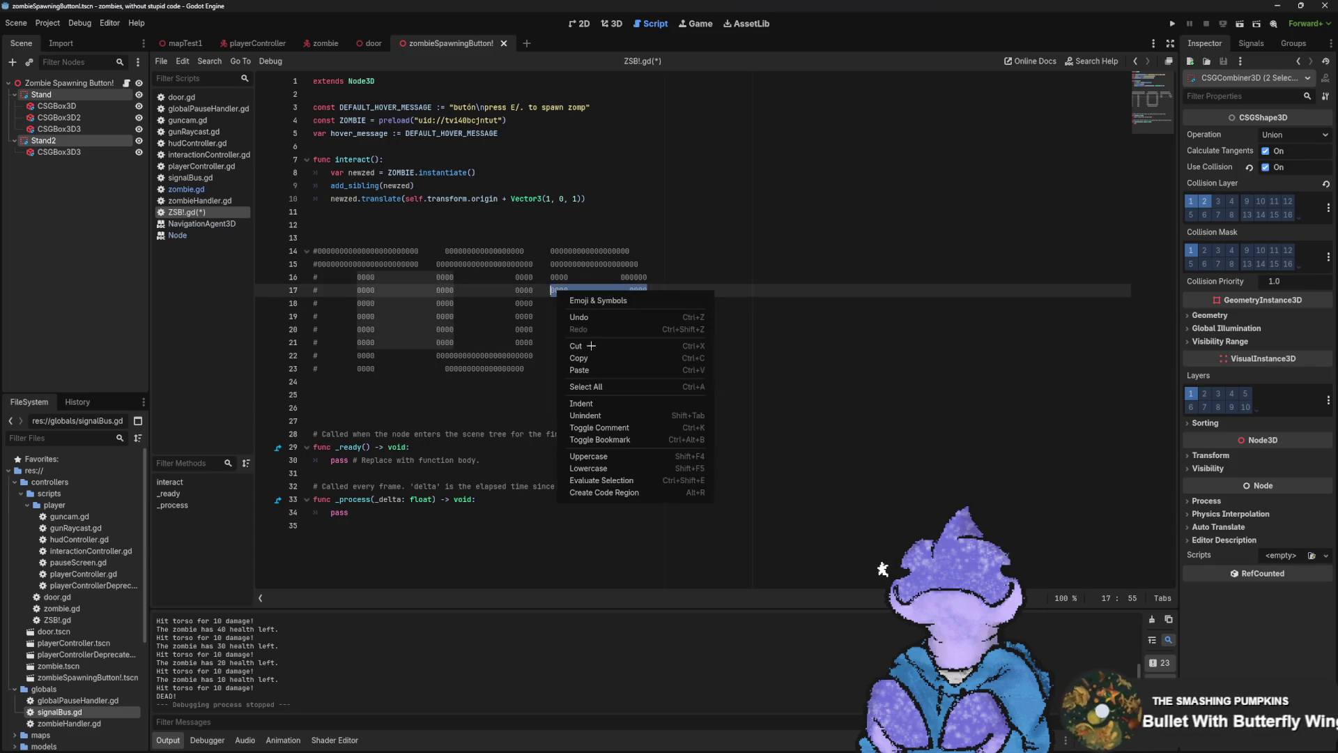
click(593, 358)
click(584, 305)
drag(647, 290, 533, 290)
right_click(544, 292)
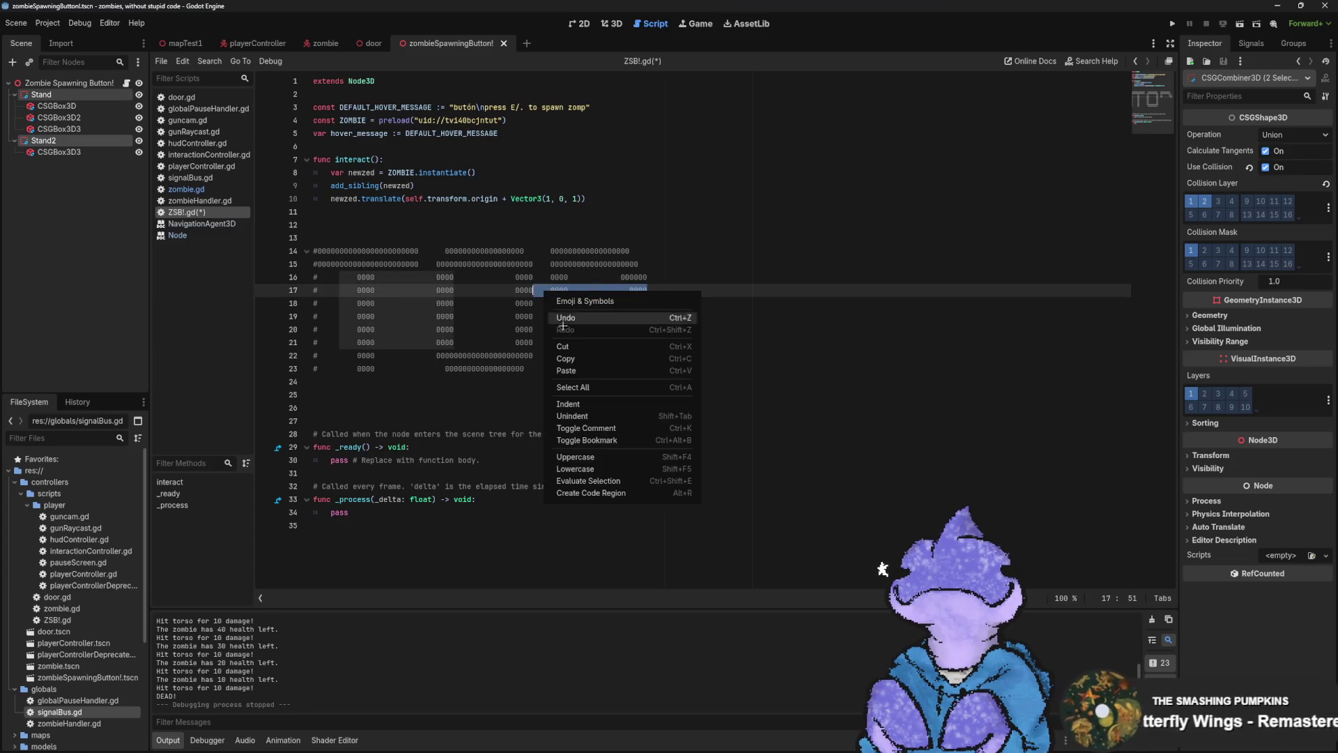
click(565, 358)
right_click(543, 303)
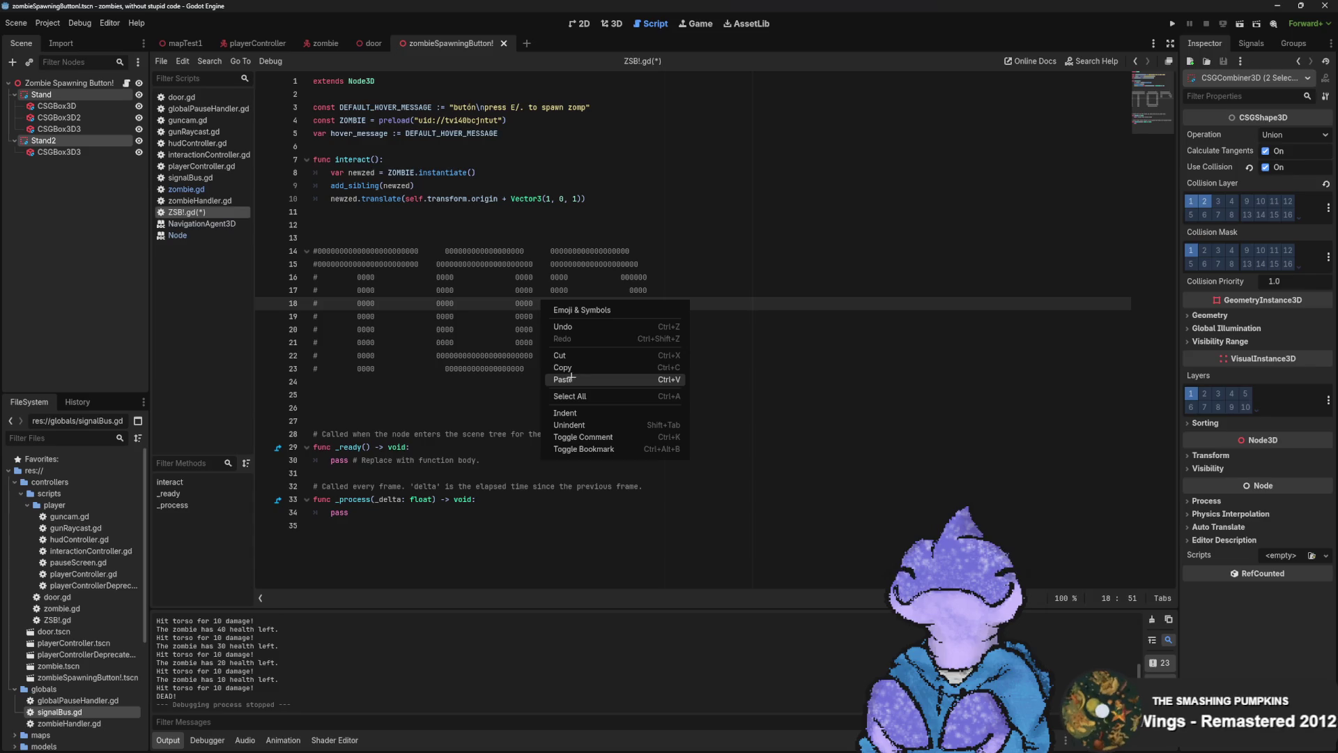
click(565, 379)
right_click(543, 317)
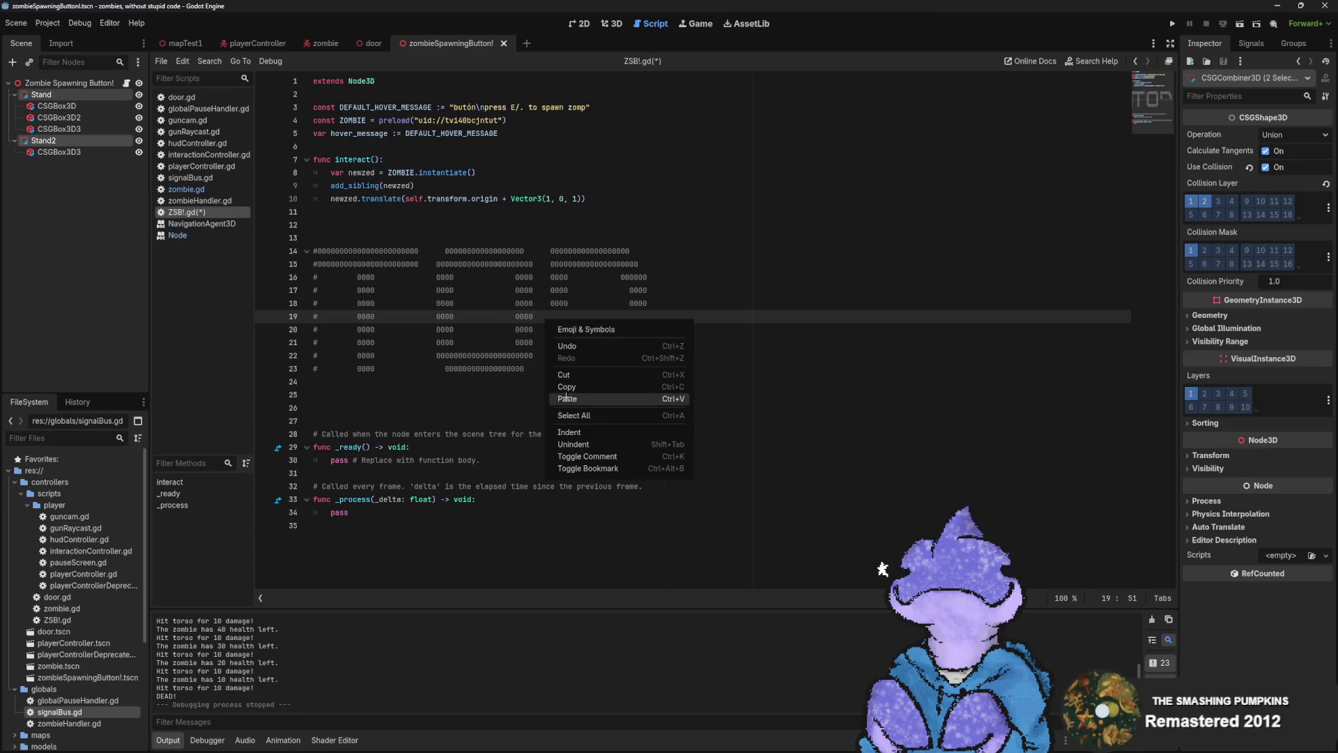
click(565, 392)
right_click(543, 333)
click(564, 414)
right_click(543, 342)
click(565, 426)
Widen the third letter by adding '00' on line 21
click(622, 278)
mouse_move(638, 265)
mouse_down()
mouse_move(549, 266)
mouse_move(622, 266)
mouse_up()
drag(633, 344, 622, 342)
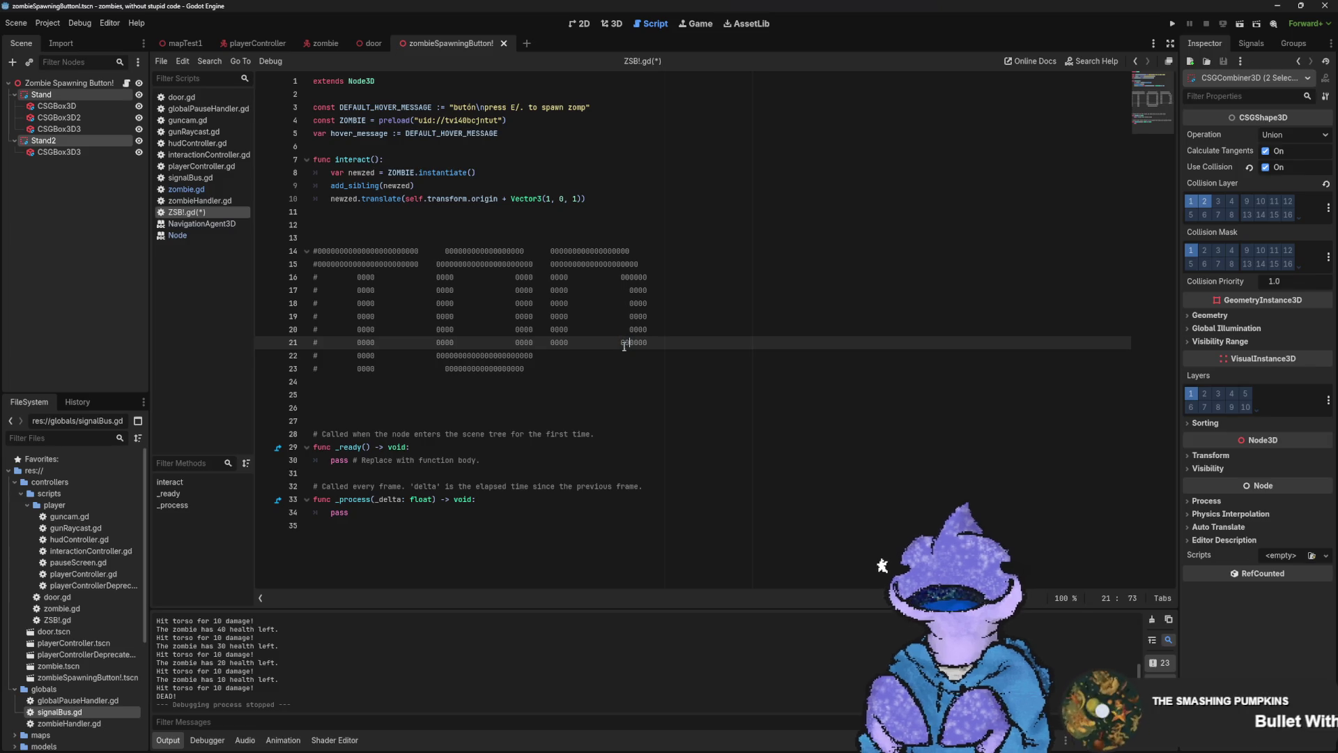
text(00)
Copy the trailing zero row from line 15 onto line 22
drag(639, 266, 533, 267)
right_click(534, 267)
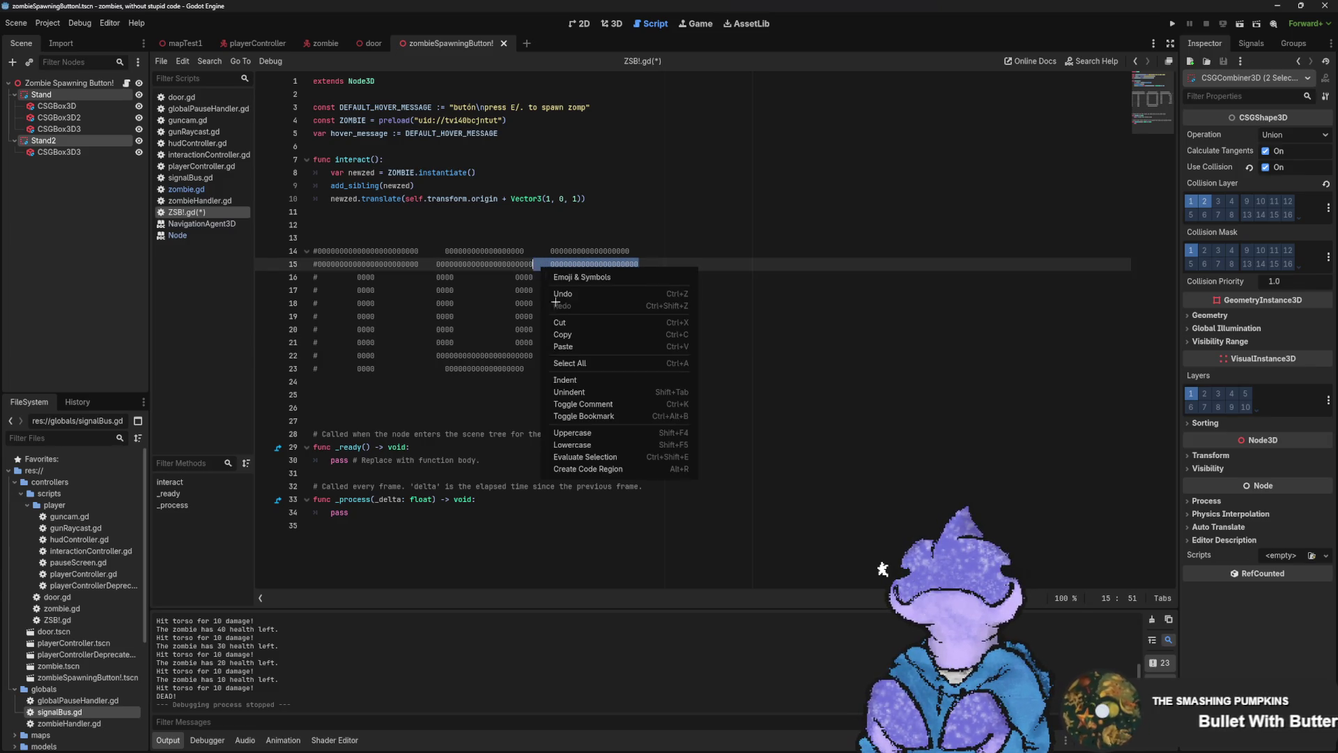
click(534, 357)
right_click(534, 357)
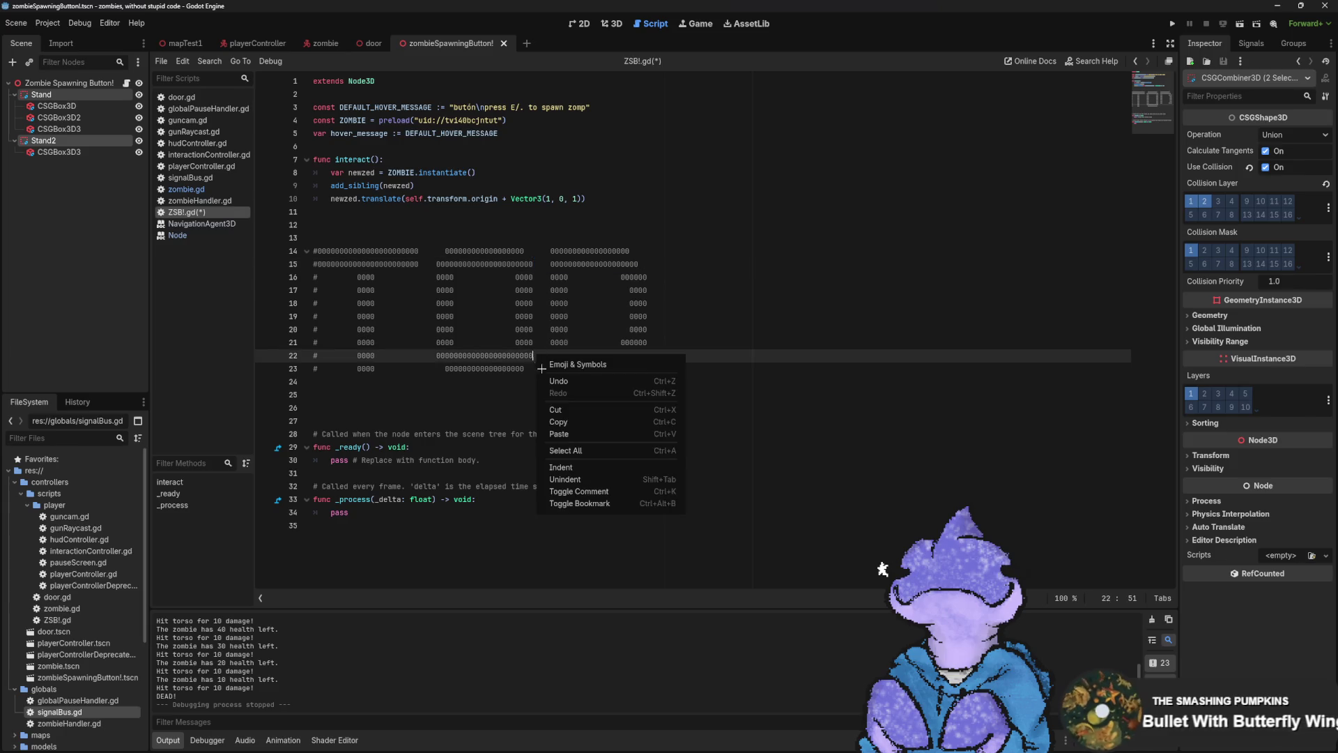
click(558, 436)
Copy the trailing zero row from line 14 onto line 23 as the letter's bottom
drag(629, 250, 523, 249)
right_click(530, 251)
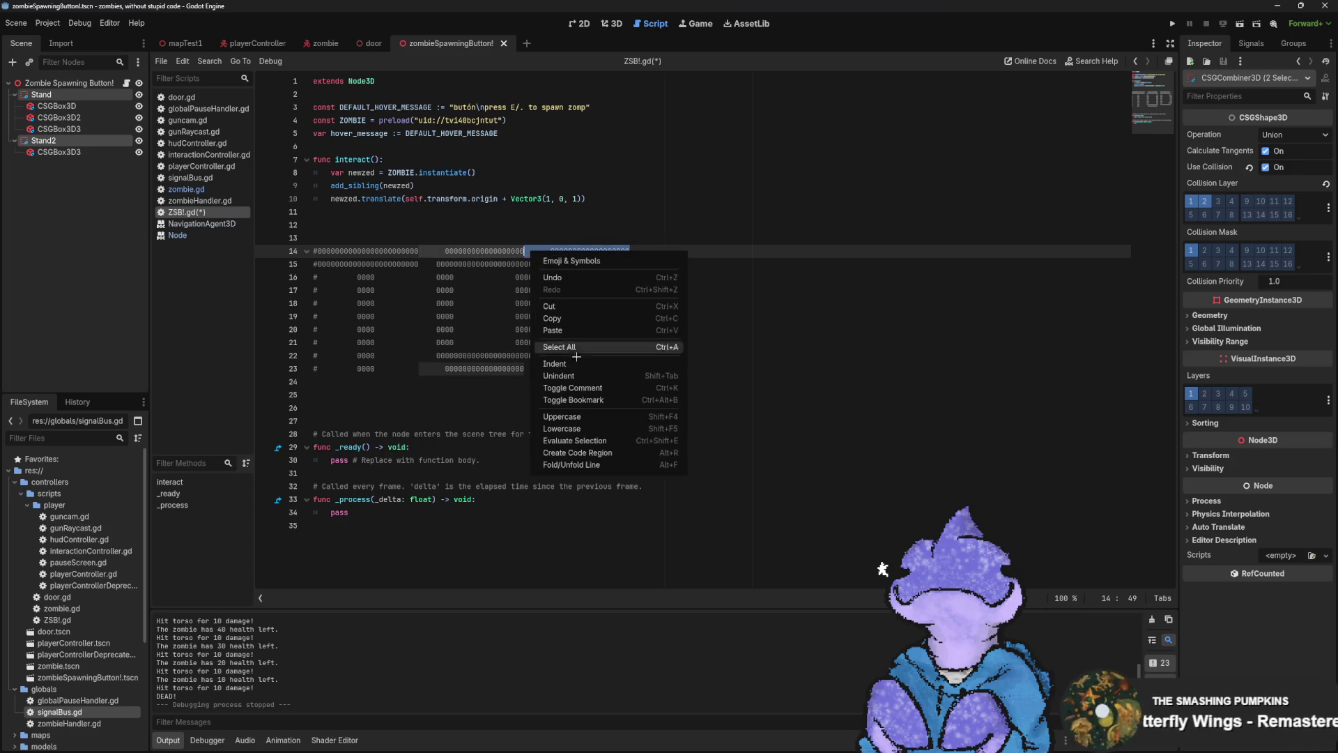
click(558, 324)
click(527, 370)
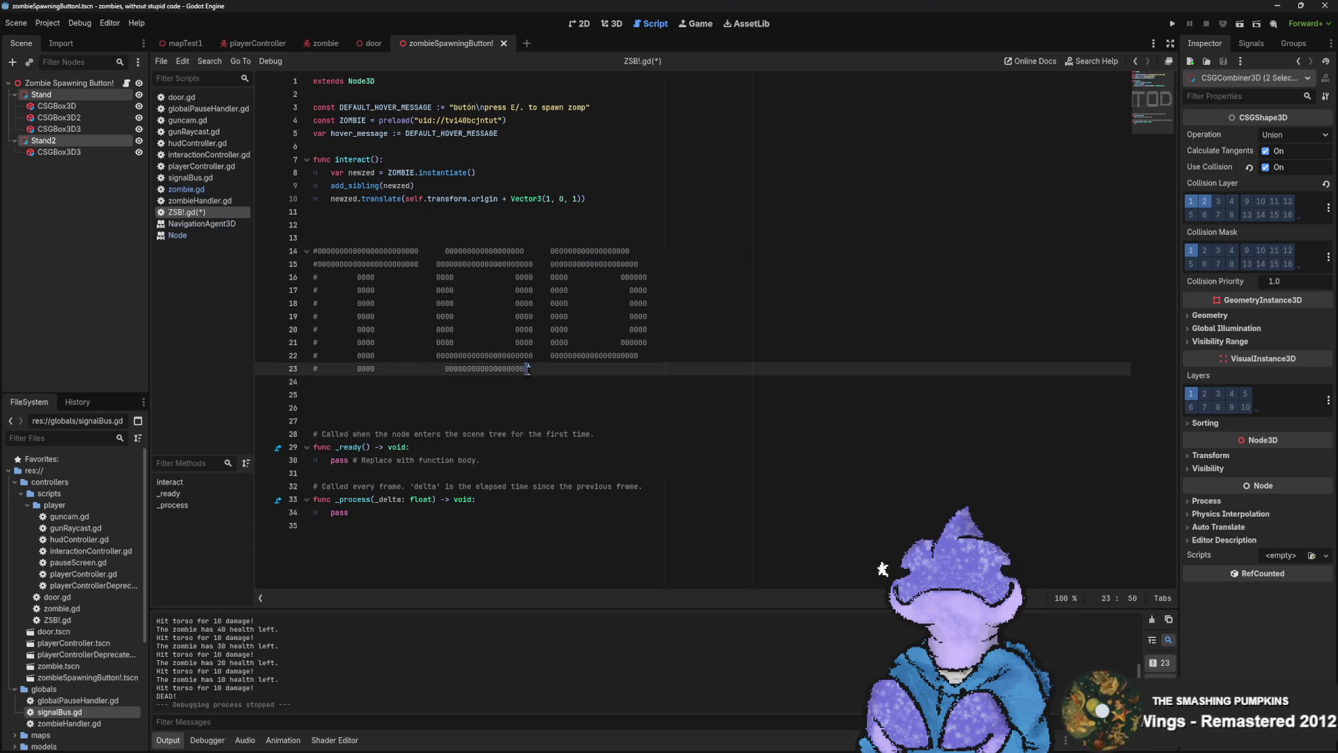
right_click(534, 370)
click(592, 446)
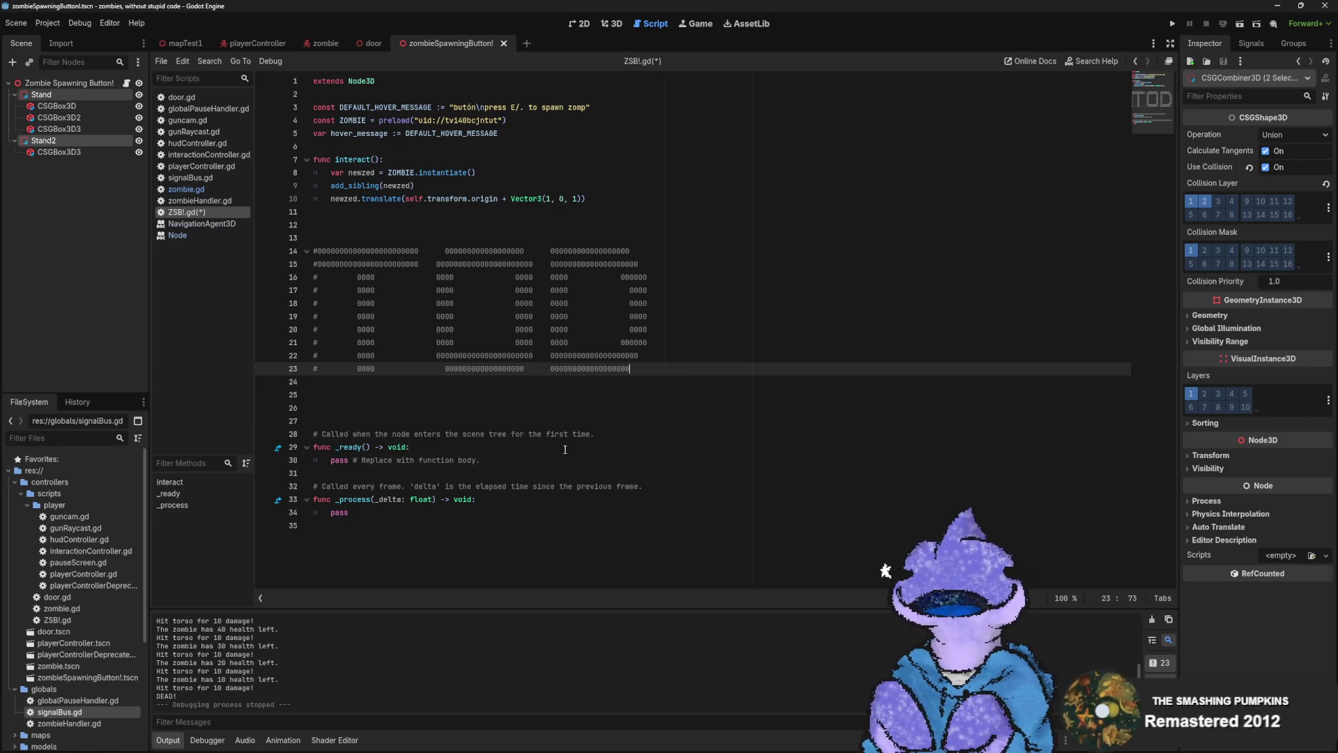
click(678, 333)
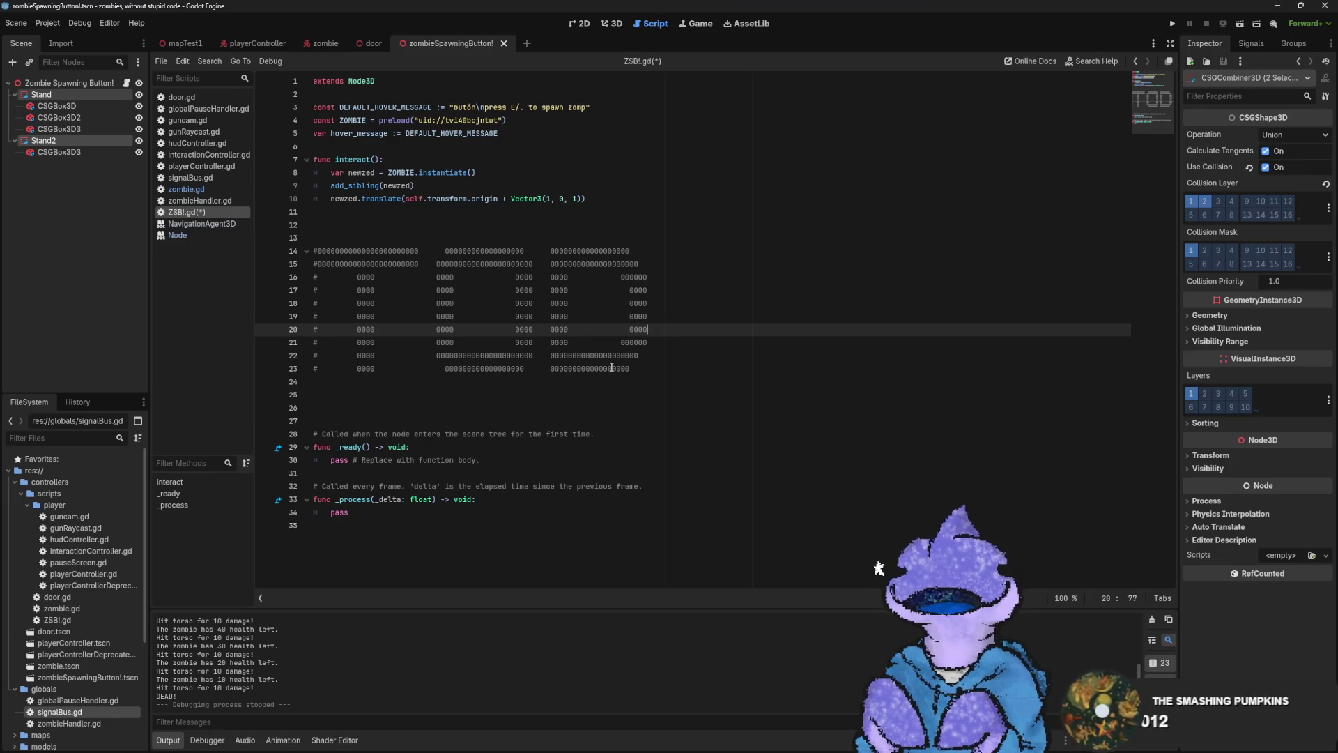
Indent the line 23 zero block with a Tab and add Tab spacing at line 14's end
drag(535, 367, 436, 370)
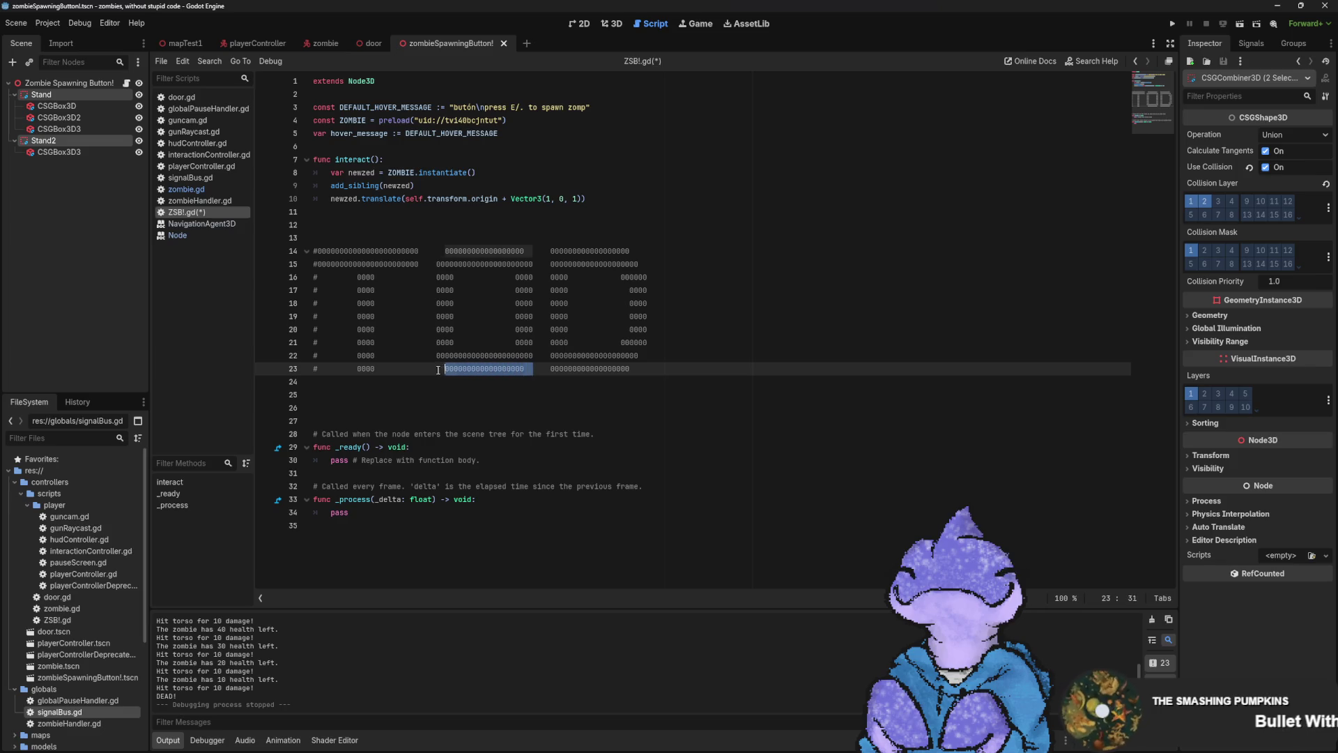
mouse_move(533, 368)
mouse_down()
mouse_move(437, 370)
mouse_move(669, 373)
mouse_up()
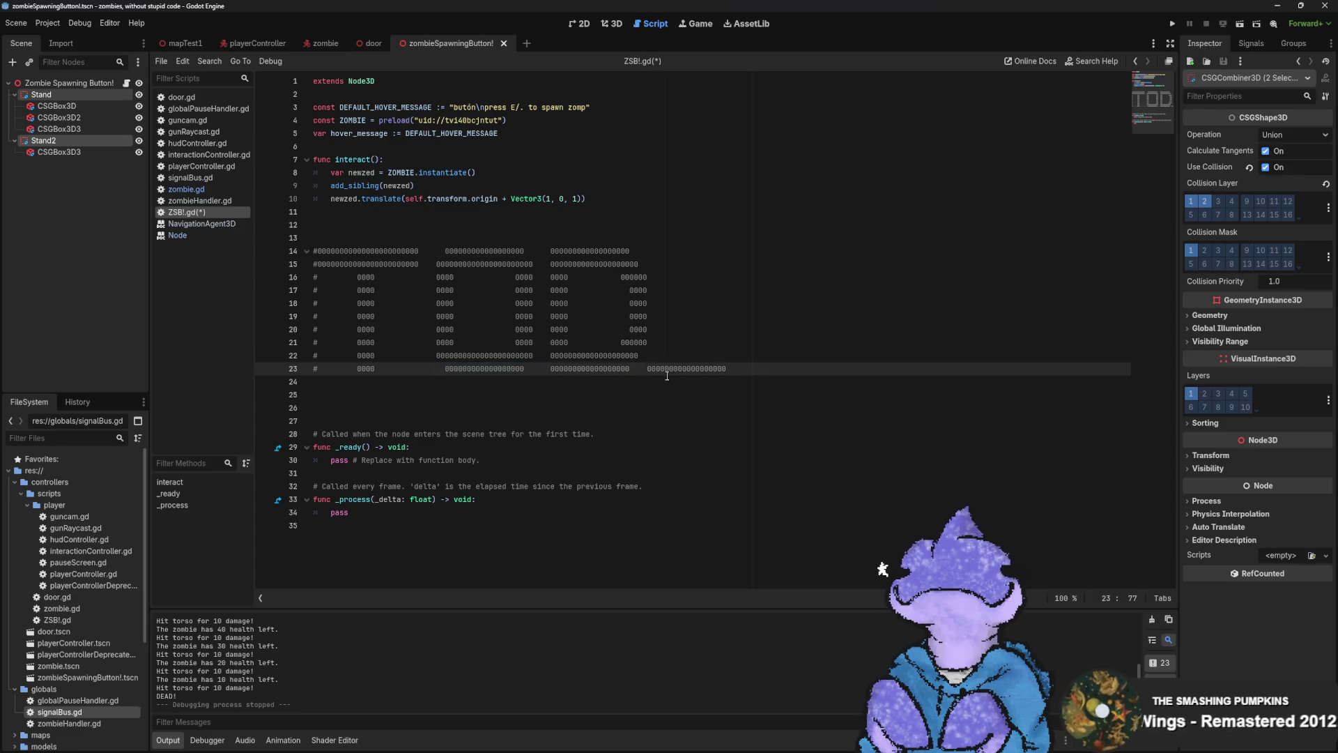
key(Tab)
click(663, 355)
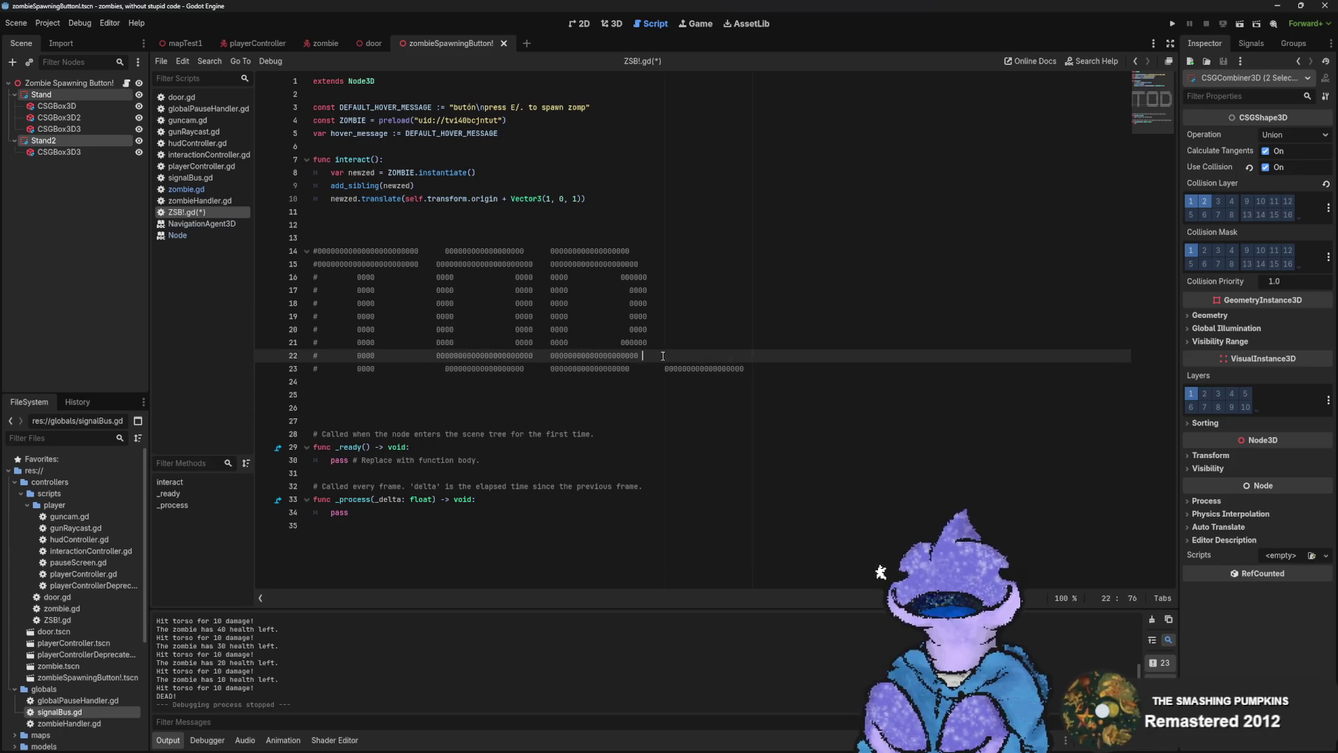
key(Up)
key(Up)
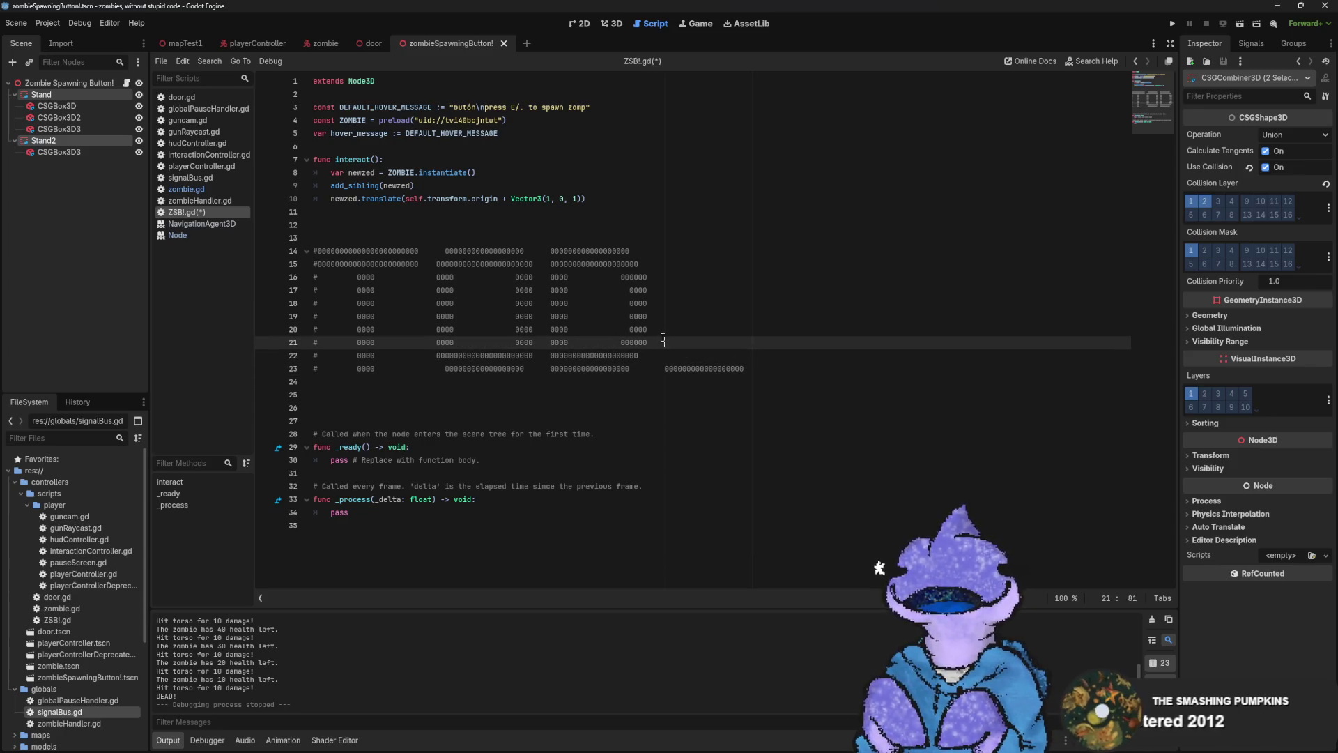
key(Up)
key(Up)
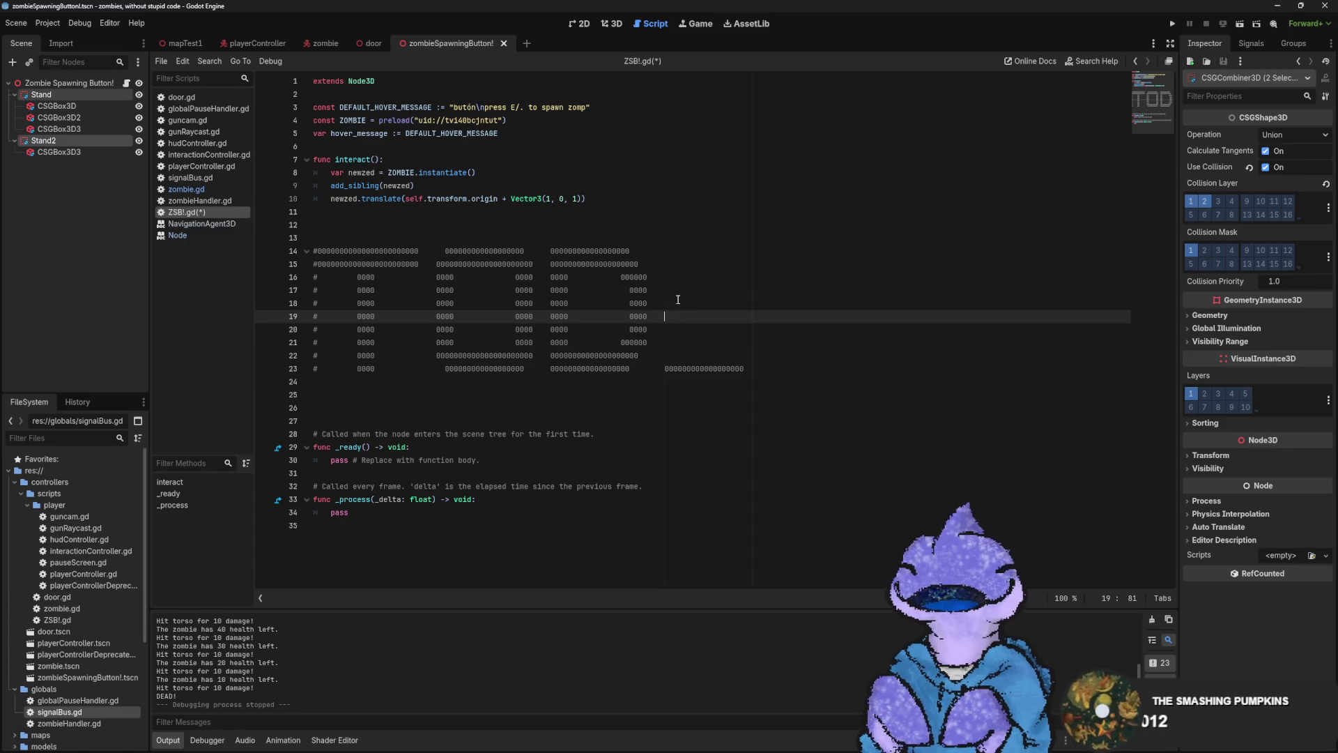
key(Up)
key(Up)
key(Up)
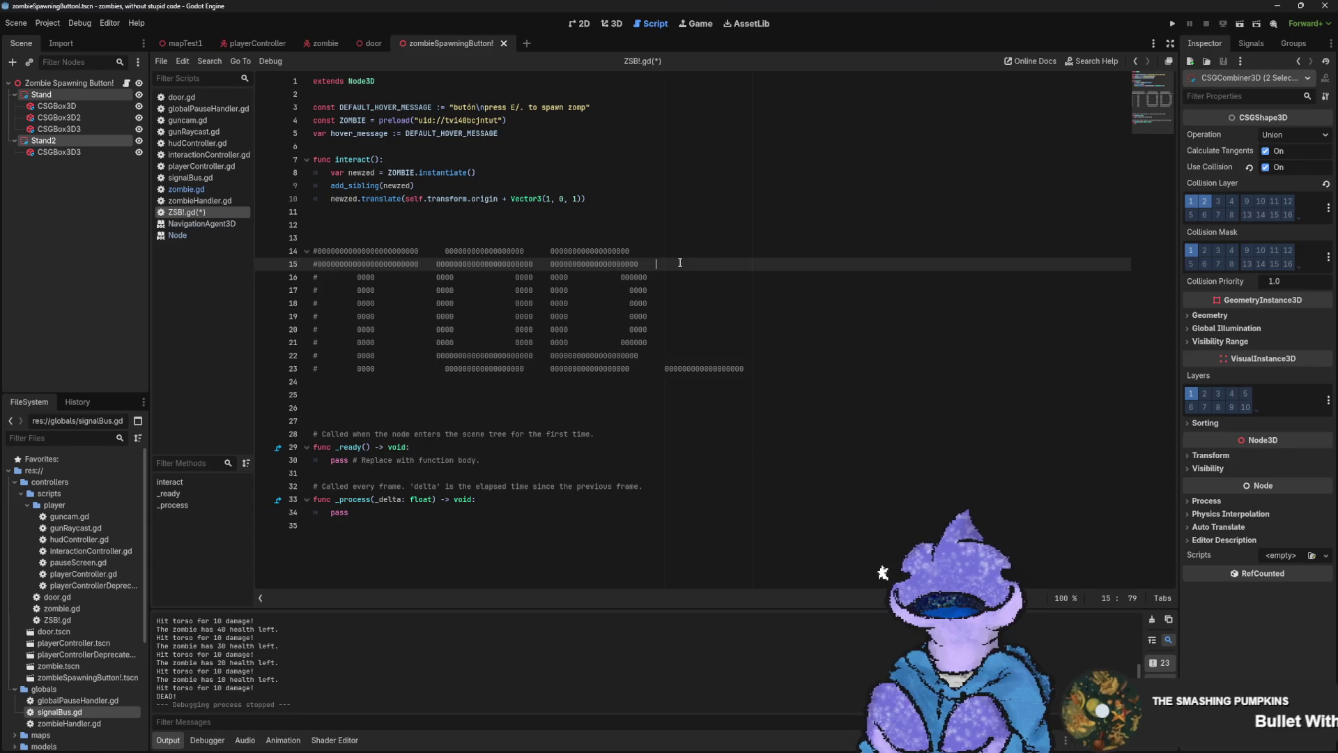
click(677, 248)
key(Tab)
key(Tab)
Drag a copy of line 22's zero run to its end and the line 21 0000 pair onto lines 18–20
click(586, 357)
click(663, 371)
key(BackSpace)
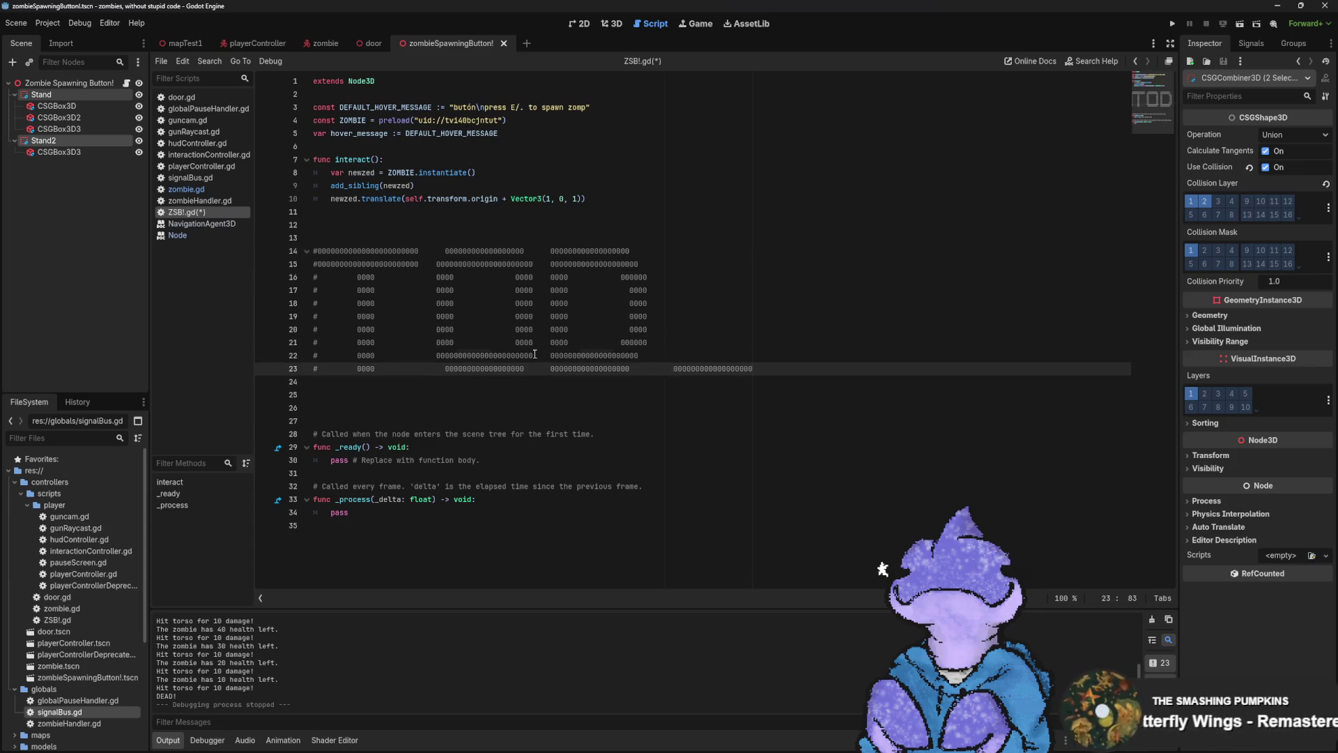
double_click(534, 354)
drag(467, 358, 704, 356)
mouse_move(533, 342)
mouse_down()
mouse_move(437, 342)
mouse_move(610, 347)
mouse_up()
drag(696, 336, 706, 277)
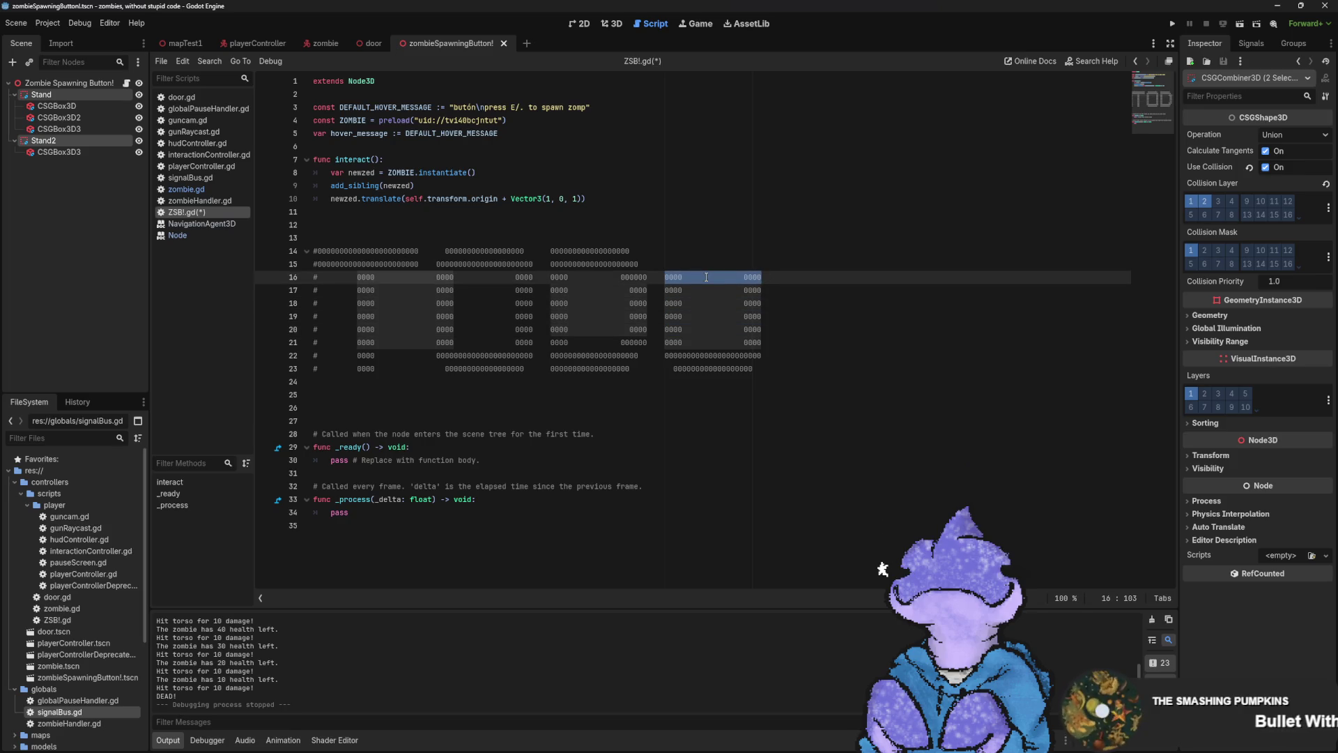
Drag copies of the bottom zero runs up to the ends of lines 15 and 14, closing the O
click(728, 356)
drag(759, 356, 664, 355)
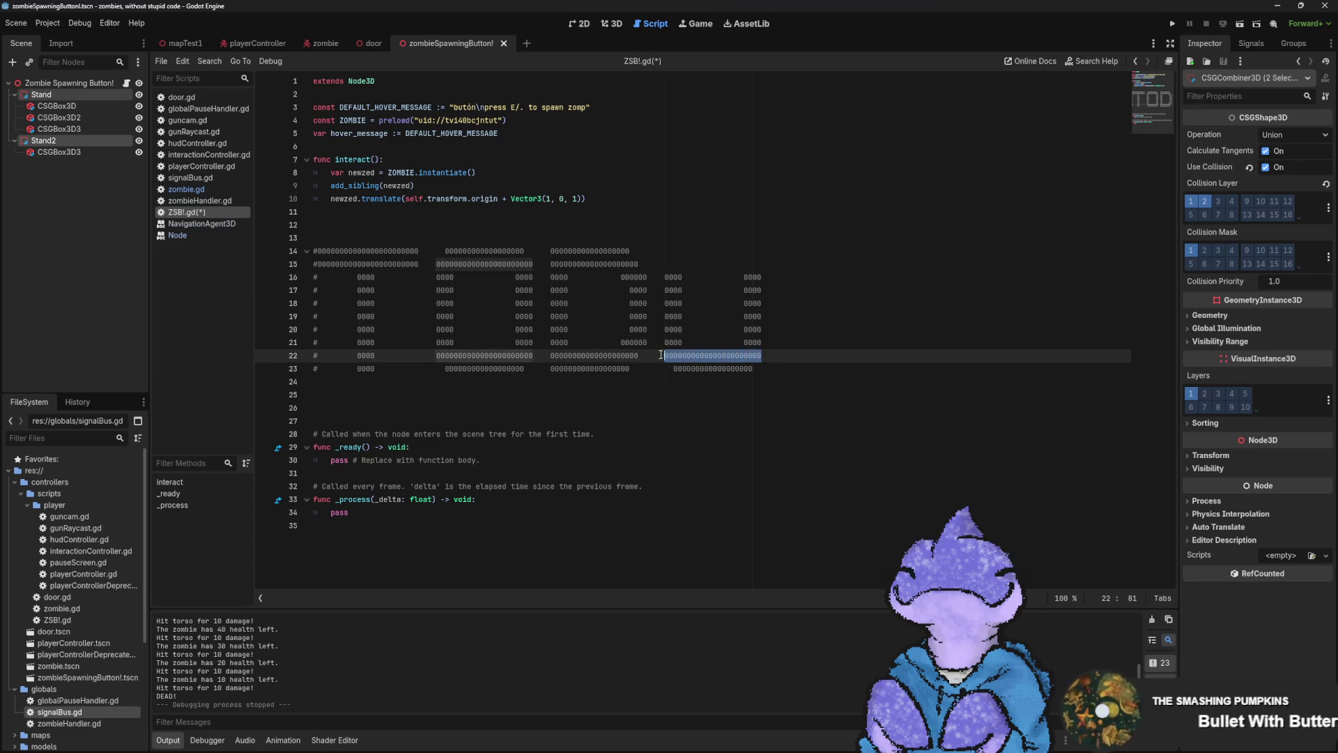
drag(685, 269, 685, 266)
click(760, 369)
mouse_move(761, 370)
mouse_down()
mouse_move(665, 369)
mouse_move(687, 352)
mouse_move(688, 255)
mouse_up()
click(764, 392)
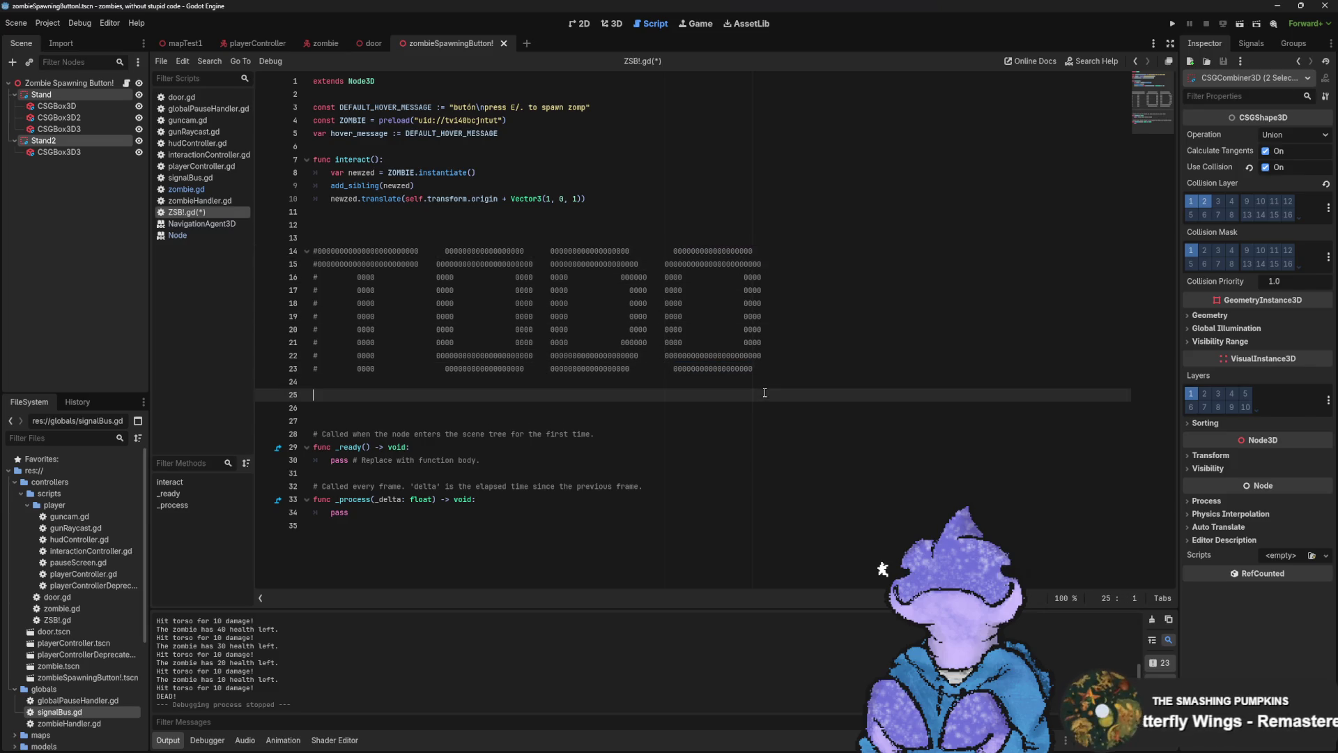
Type '# navigation and ai :3' on empty line 25, correcting the 'at' typo
click(782, 378)
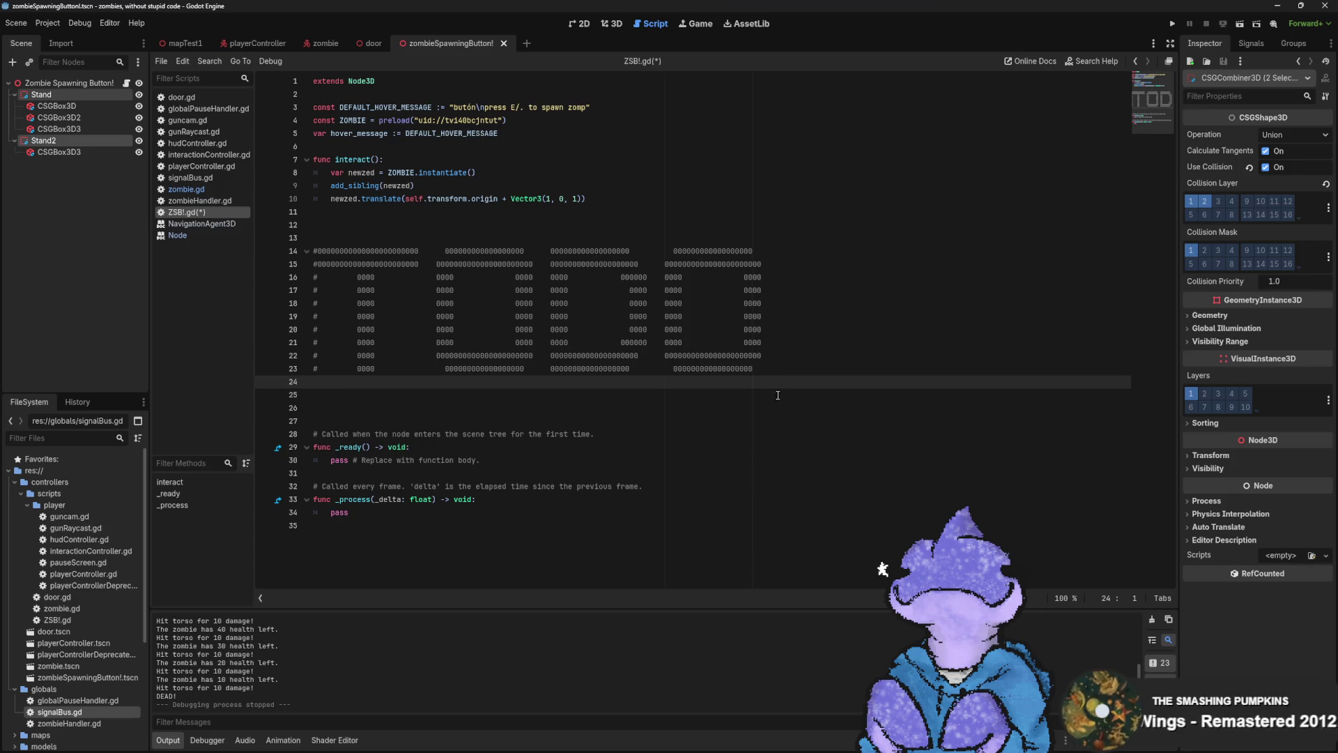
click(758, 396)
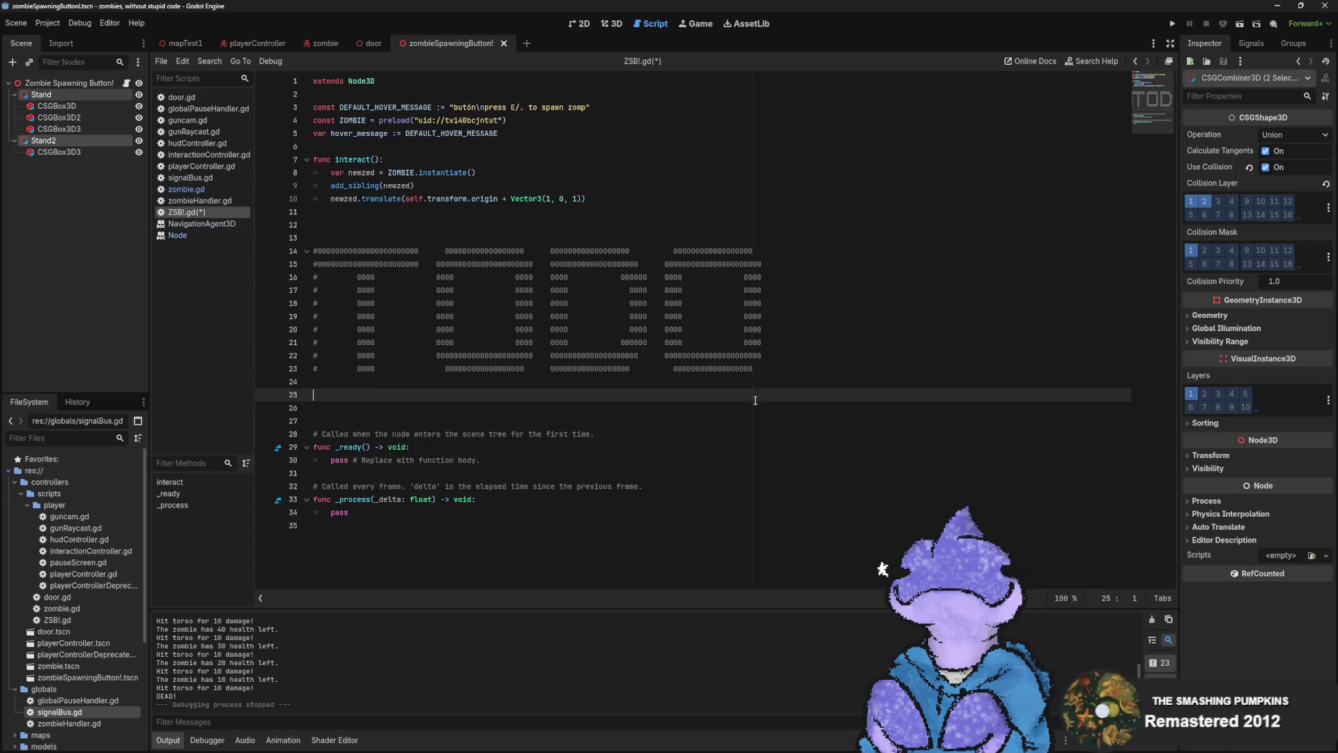
text(#)
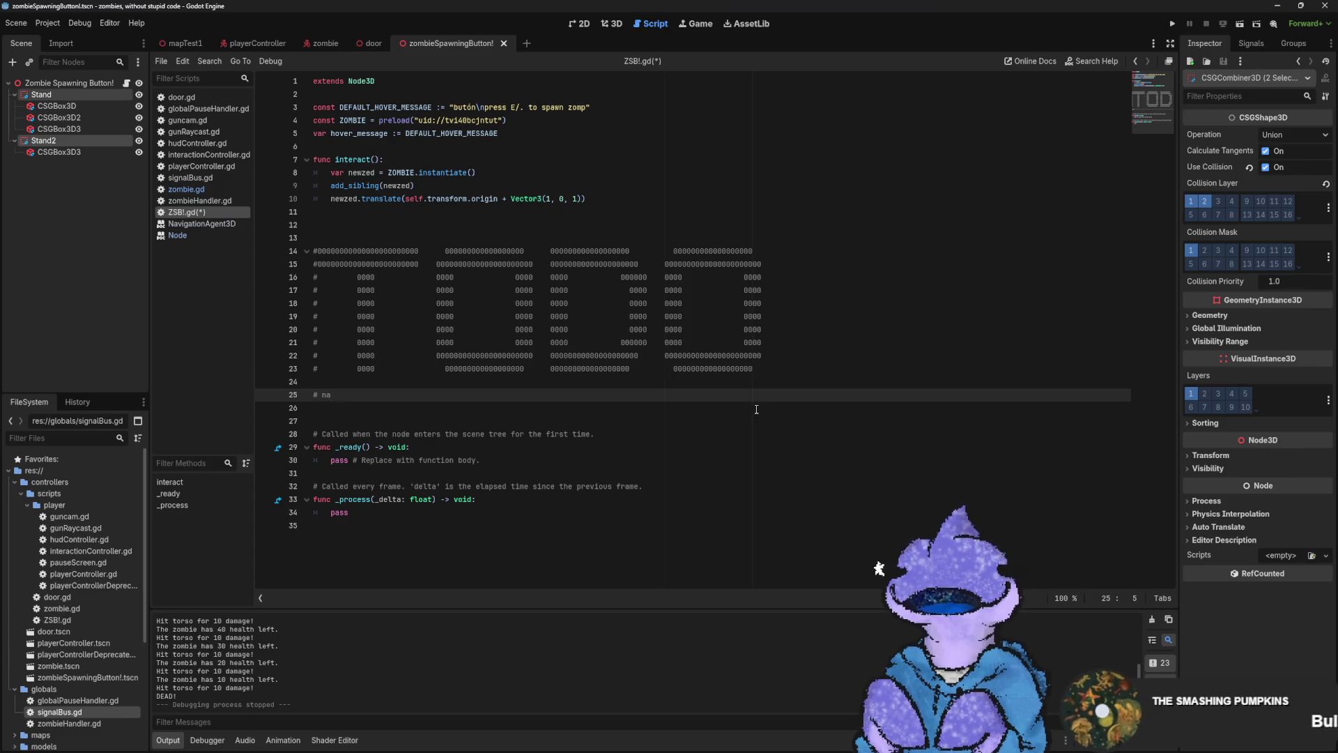
text(navigation at)
key(BackSpace)
text(nd ai )
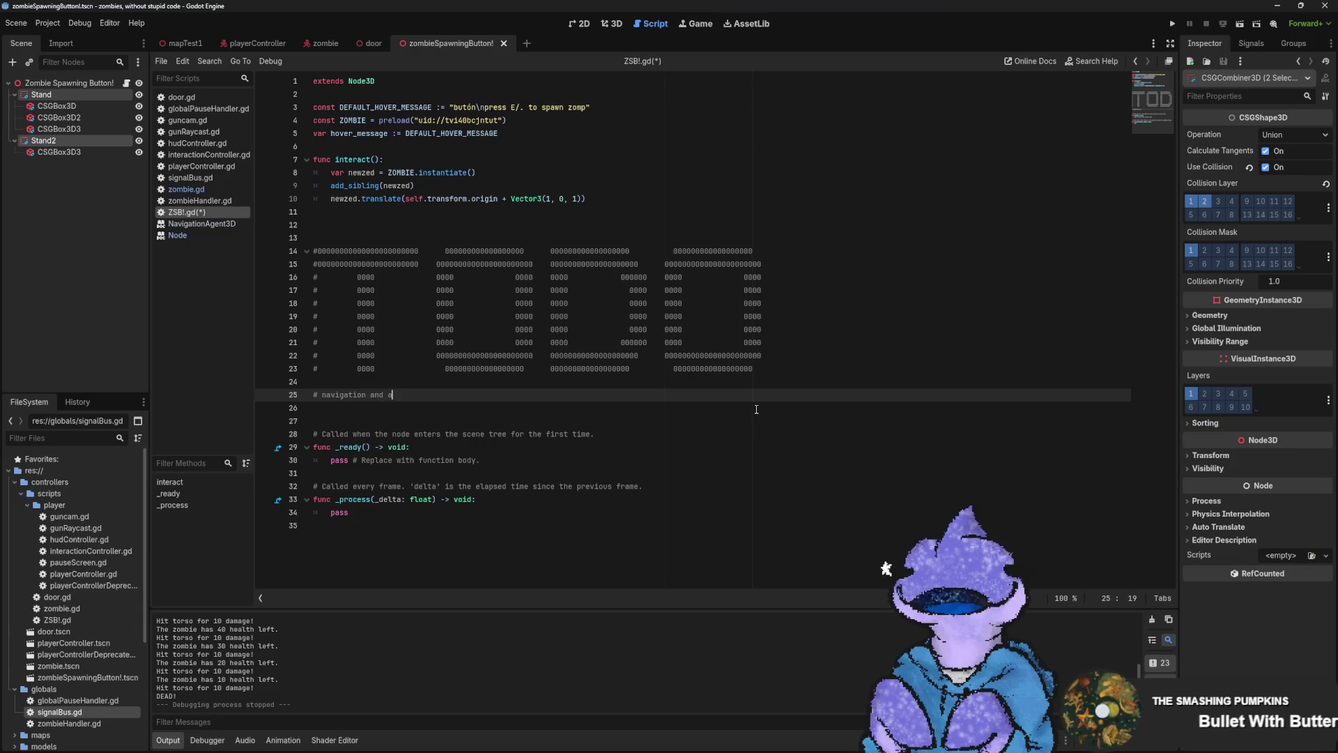
text(:3)
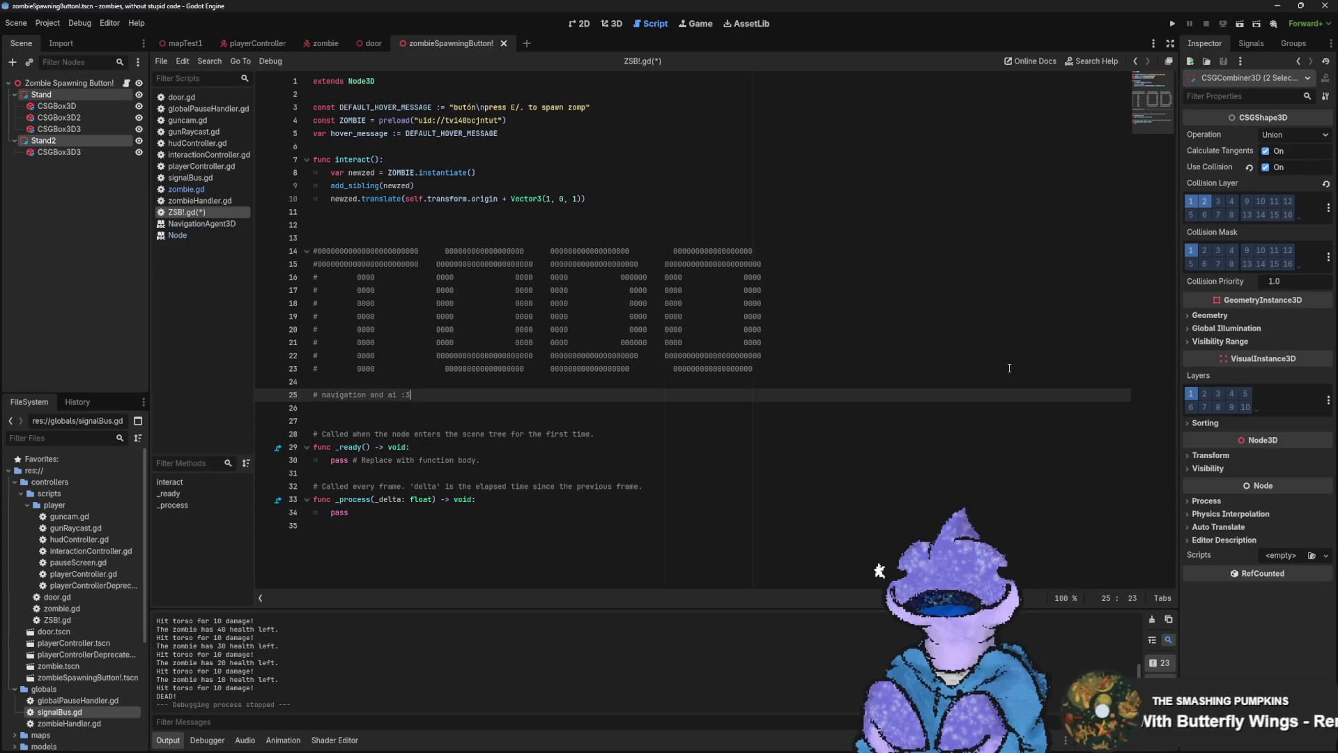